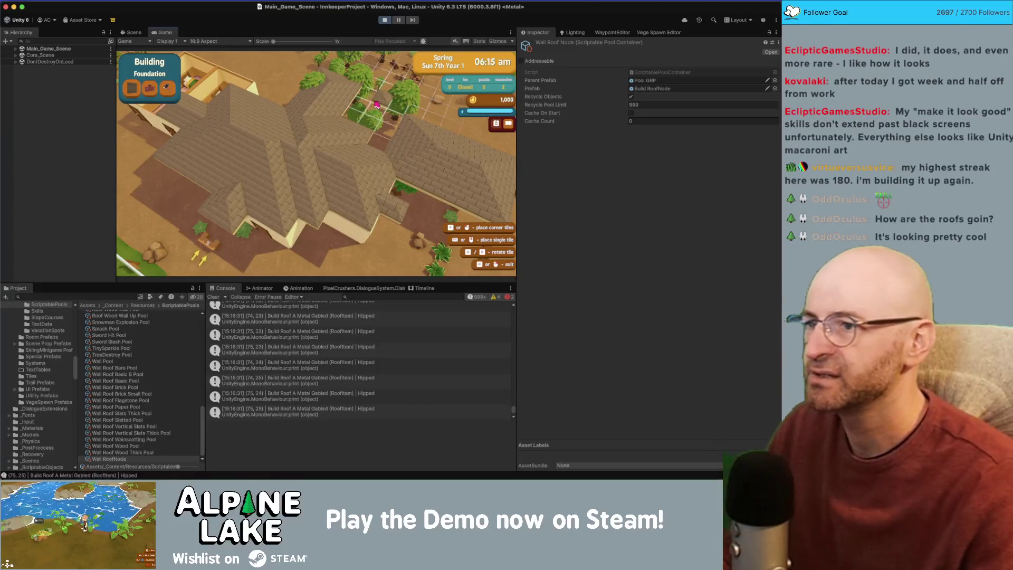
# Step: Pan the game view, stop play mode, and return to RoofGridSystem.cs in Rider
pyautogui.press('w')
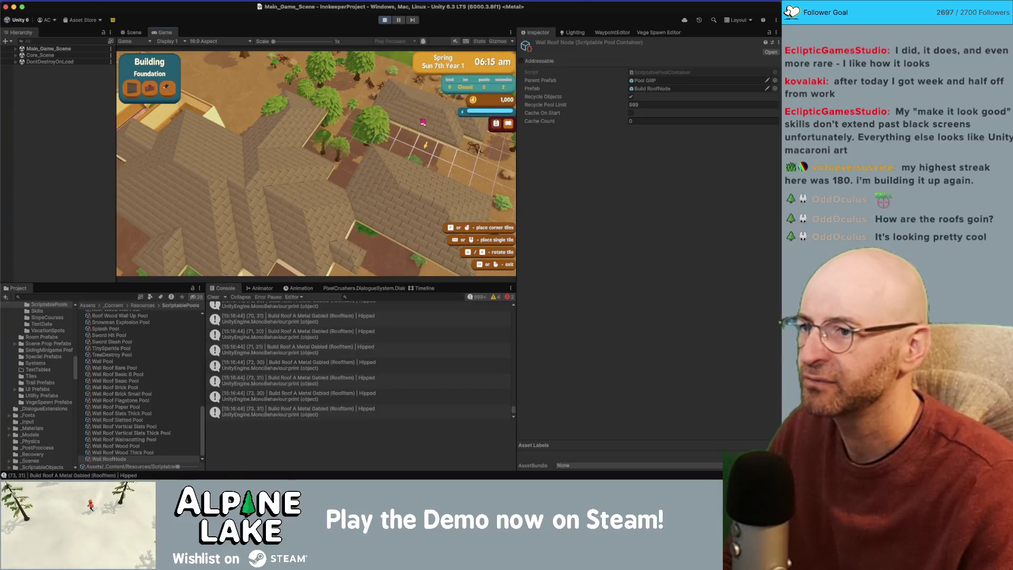
pyautogui.click(384, 20)
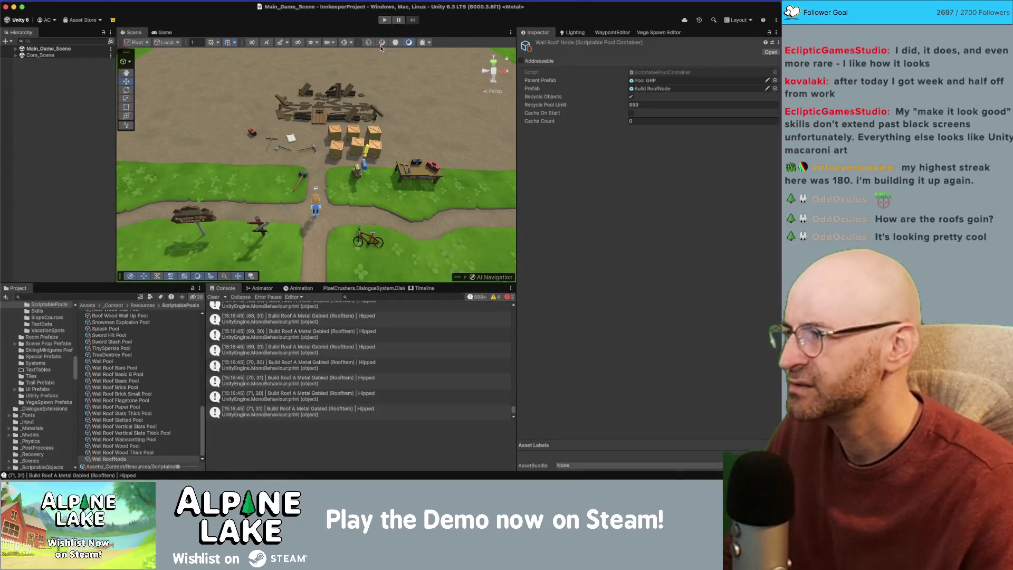
pyautogui.press('super+Tab')
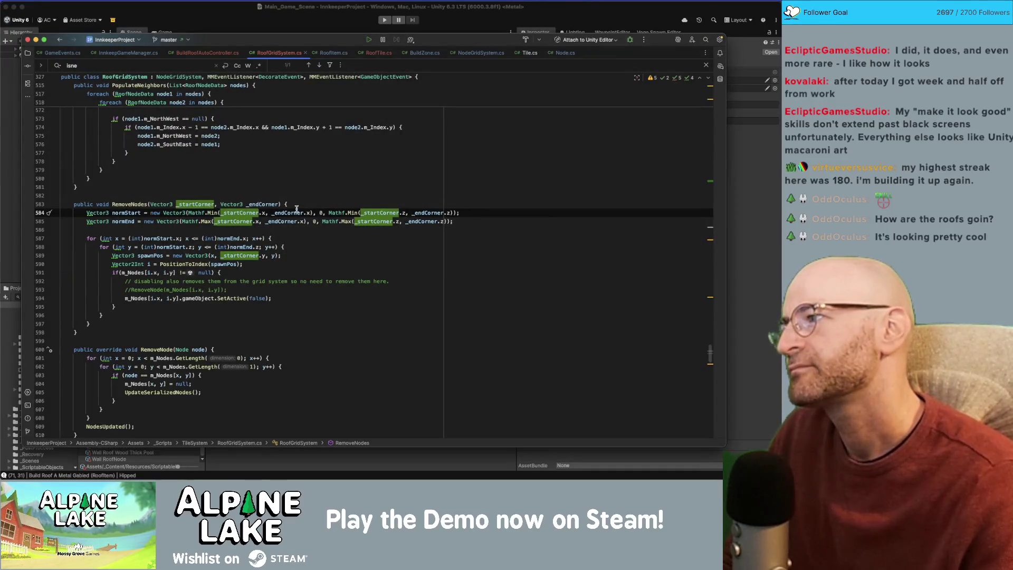
# Step: Scroll up to BuildRoof and locate its ClearUnused call and the m_RoofNodes uses
pyautogui.scroll(10, 296, 209)
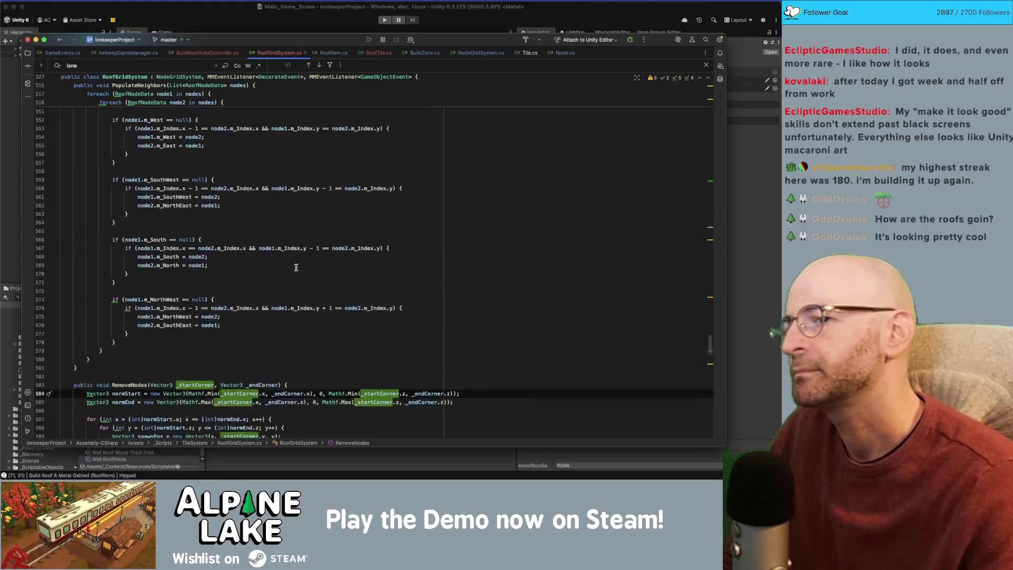
pyautogui.moveTo(710, 339)
pyautogui.mouseDown()
pyautogui.moveTo(695, 104)
pyautogui.moveTo(700, 281)
pyautogui.mouseUp()
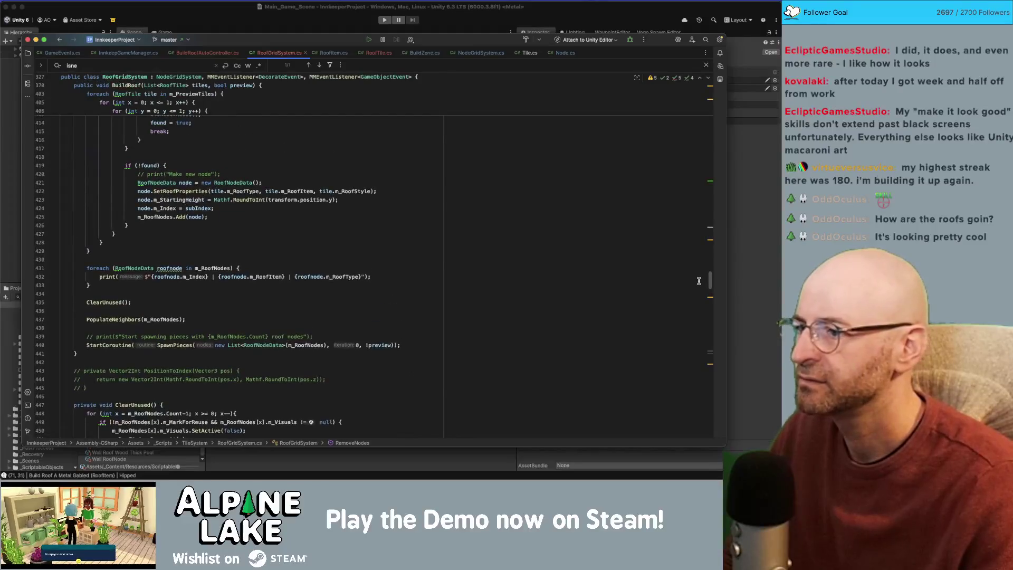
pyautogui.click(118, 303)
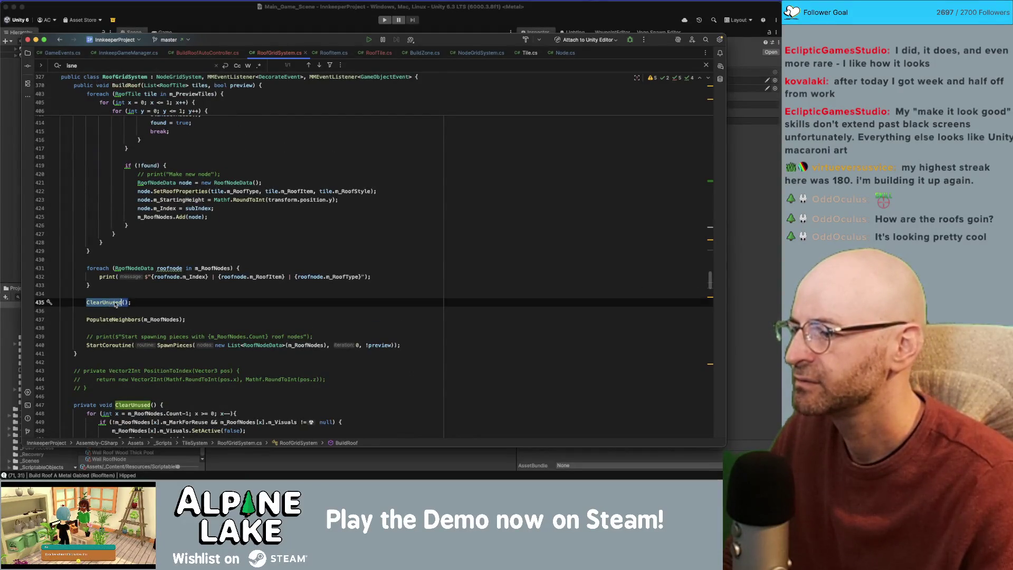
pyautogui.scroll(-2, 147, 301)
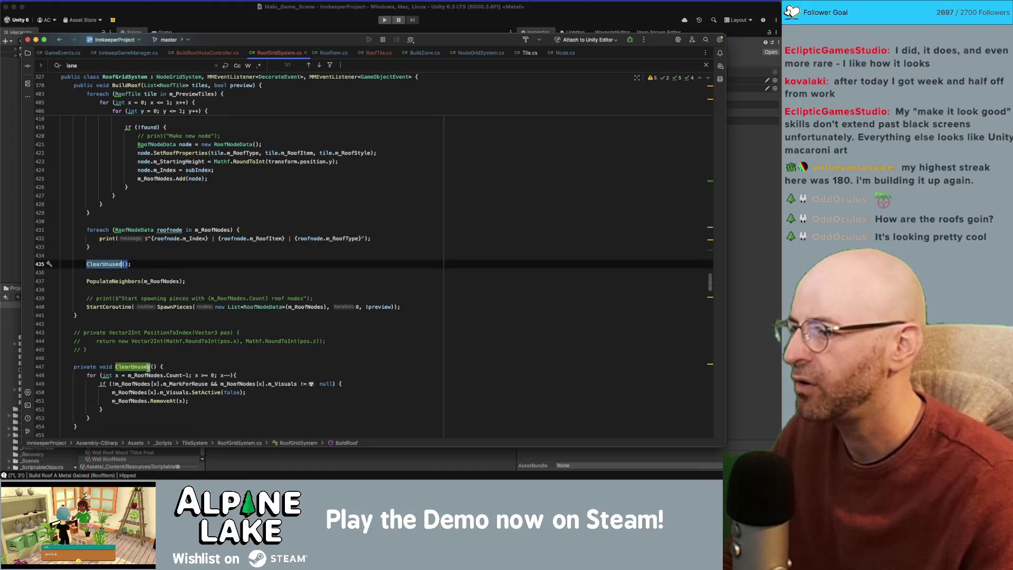
pyautogui.click(141, 375)
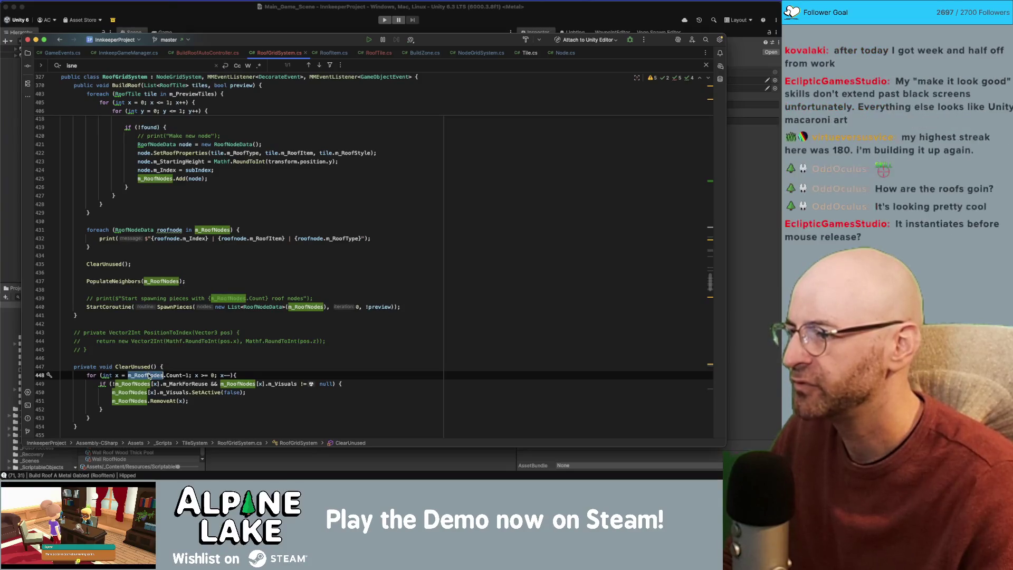
# Step: Highlight usages of m_MarkForReuse, m_RoofNodes and m_Visuals, then select the ClearUnused call
pyautogui.doubleClick(183, 384)
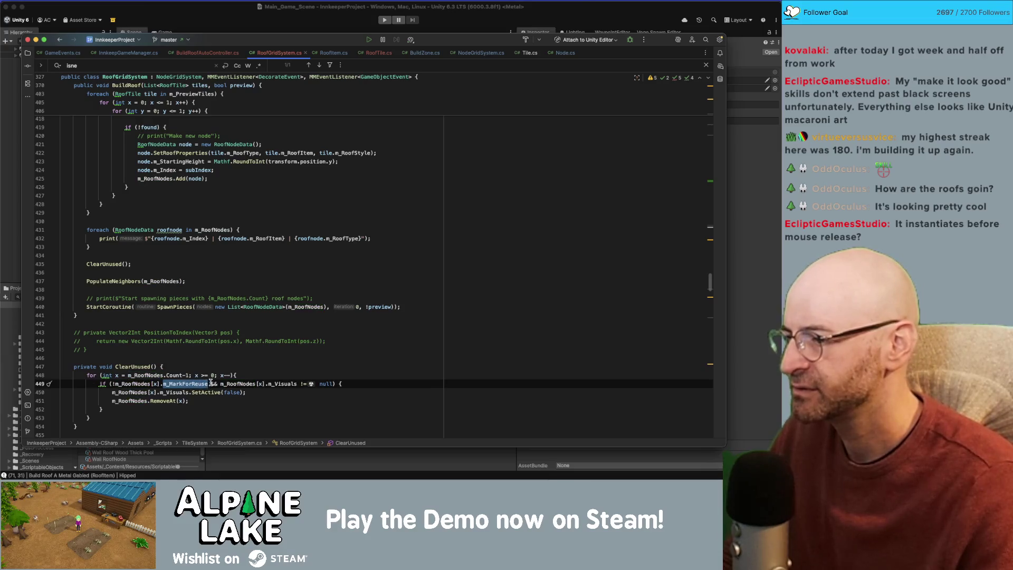
pyautogui.doubleClick(238, 384)
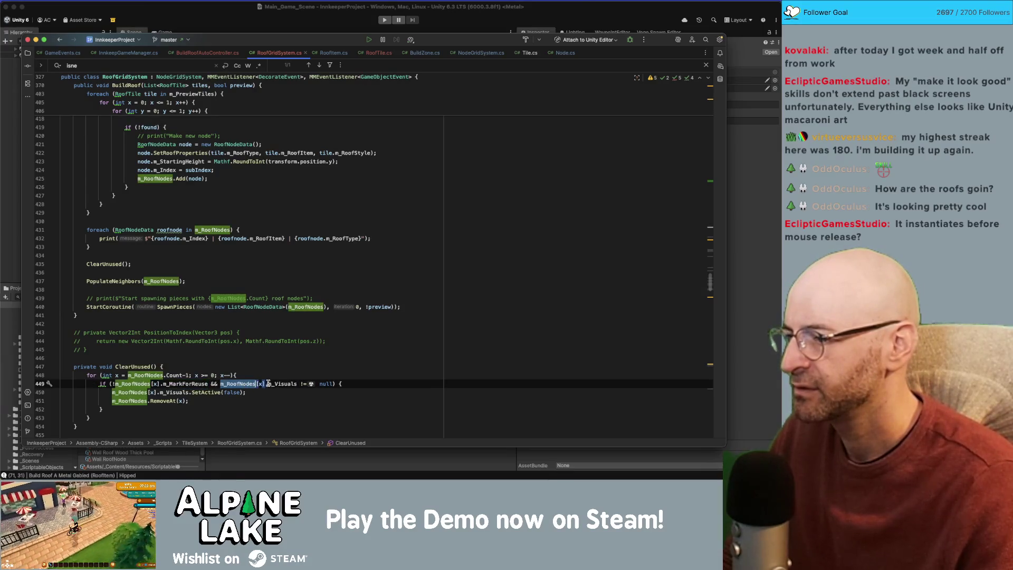
pyautogui.doubleClick(276, 384)
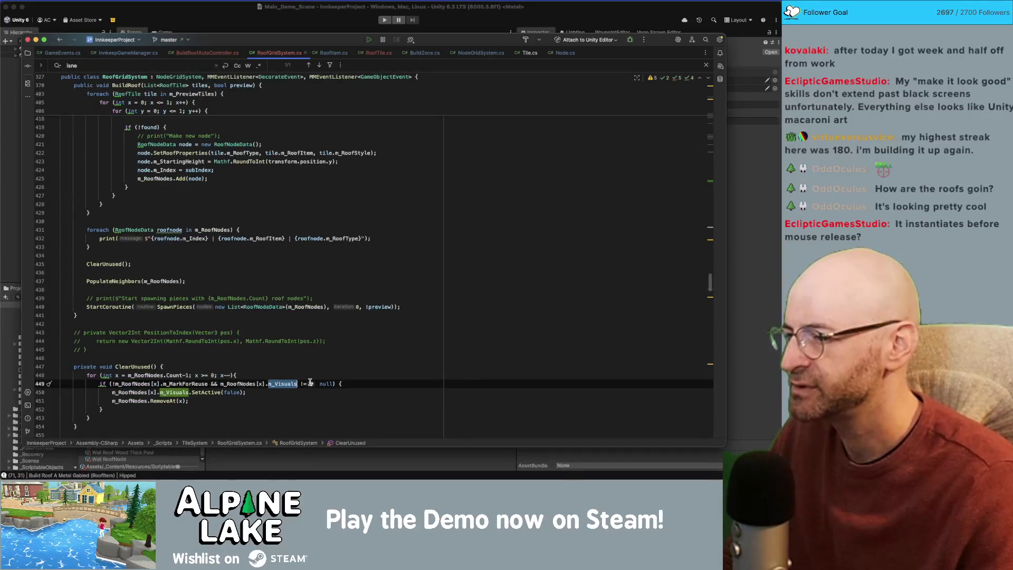
pyautogui.doubleClick(193, 383)
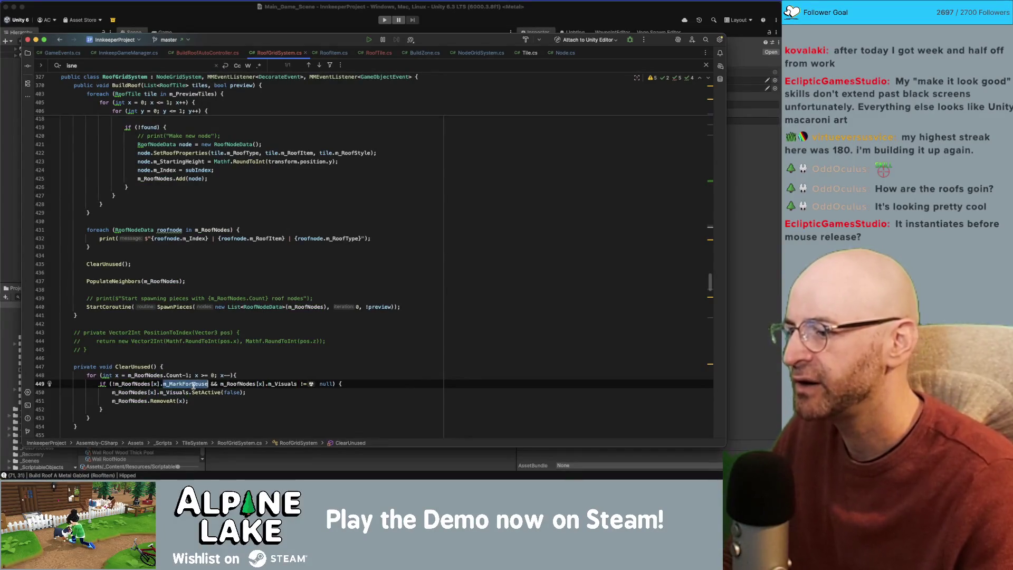
pyautogui.doubleClick(244, 385)
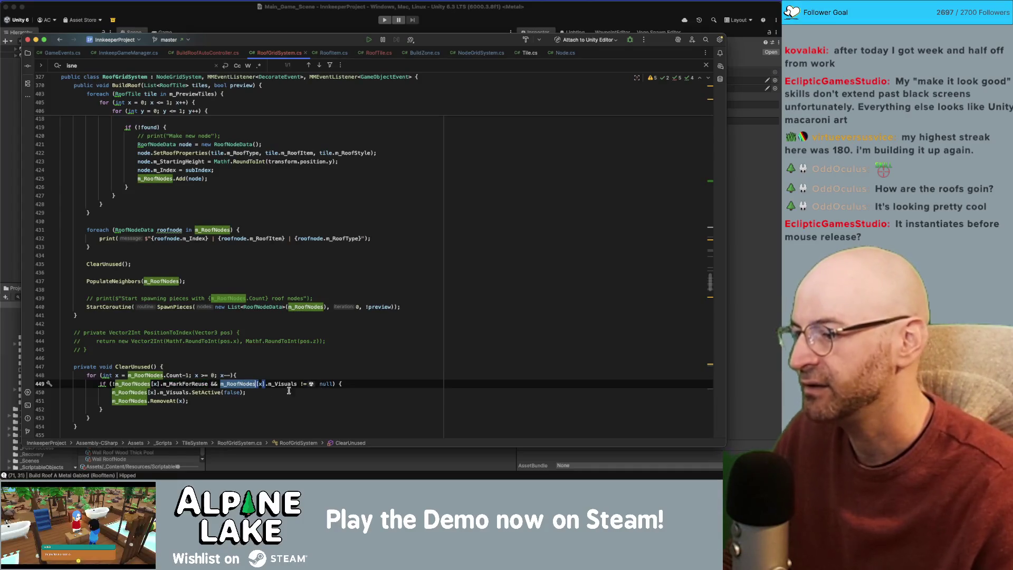
pyautogui.doubleClick(174, 392)
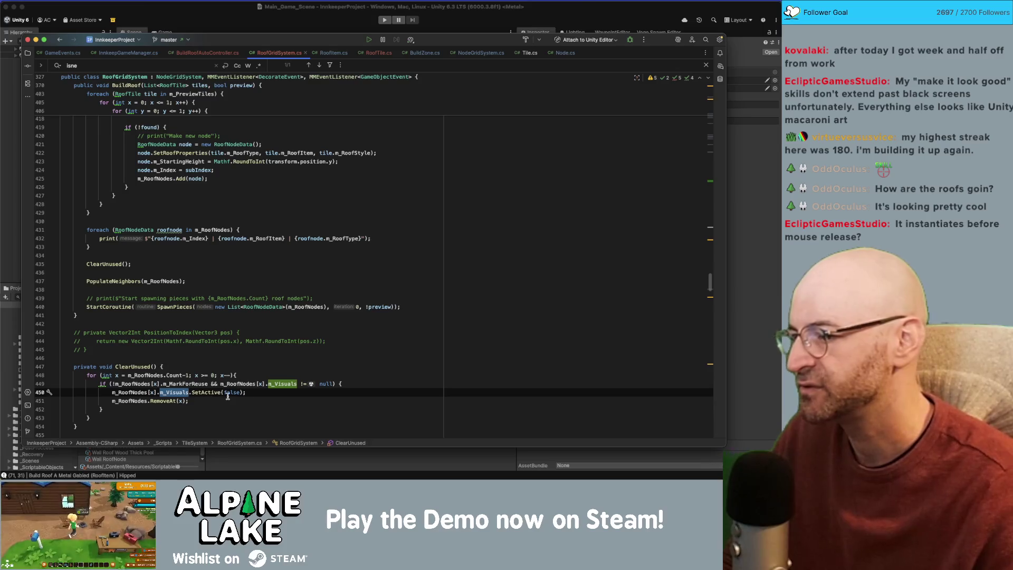
pyautogui.click(130, 401)
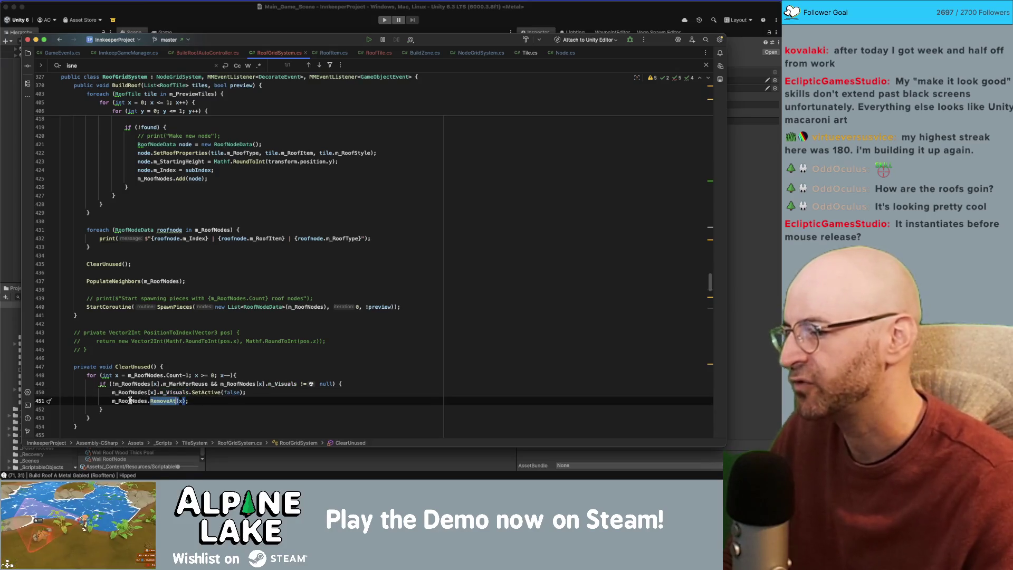
pyautogui.doubleClick(129, 402)
pyautogui.moveTo(130, 397)
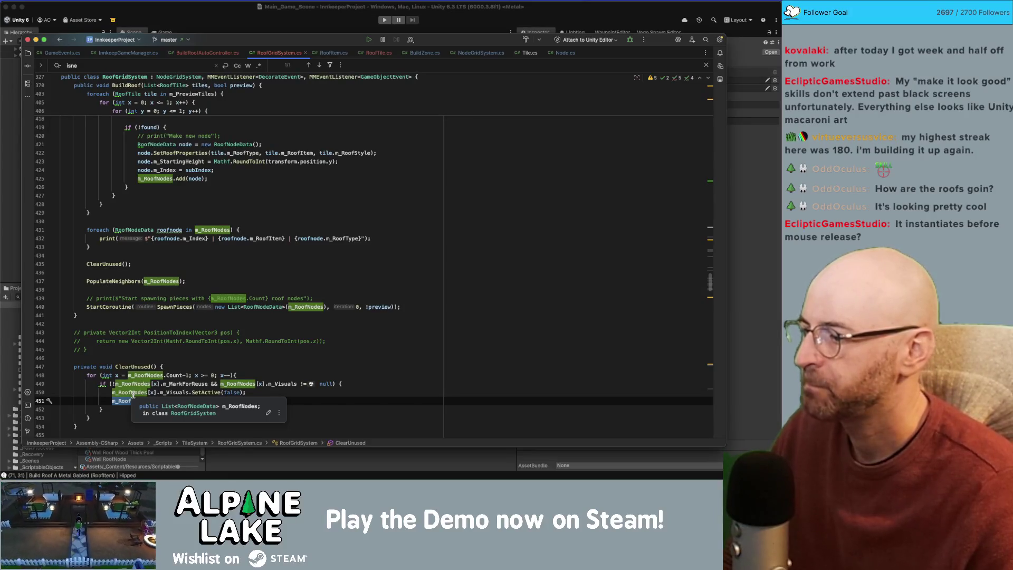
pyautogui.click(291, 280)
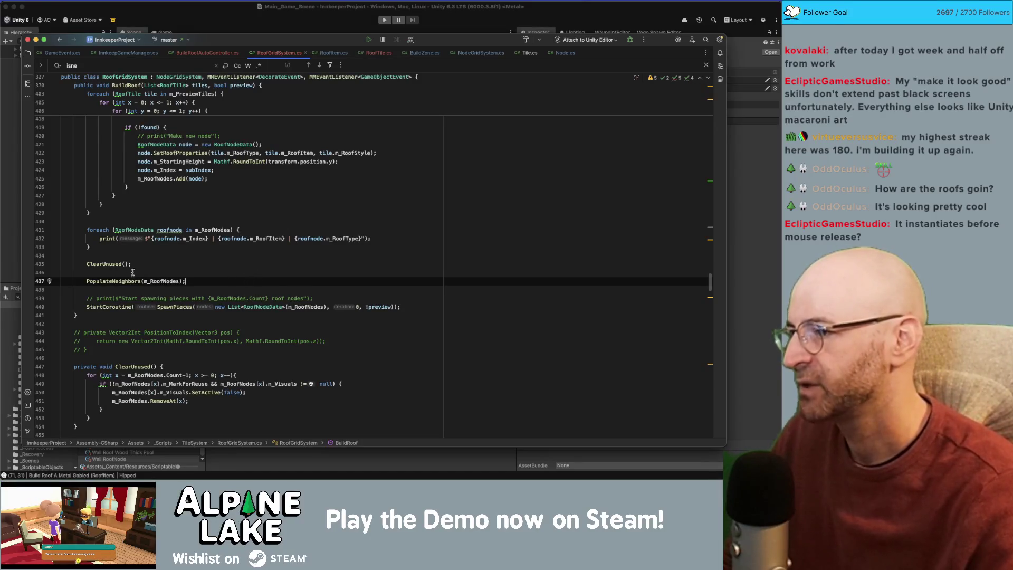
pyautogui.doubleClick(115, 264)
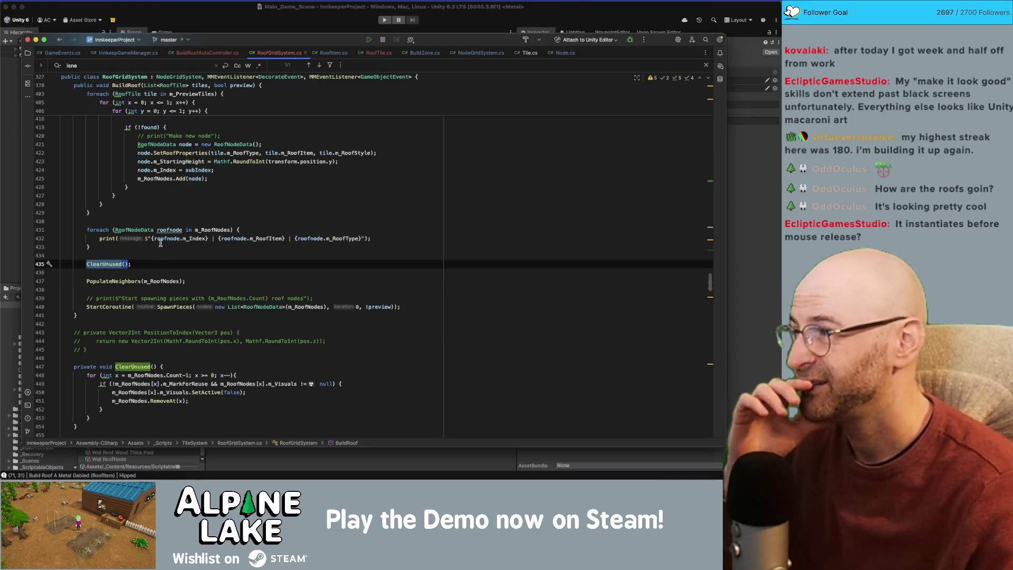
pyautogui.scroll(5, 174, 222)
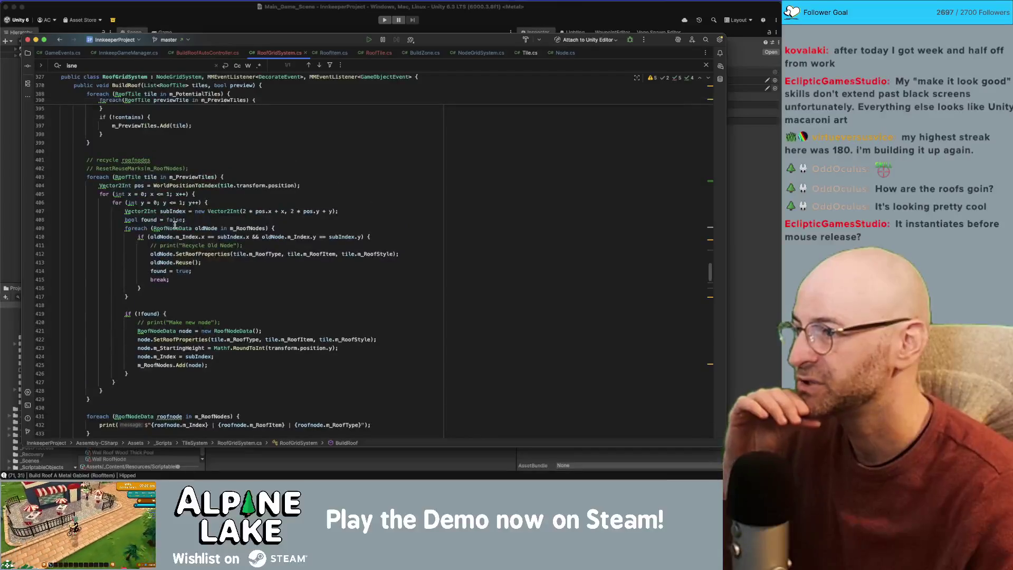
pyautogui.click(154, 178)
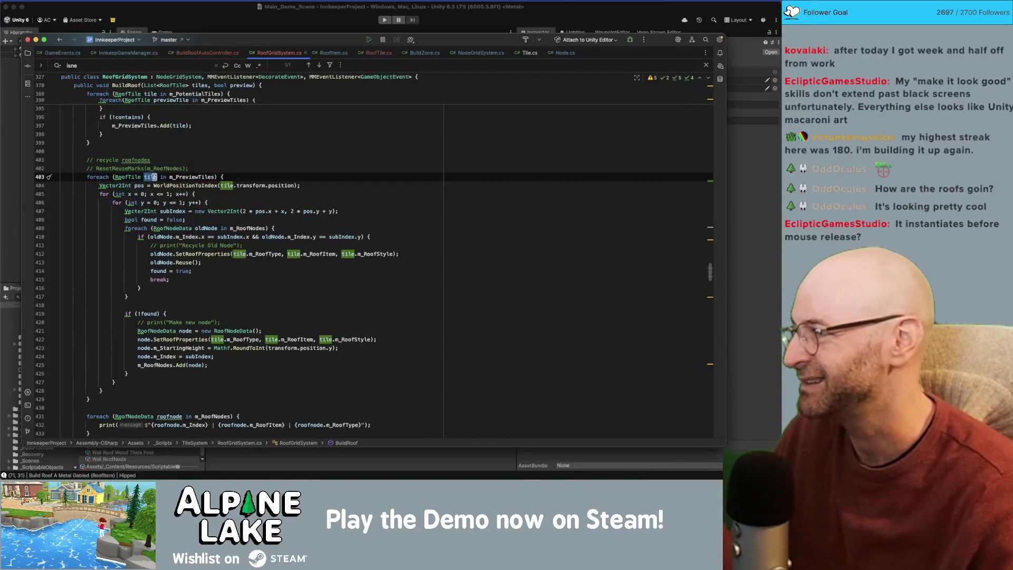
pyautogui.scroll(2, 159, 179)
pyautogui.scroll(4, 159, 179)
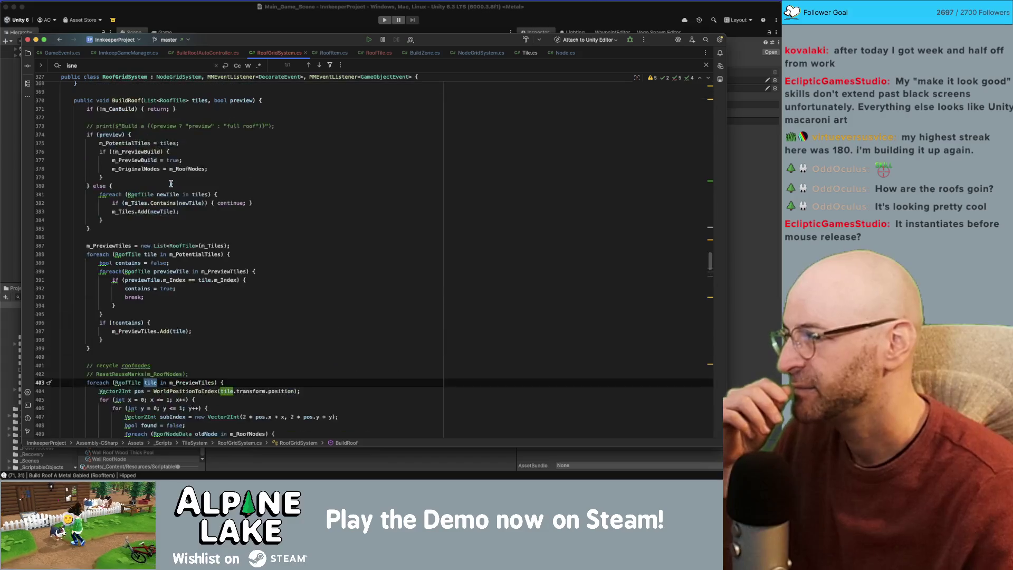
pyautogui.click(139, 189)
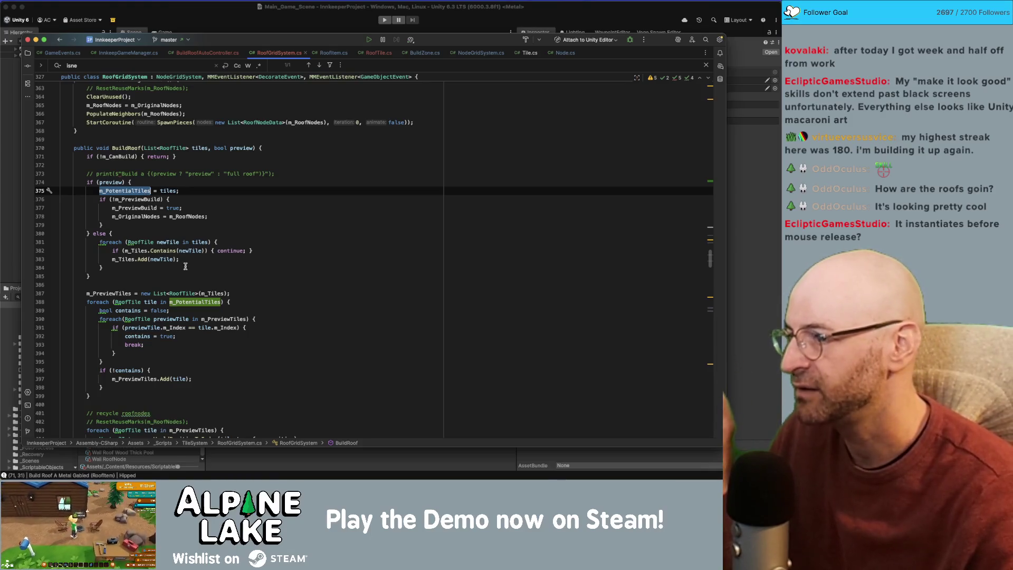
pyautogui.click(122, 293)
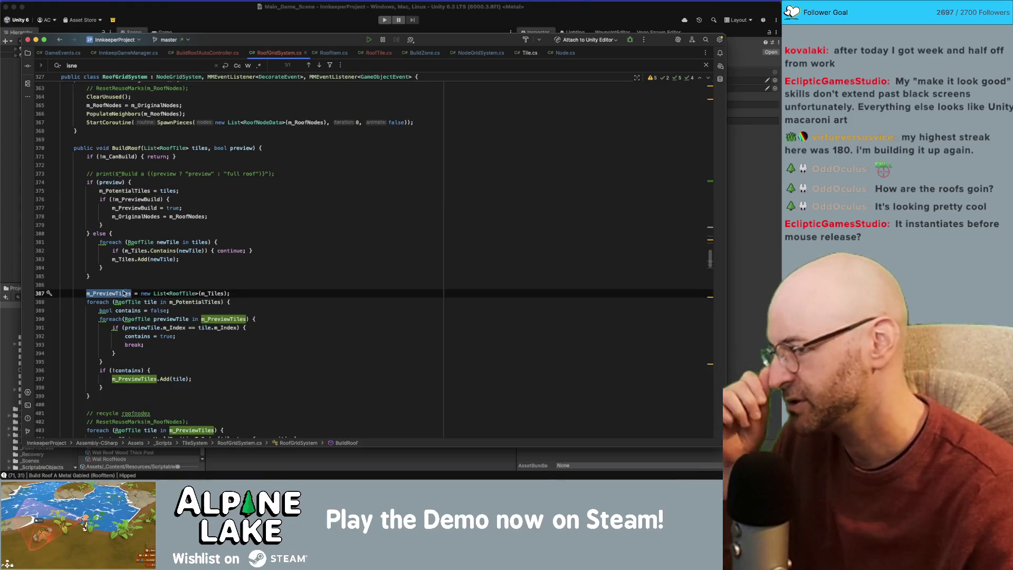
pyautogui.click(215, 293)
pyautogui.hotkey('alt', 'Up')
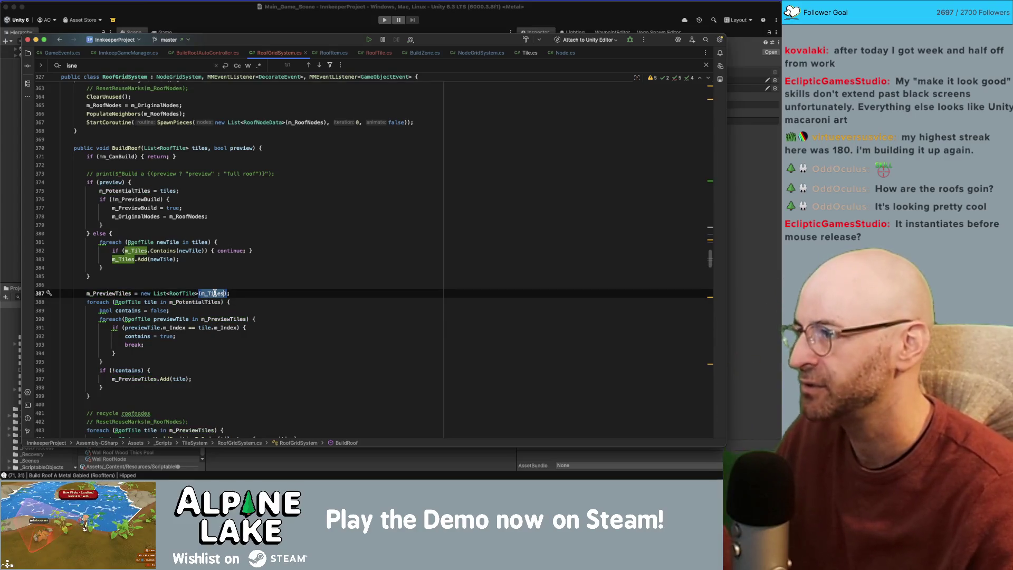
pyautogui.moveTo(213, 297)
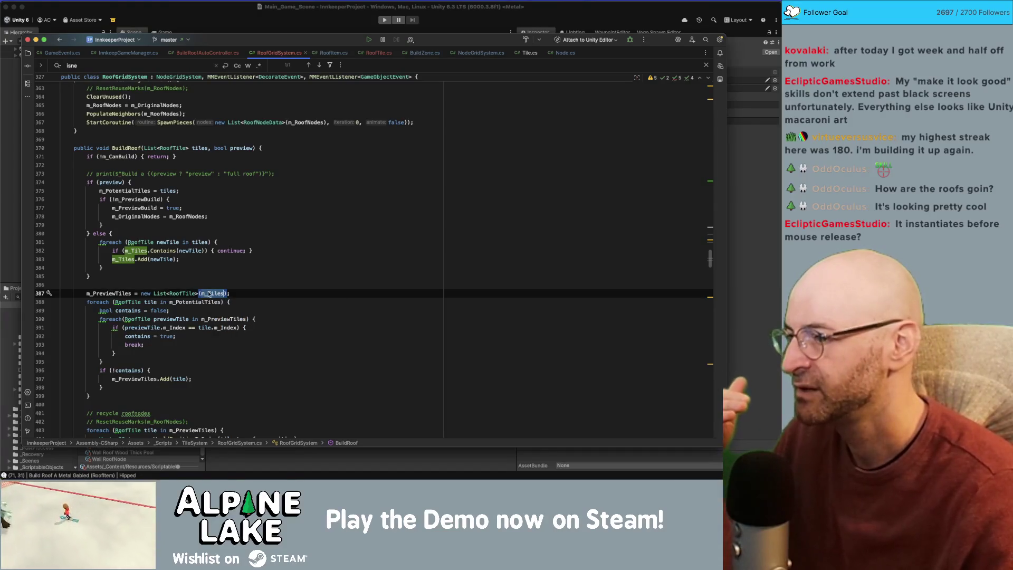
pyautogui.doubleClick(149, 251)
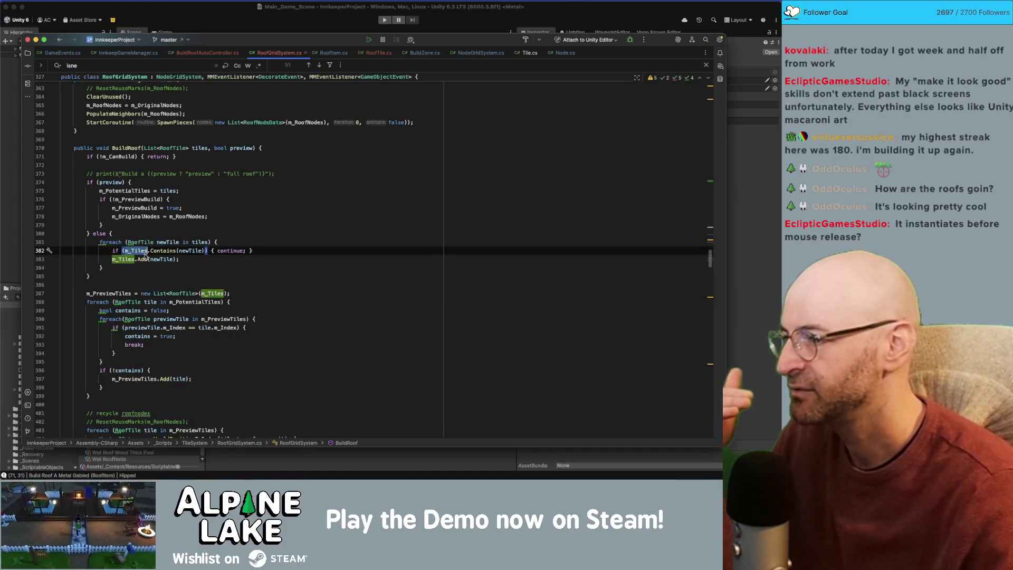
pyautogui.doubleClick(125, 259)
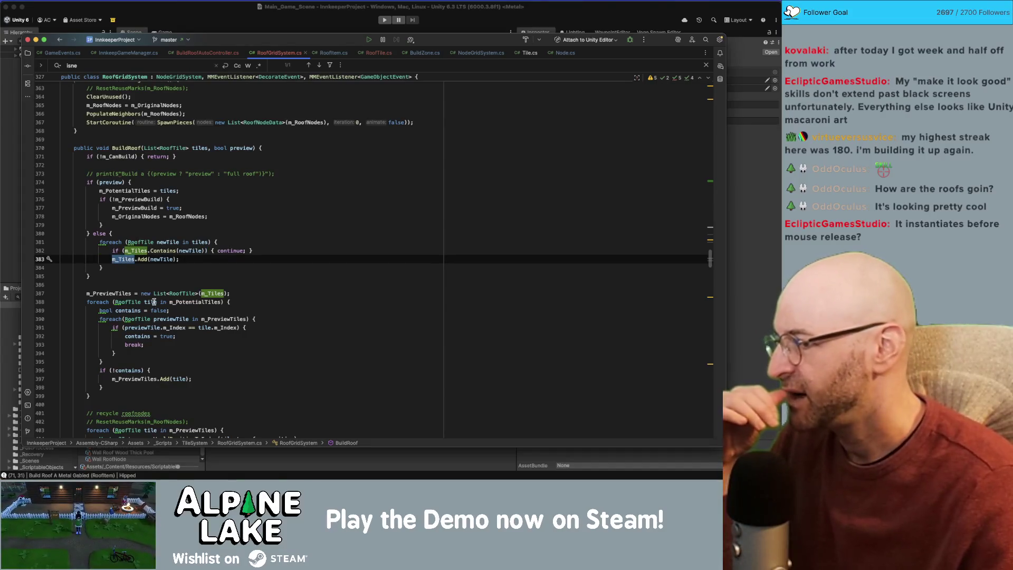
pyautogui.doubleClick(198, 302)
pyautogui.hotkey('alt', 'Up')
pyautogui.hotkey('alt', 'Up')
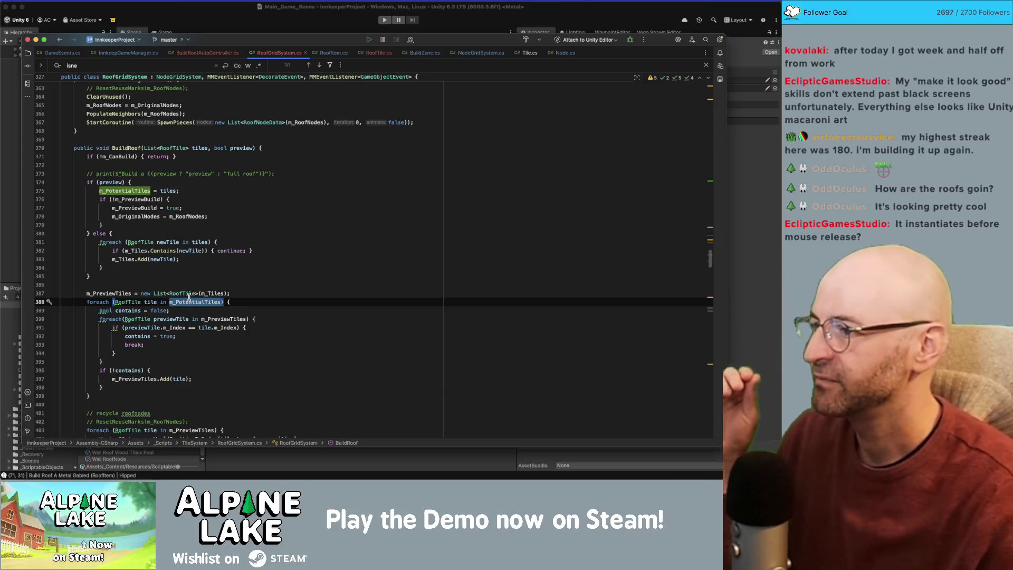
pyautogui.doubleClick(138, 310)
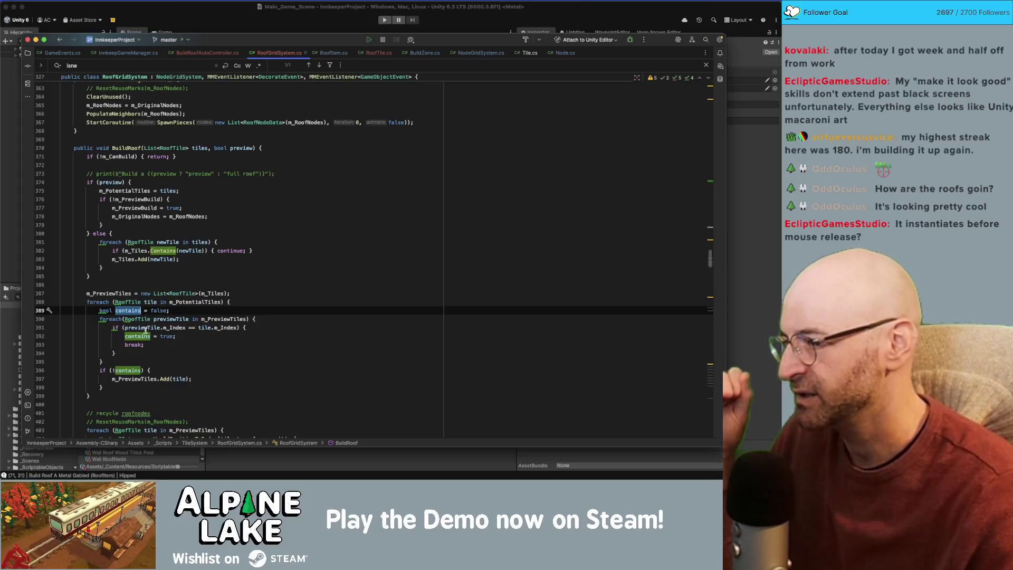
pyautogui.doubleClick(139, 379)
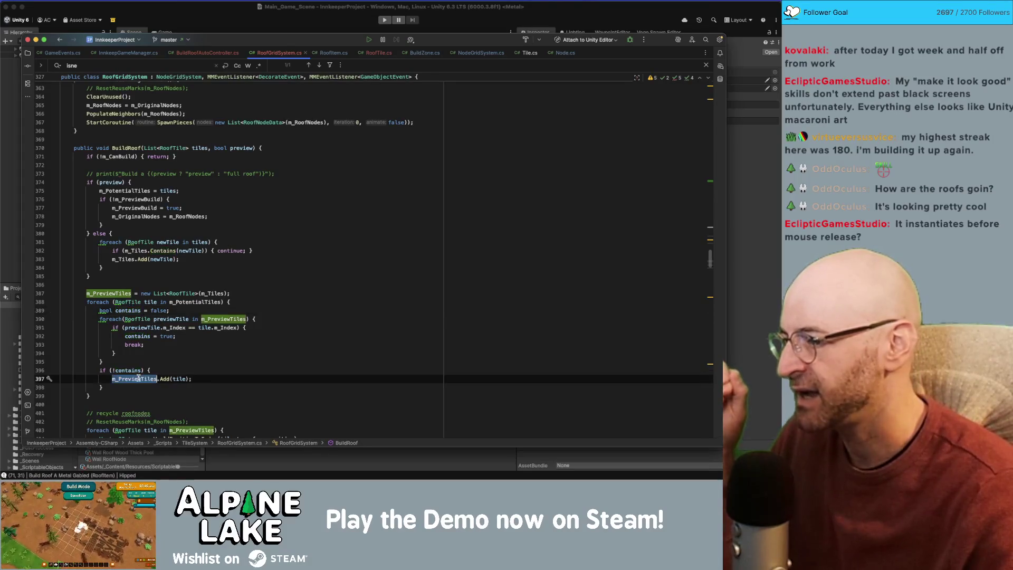
pyautogui.doubleClick(126, 294)
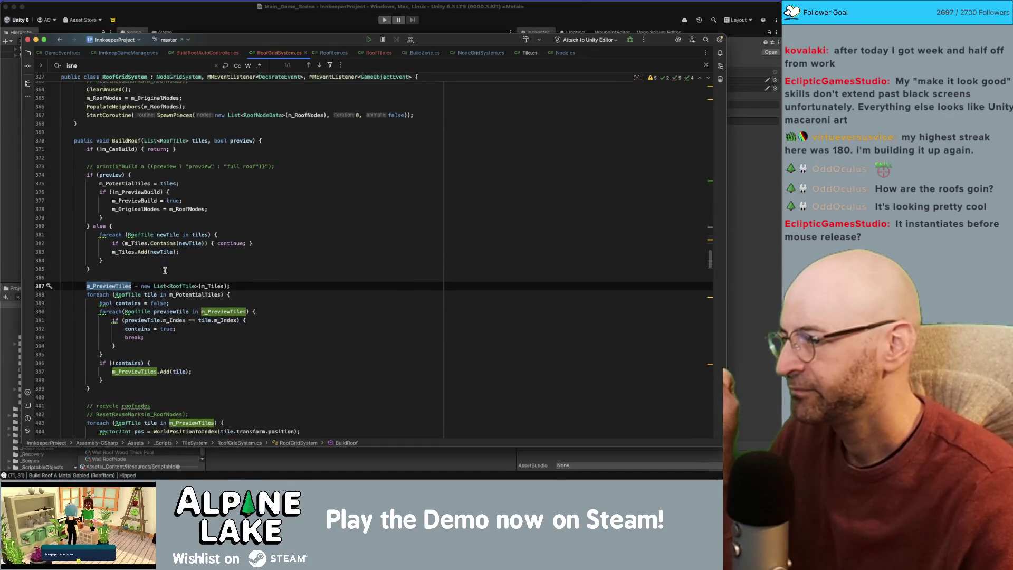
pyautogui.scroll(-2, 164, 267)
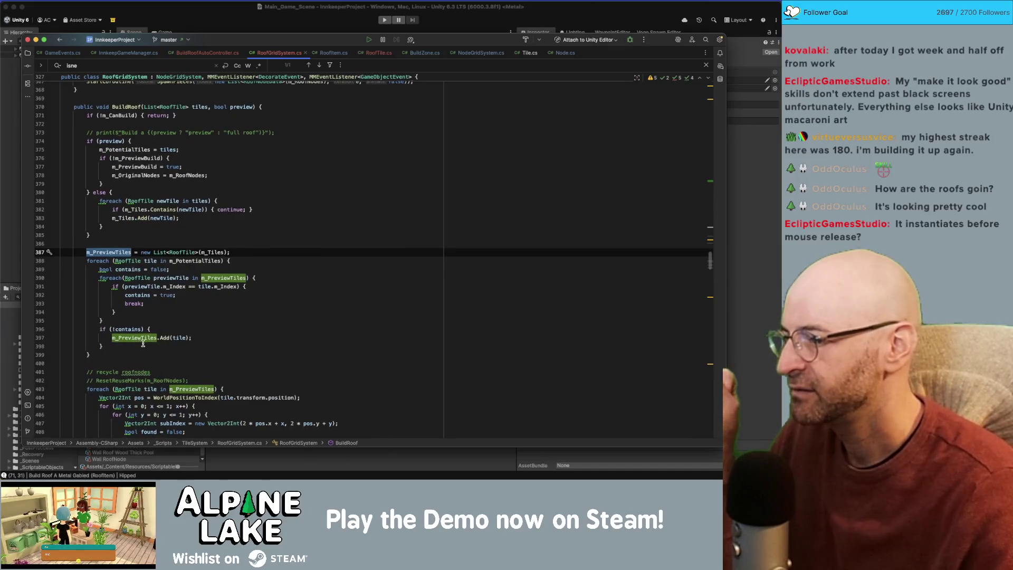
pyautogui.scroll(-3, 158, 340)
pyautogui.scroll(-5, 175, 348)
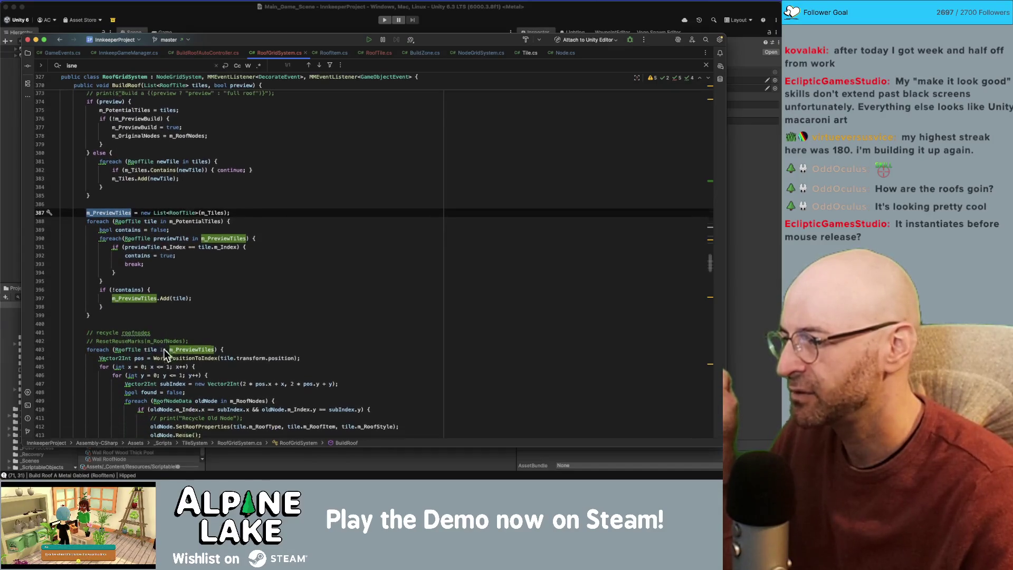
pyautogui.scroll(-10, 156, 296)
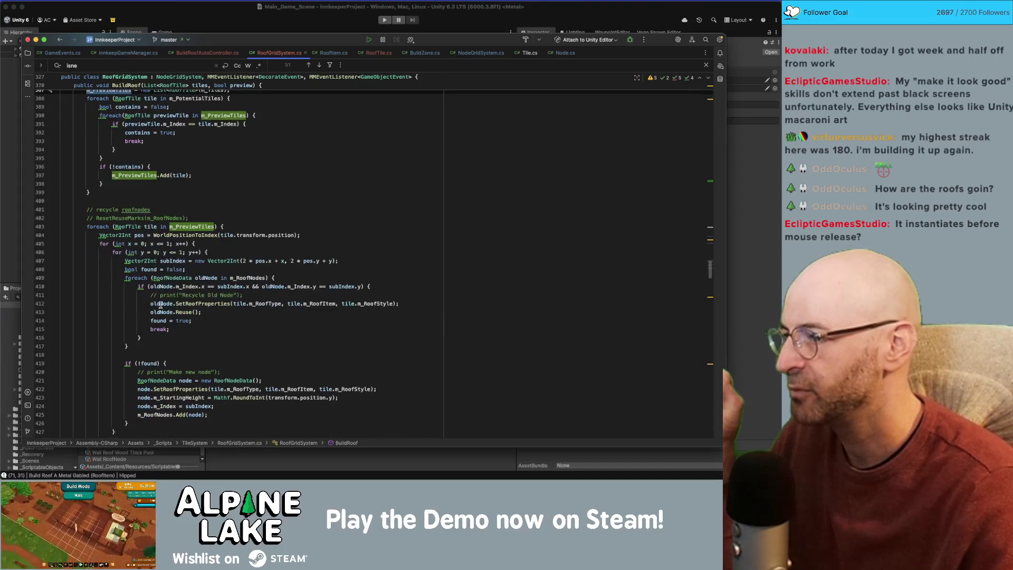
pyautogui.scroll(-1, 158, 281)
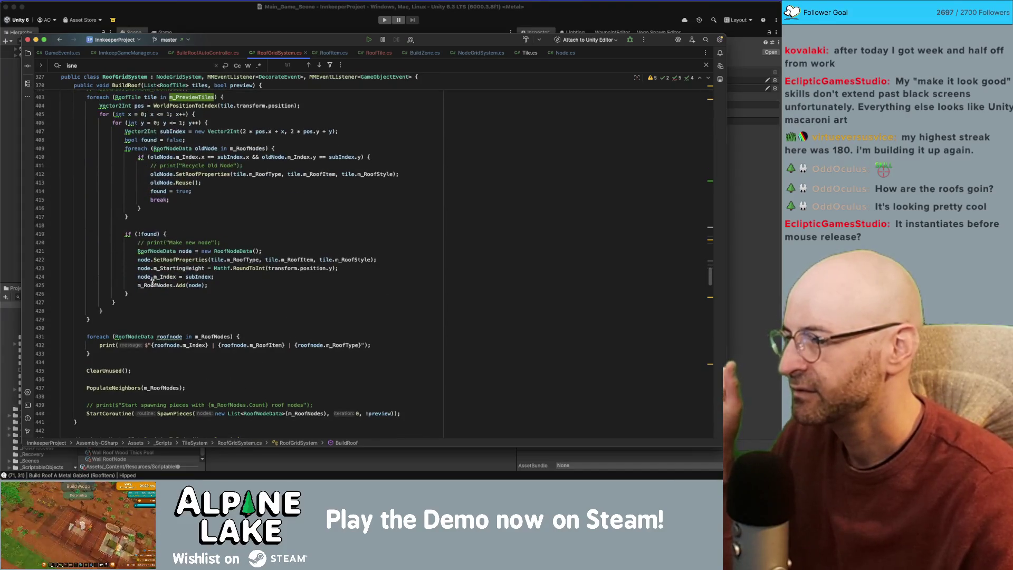
pyautogui.click(138, 345)
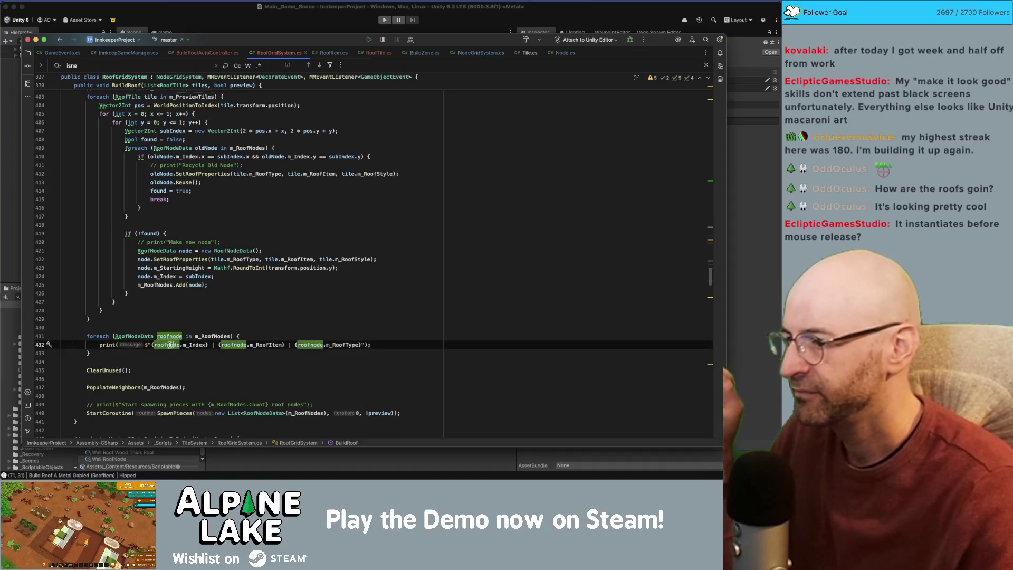
# Step: Comment out the roof-node print loop on lines 431–433 in BuildRoof
pyautogui.press('Down')
pyautogui.hotkey('shift', 'Up')
pyautogui.hotkey('shift', 'Up')
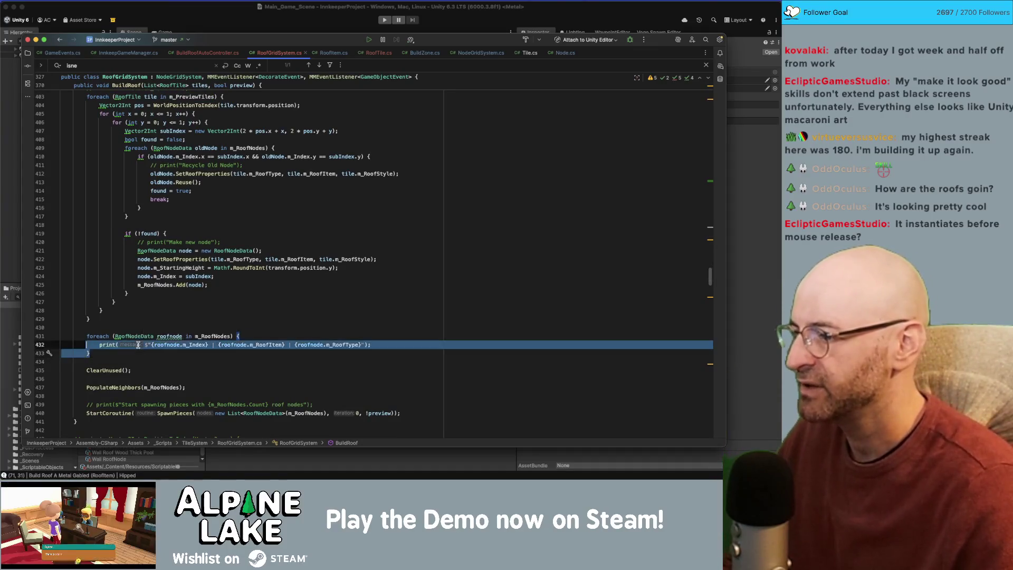
pyautogui.press('super+slash')
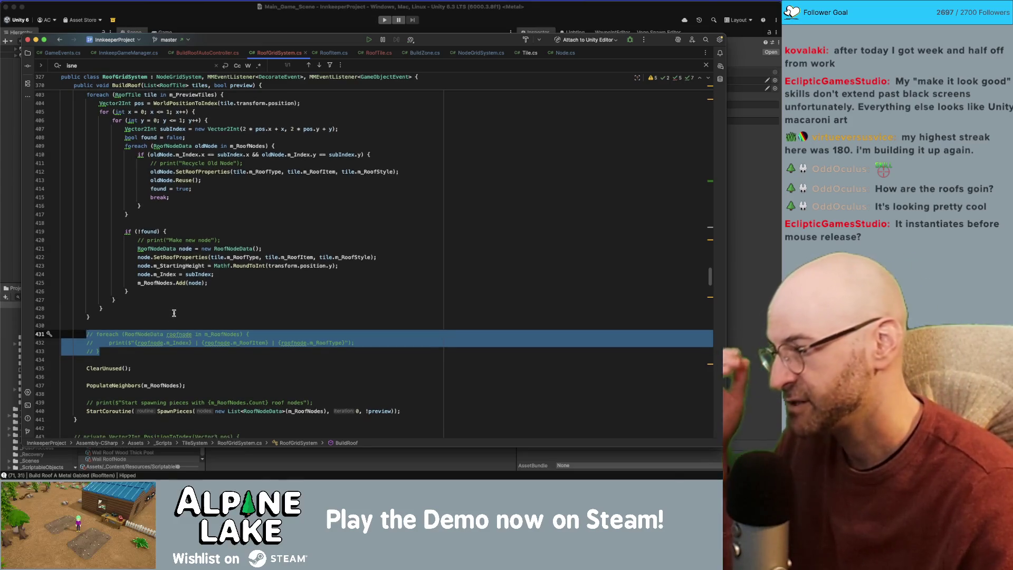
pyautogui.scroll(-2, 172, 315)
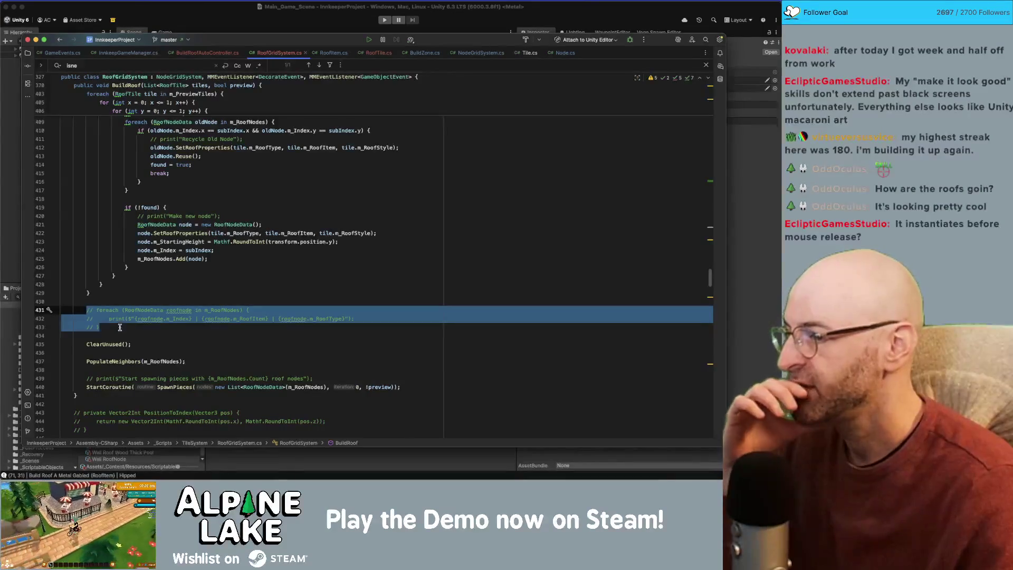
# Step: Jump to the ClearUnused method definition and inspect its m_MarkForReuse check
pyautogui.doubleClick(112, 346)
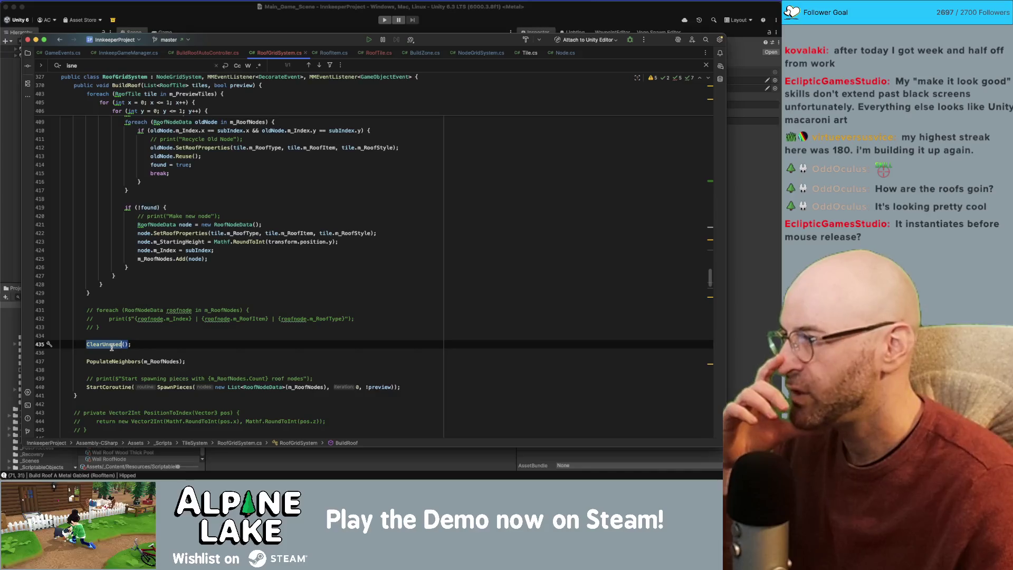
pyautogui.moveTo(112, 350)
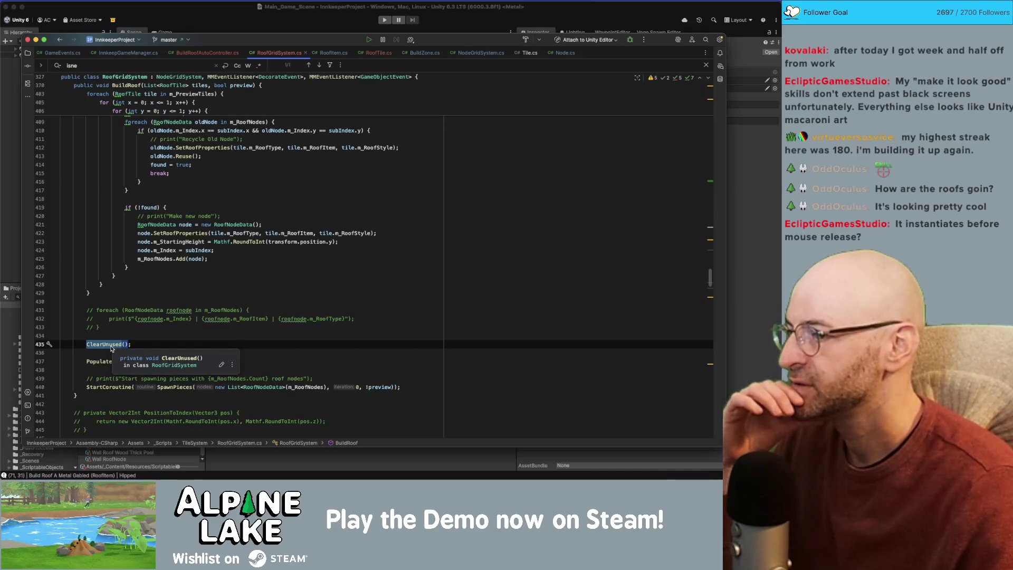
pyautogui.click(111, 337)
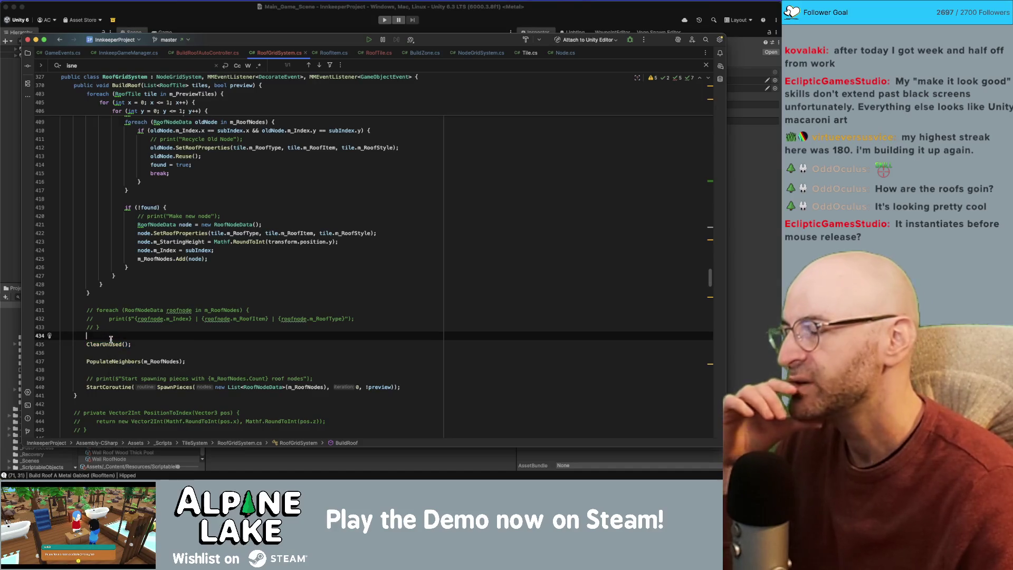
pyautogui.press('Down')
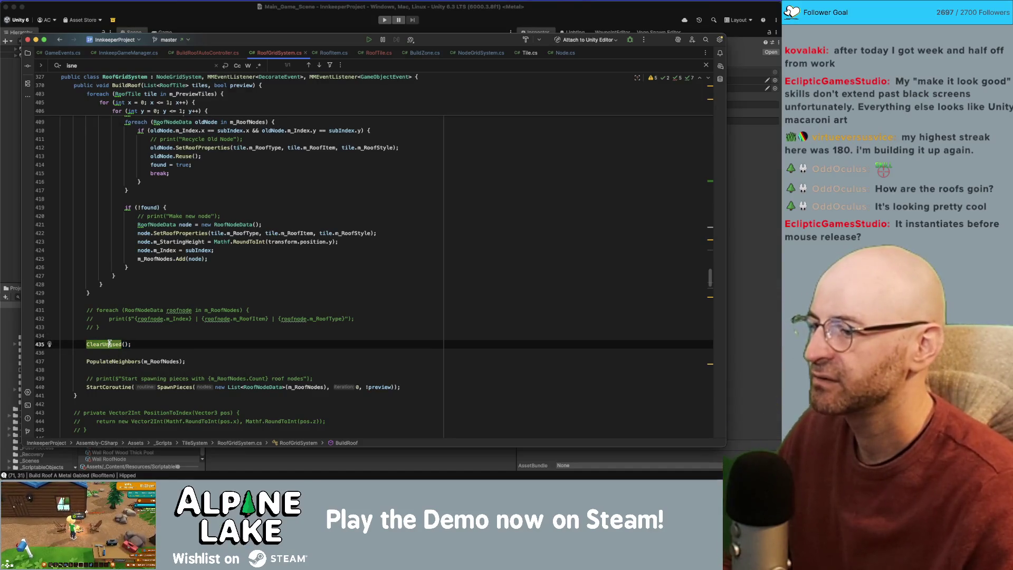
pyautogui.press('super+b')
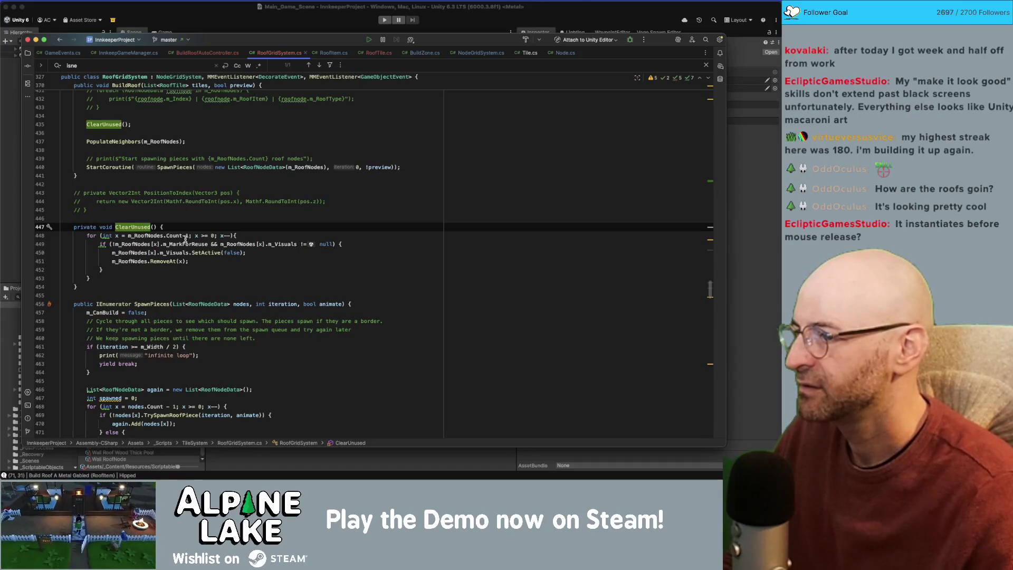
pyautogui.doubleClick(182, 243)
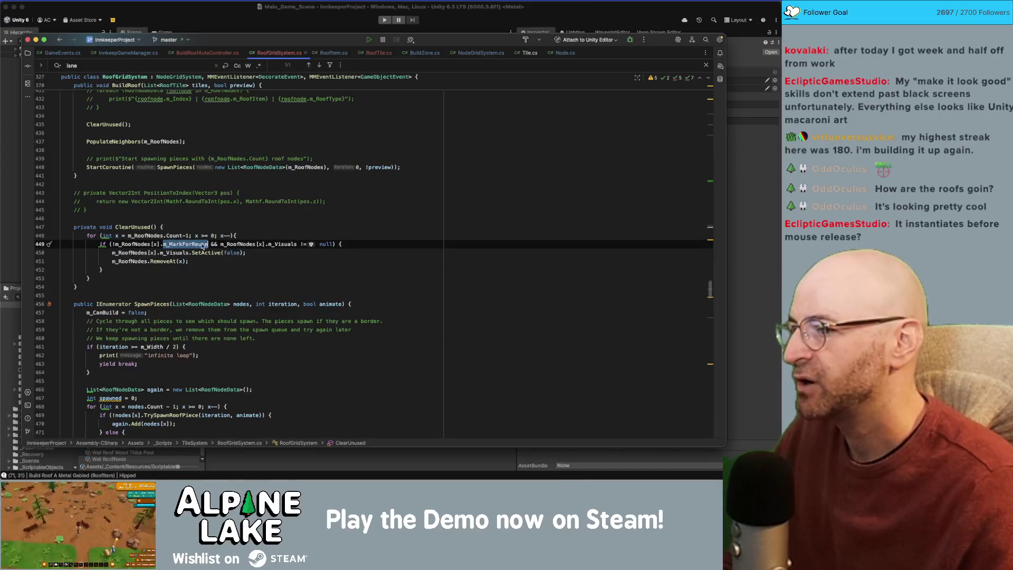
pyautogui.doubleClick(281, 244)
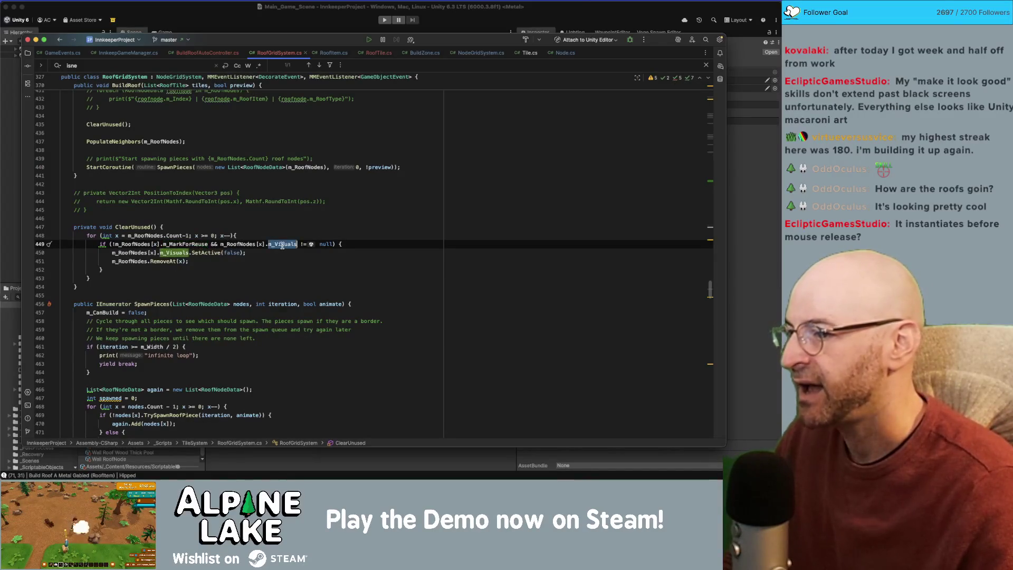
pyautogui.click(244, 252)
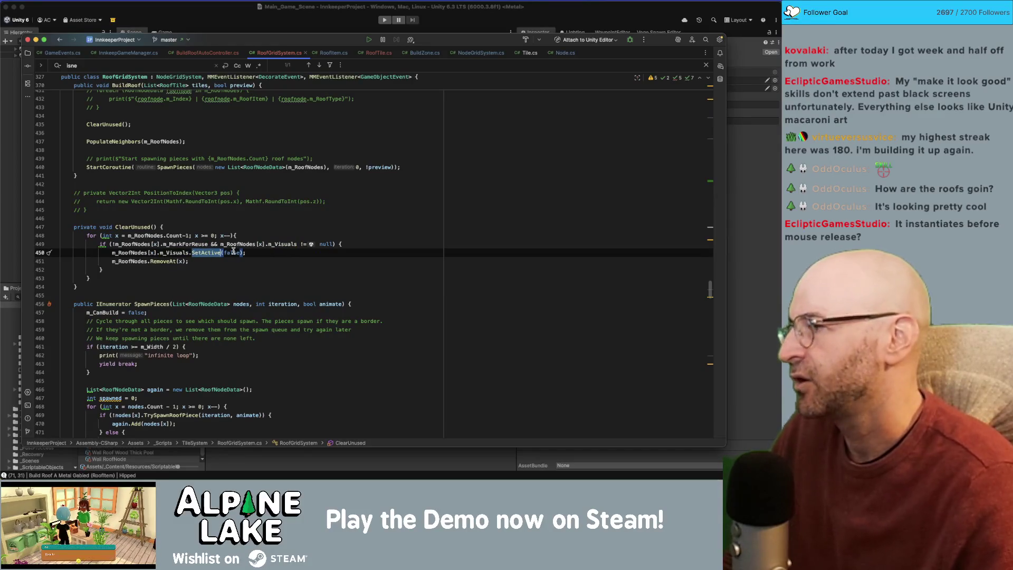
pyautogui.scroll(5, 226, 256)
pyautogui.scroll(-5, 219, 262)
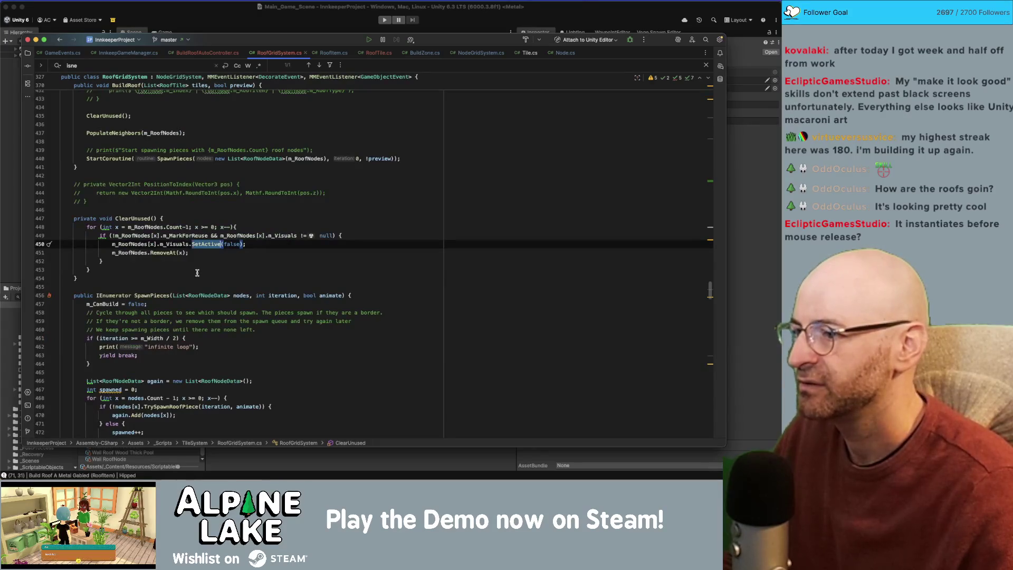
pyautogui.click(206, 245)
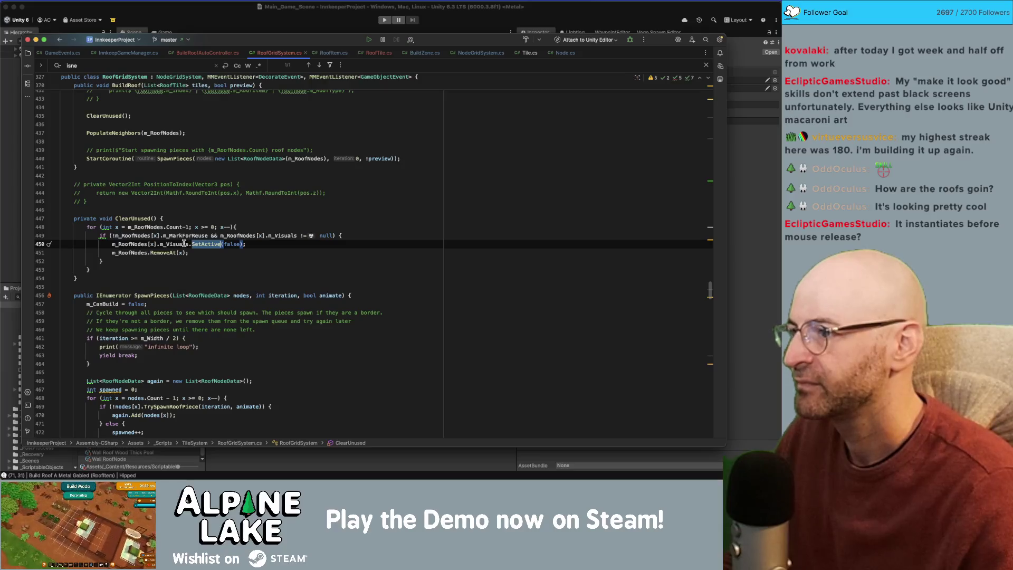
pyautogui.scroll(10, 151, 289)
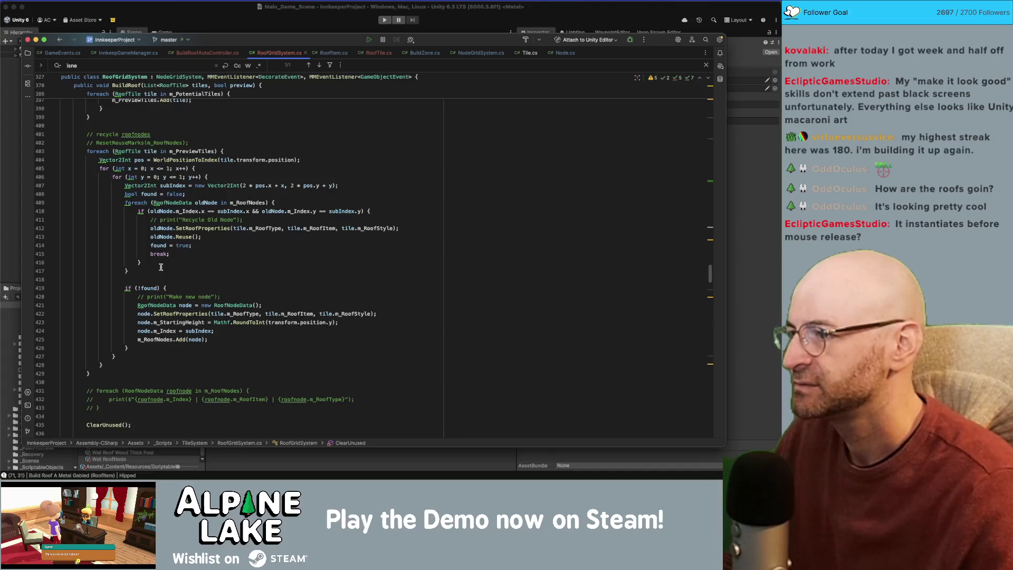
pyautogui.scroll(5, 161, 267)
pyautogui.doubleClick(141, 213)
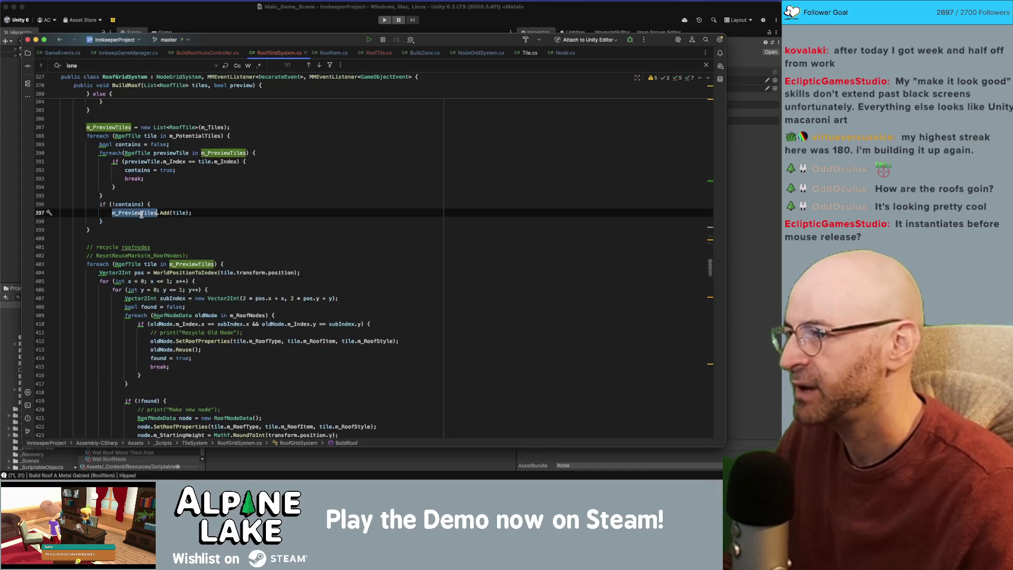
pyautogui.doubleClick(115, 127)
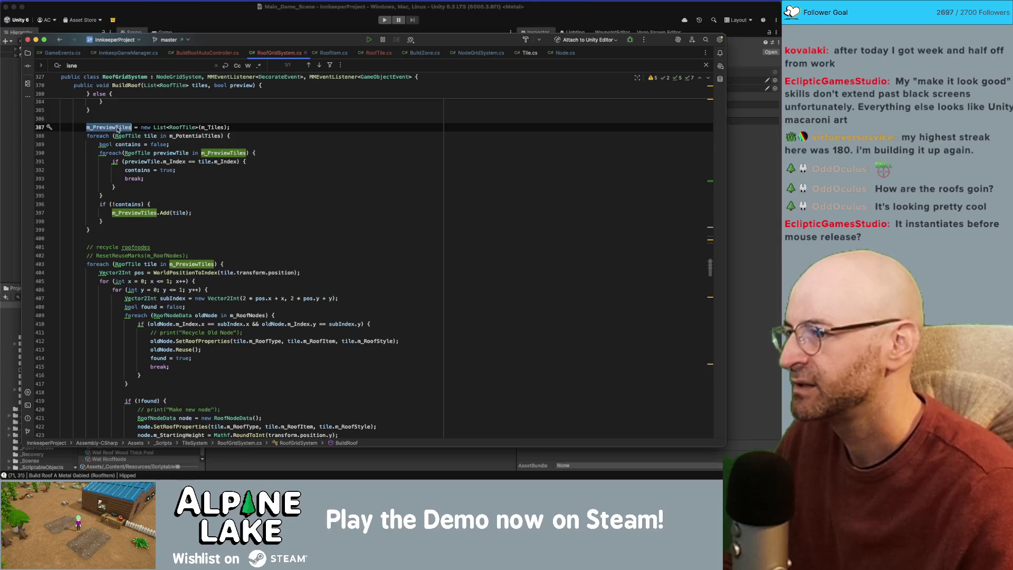
pyautogui.doubleClick(188, 265)
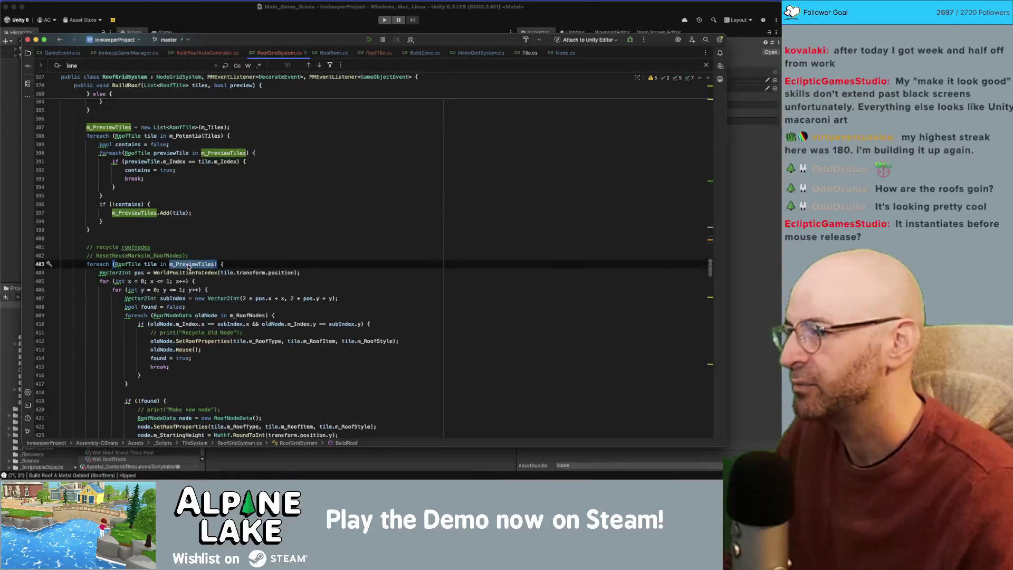
pyautogui.click(192, 255)
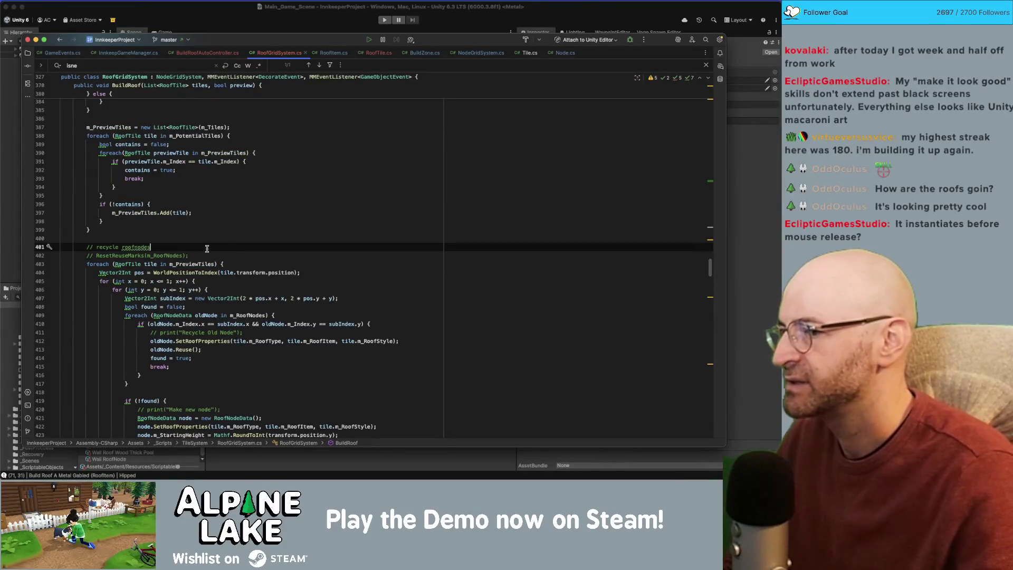
# Step: Add Debug.Log($"PreviewTiles size: {m_PreviewTiles.Count}") after ResetReuseMarks, then return to Unity
pyautogui.press('Return')
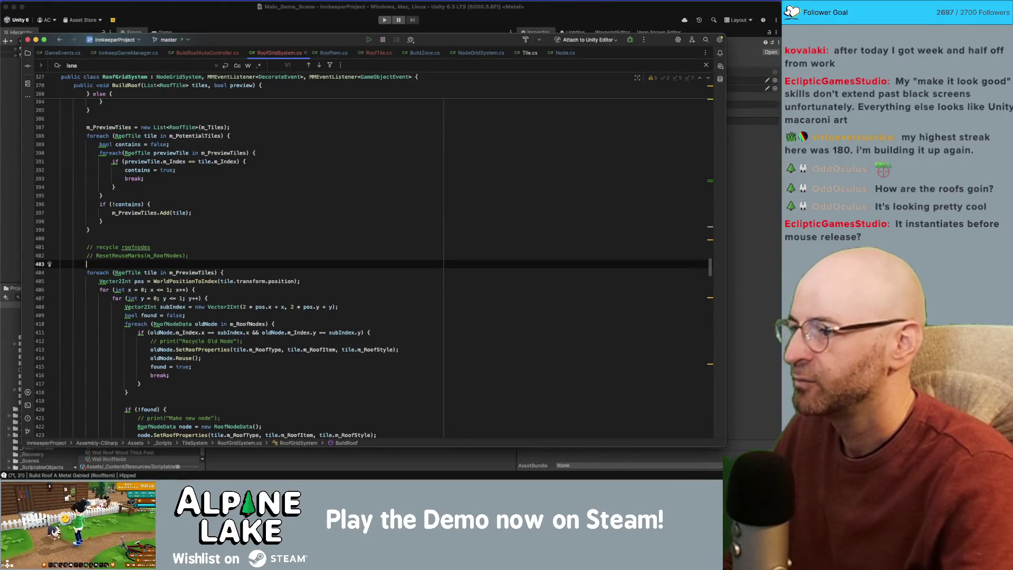
pyautogui.write('print')
pyautogui.press('BackSpace')
pyautogui.press('BackSpace')
pyautogui.press('BackSpace')
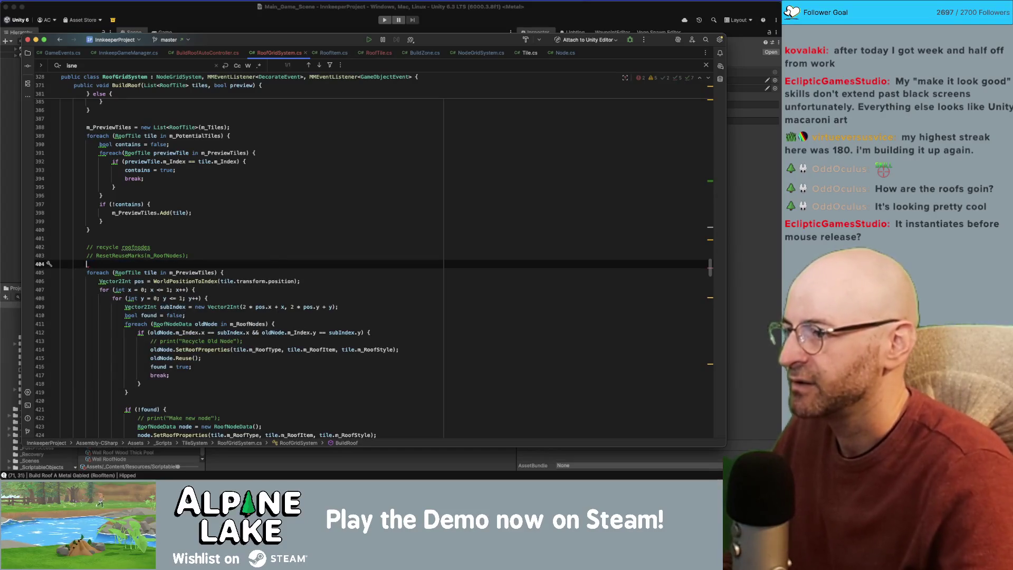
pyautogui.write('Debug.Log("");')
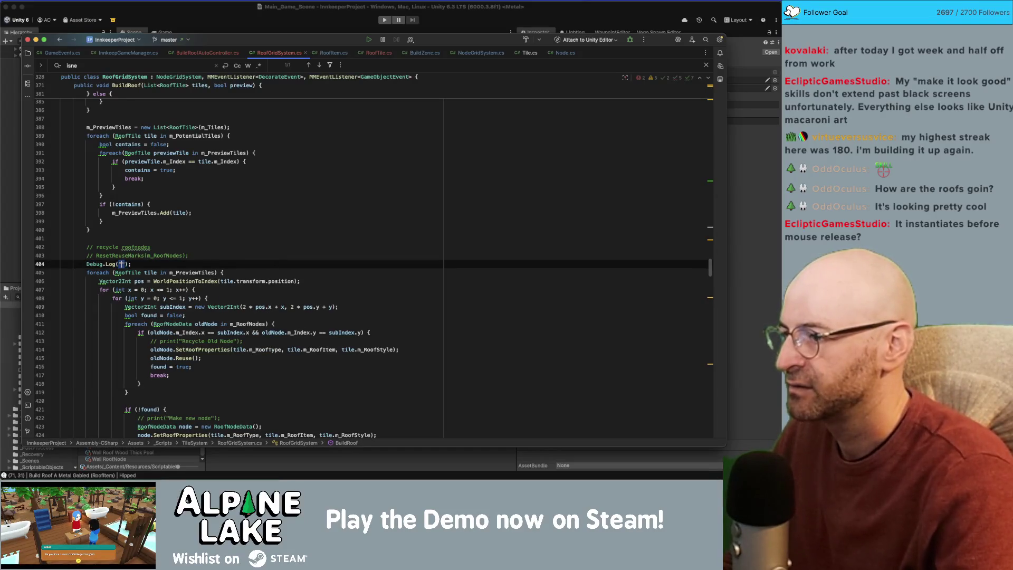
pyautogui.press('BackSpace')
pyautogui.write('$"Pre')
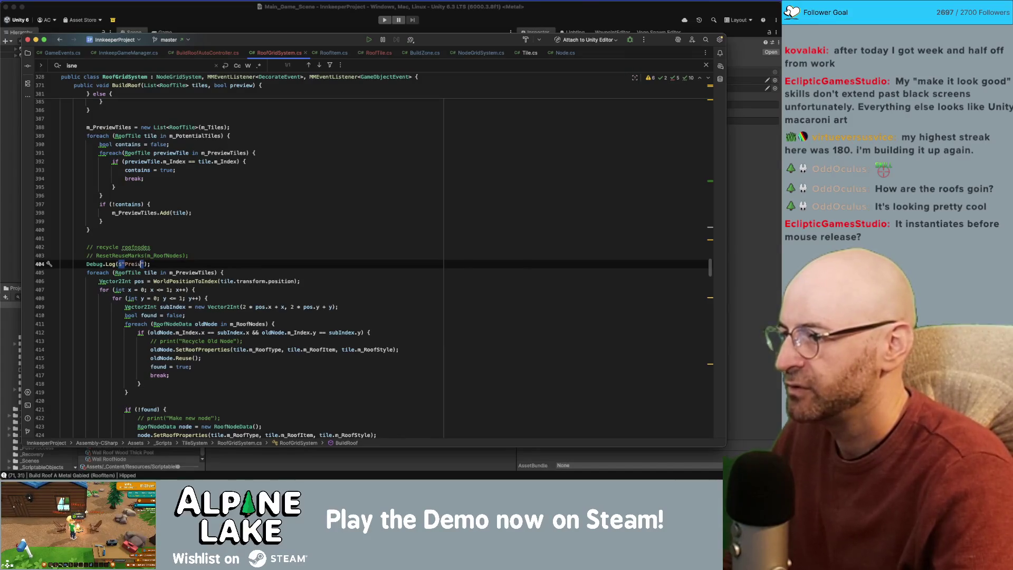
pyautogui.write('viewT')
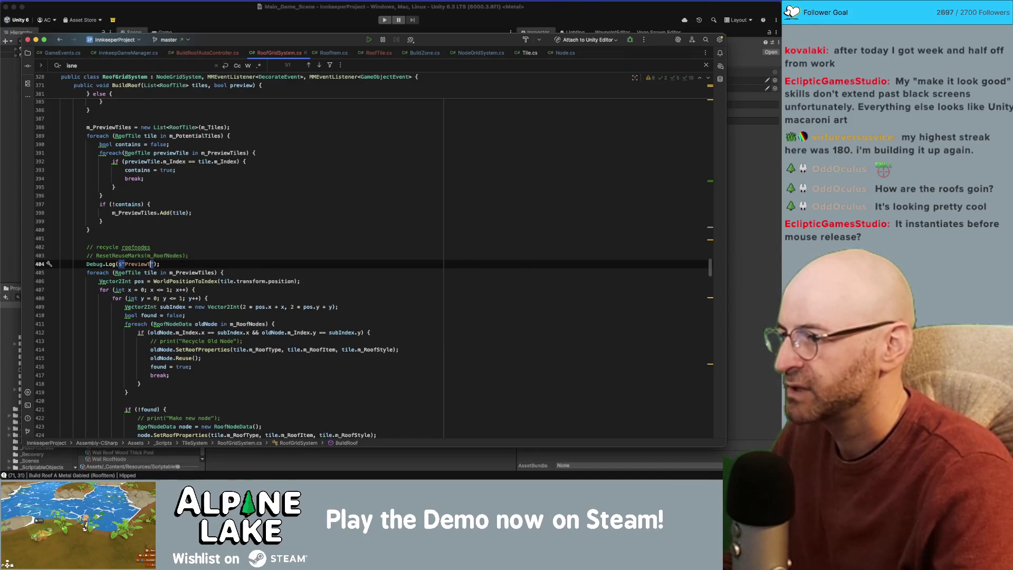
pyautogui.write('iles size: {')
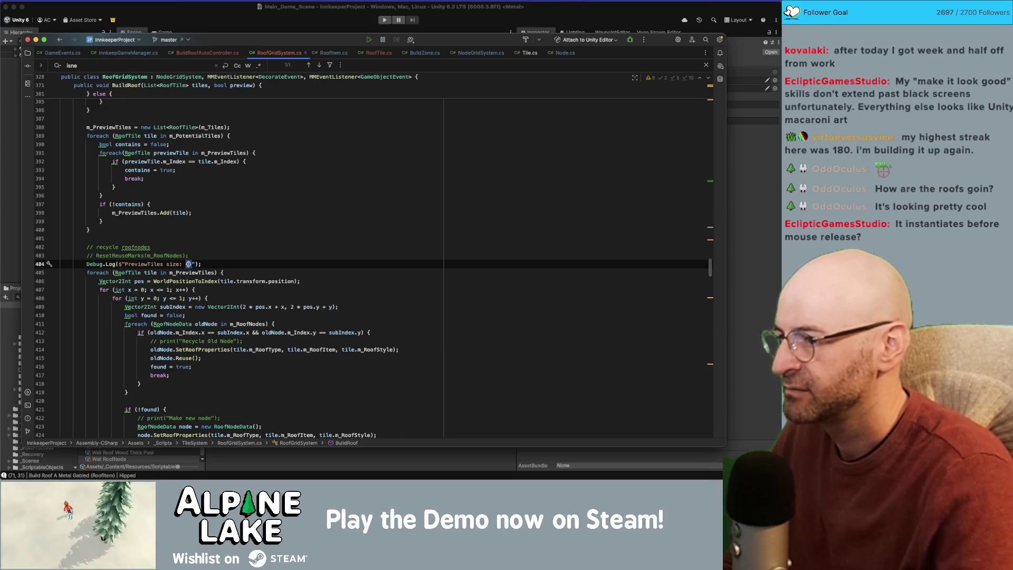
pyautogui.write('m_PreviewTiles.Count')
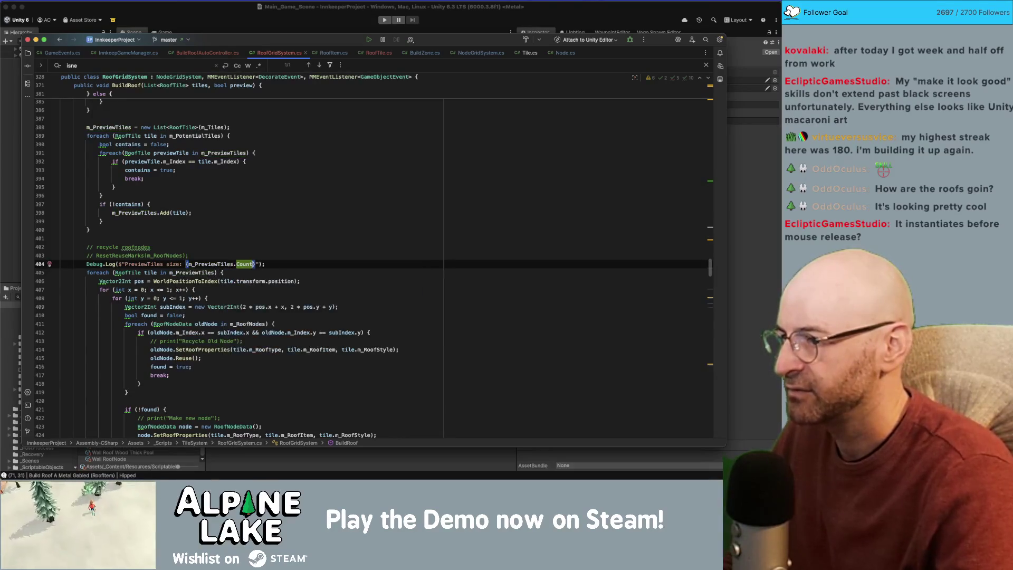
pyautogui.click(224, 17)
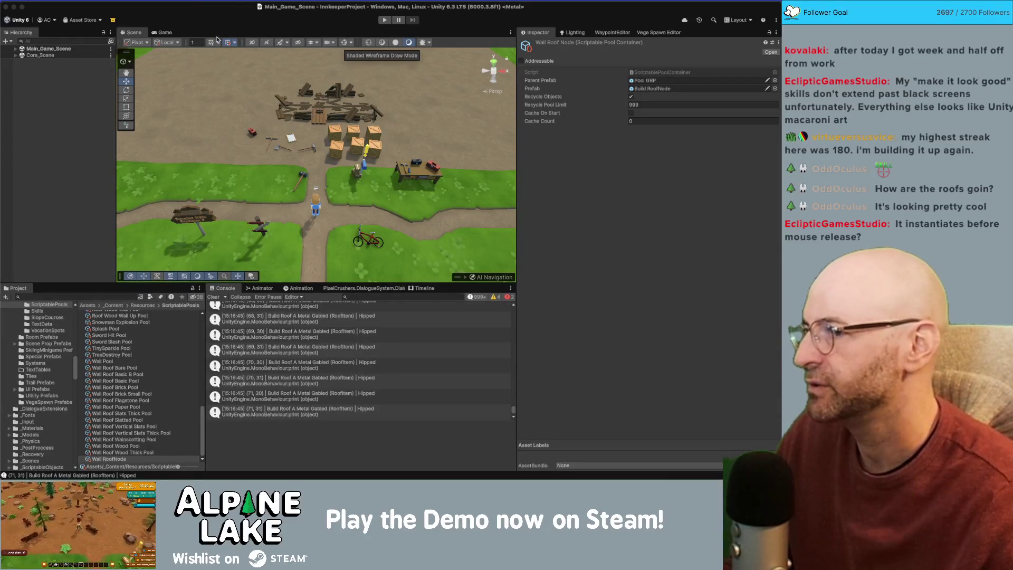
# Step: Cycle past Chrome and Maya back to Rider and open BuildRoofAutoController.cs
pyautogui.press('super+Tab')
pyautogui.press('super+Tab')
pyautogui.press('super+Tab')
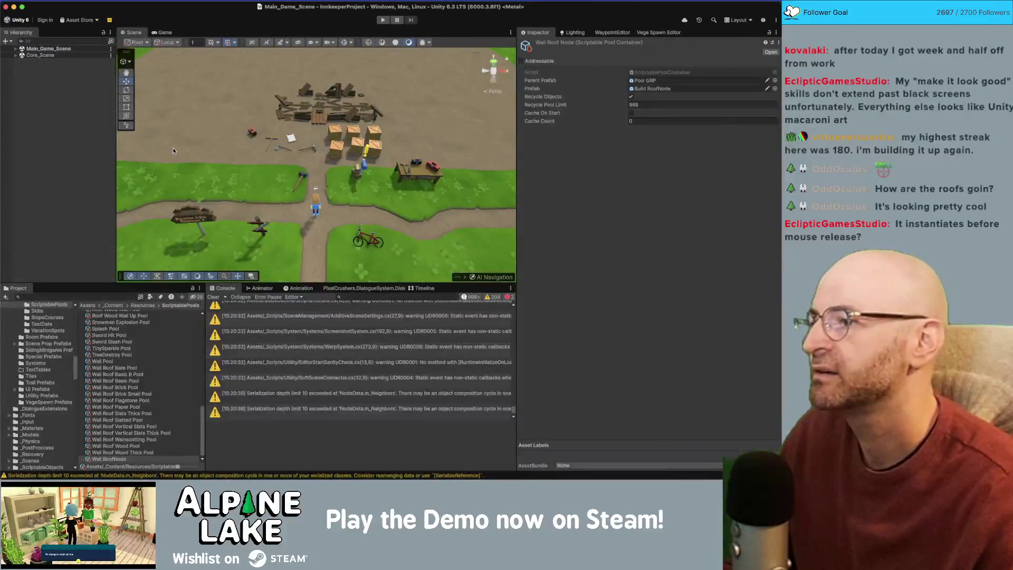
pyautogui.press('super+Tab')
pyautogui.press('super+Tab')
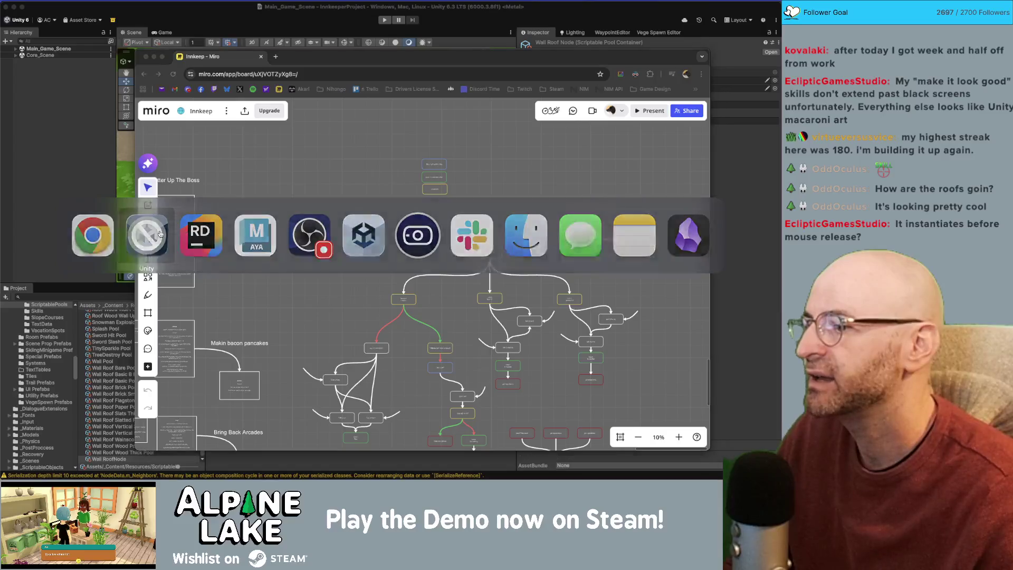
pyautogui.press('super+Tab')
pyautogui.click(237, 229)
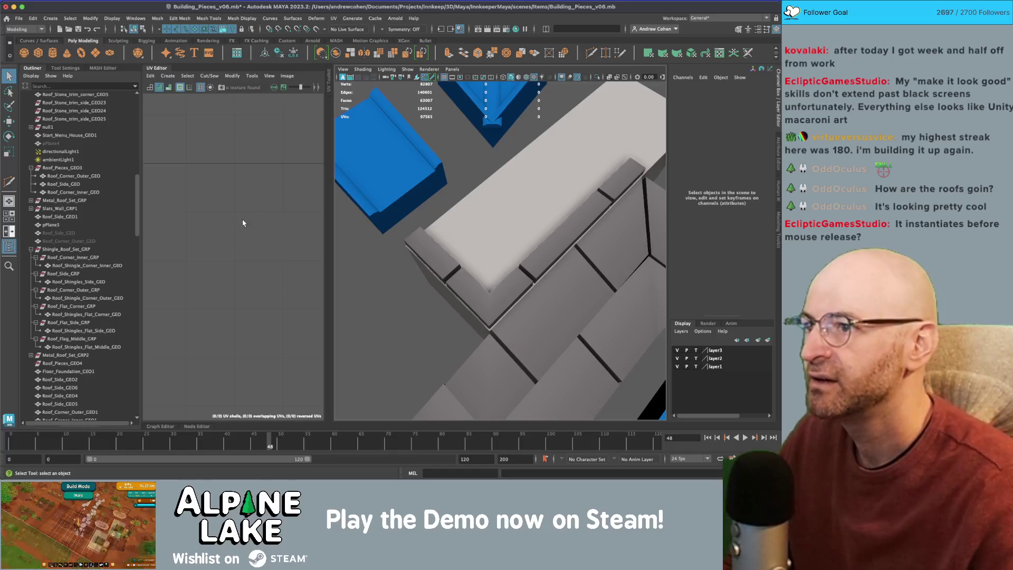
pyautogui.press('super+Tab')
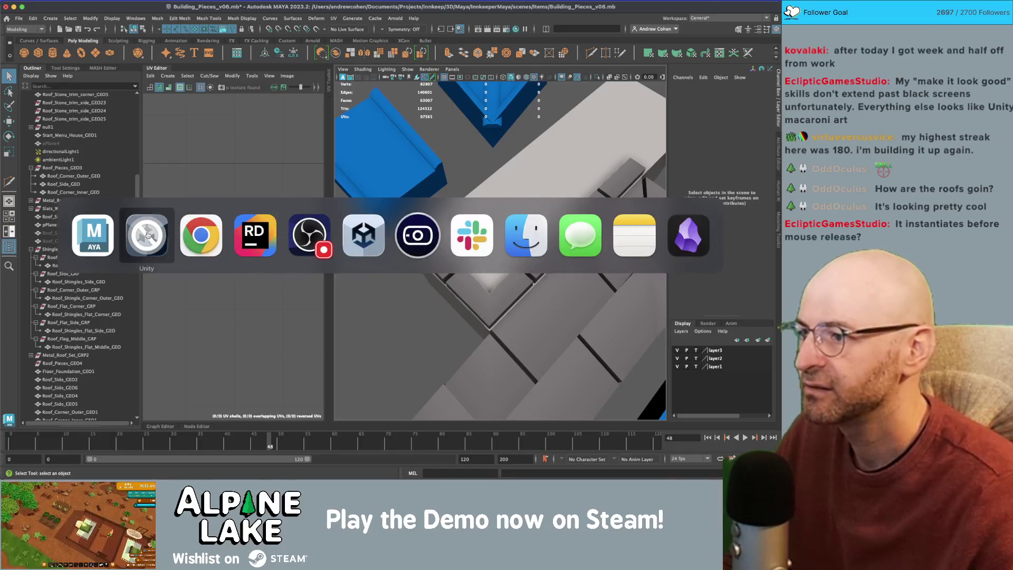
pyautogui.click(255, 235)
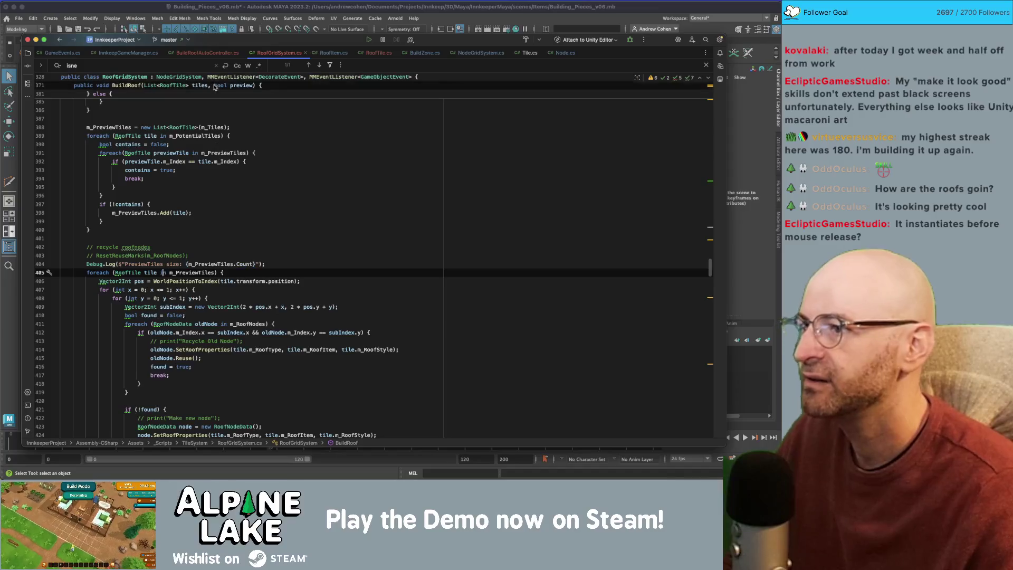
pyautogui.click(193, 53)
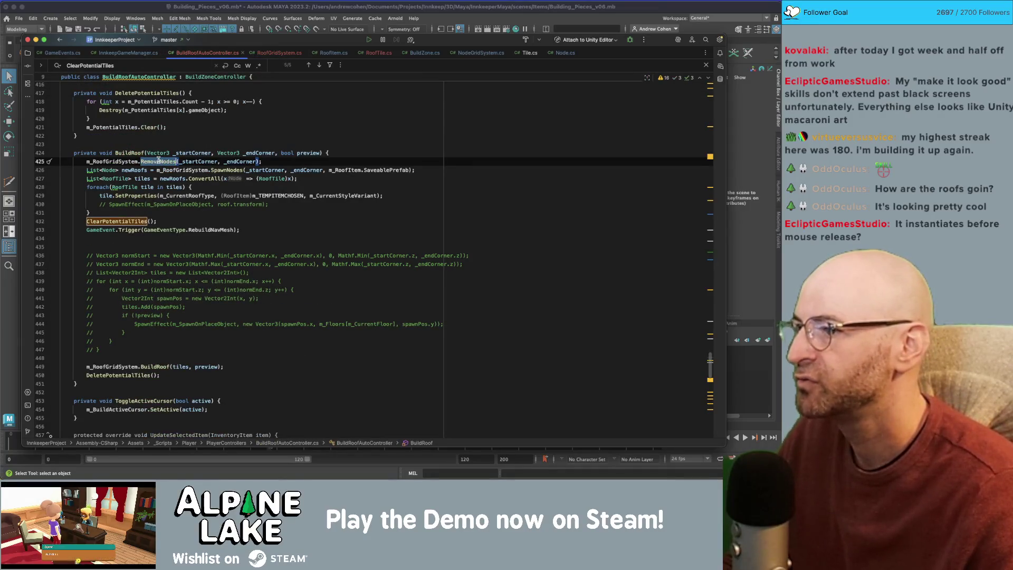
# Step: Inspect the RemoveNodes call in BuildRoof, removing a stray 'd', then go back to Unity
pyautogui.moveTo(158, 160)
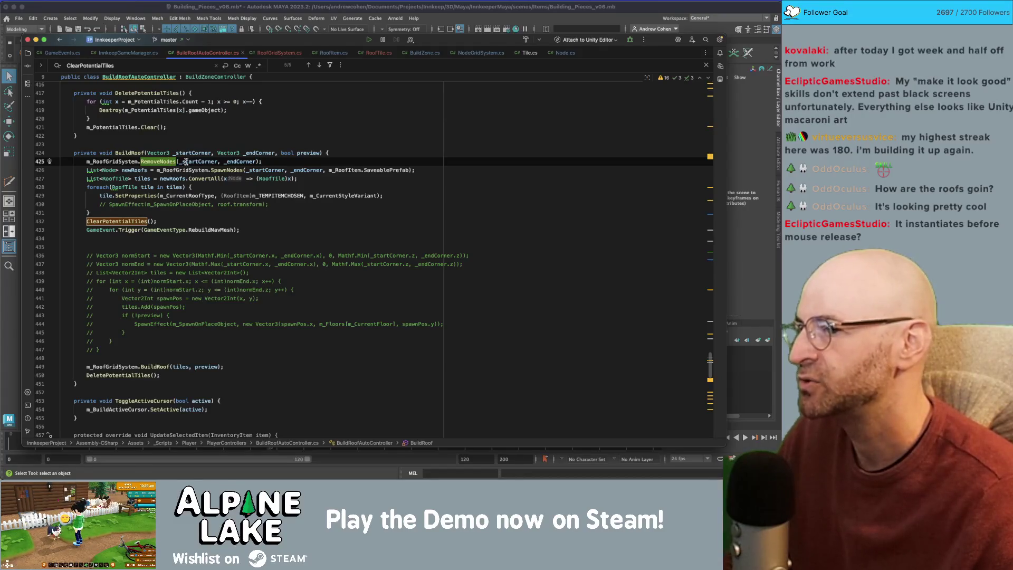
pyautogui.click(158, 179)
pyautogui.write('d')
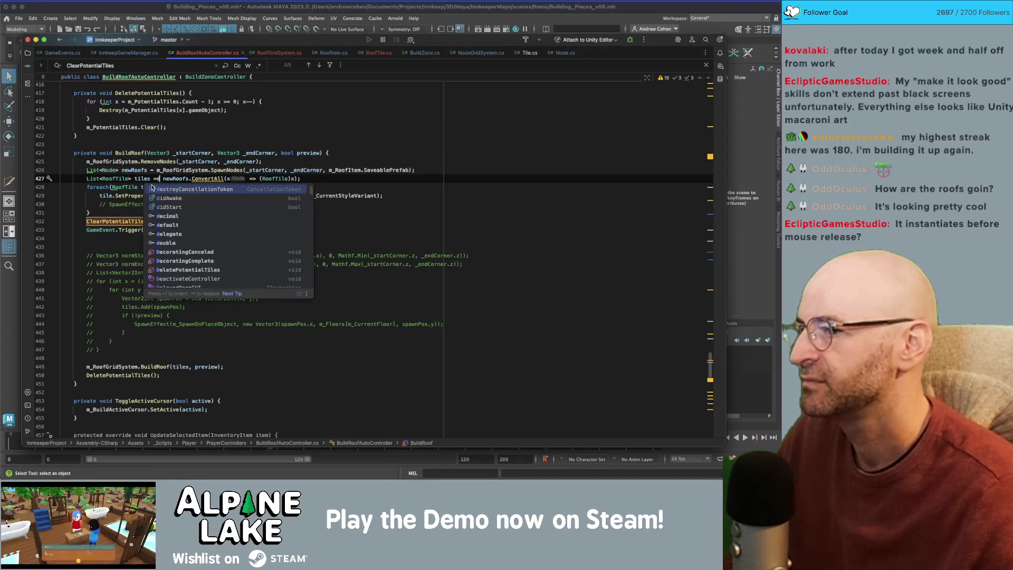
pyautogui.press('BackSpace')
pyautogui.click(234, 128)
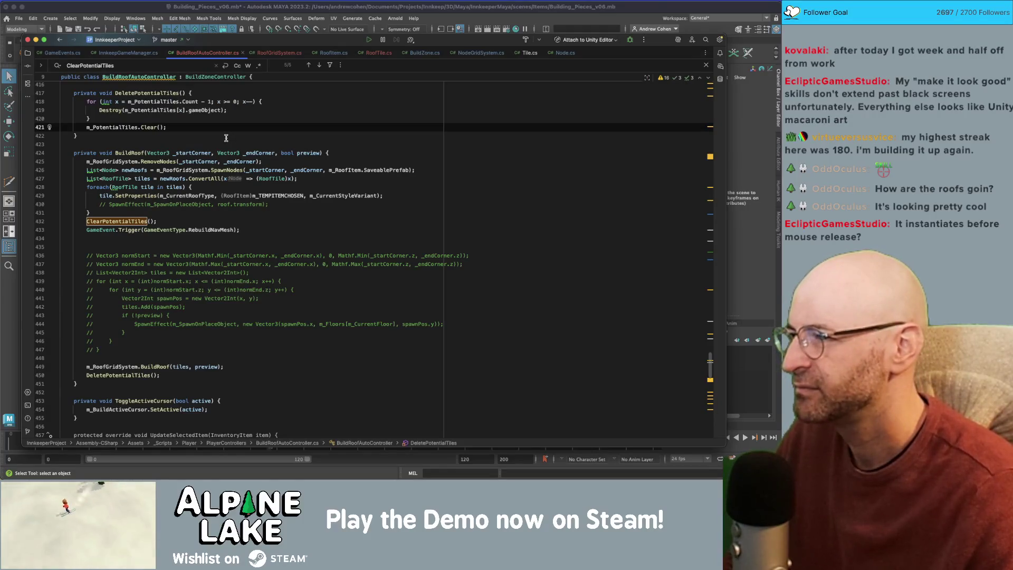
pyautogui.click(162, 162)
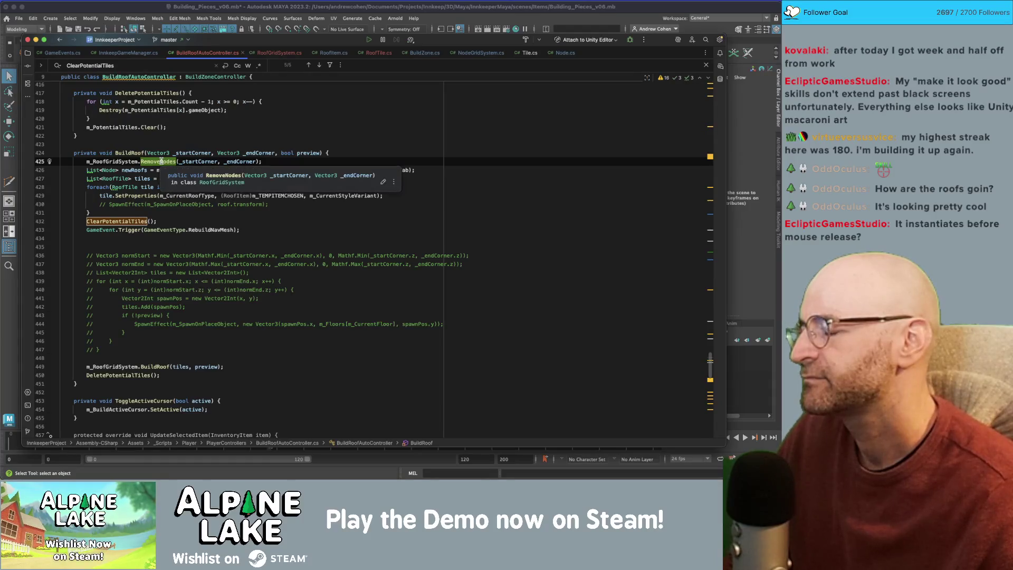
pyautogui.hotkey('alt', 'Up')
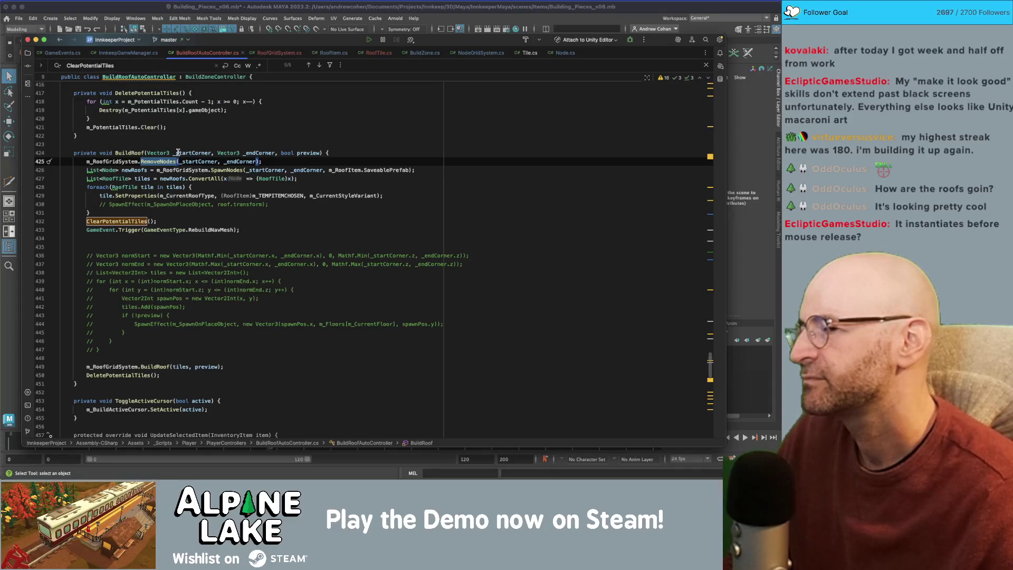
pyautogui.press('super+Tab')
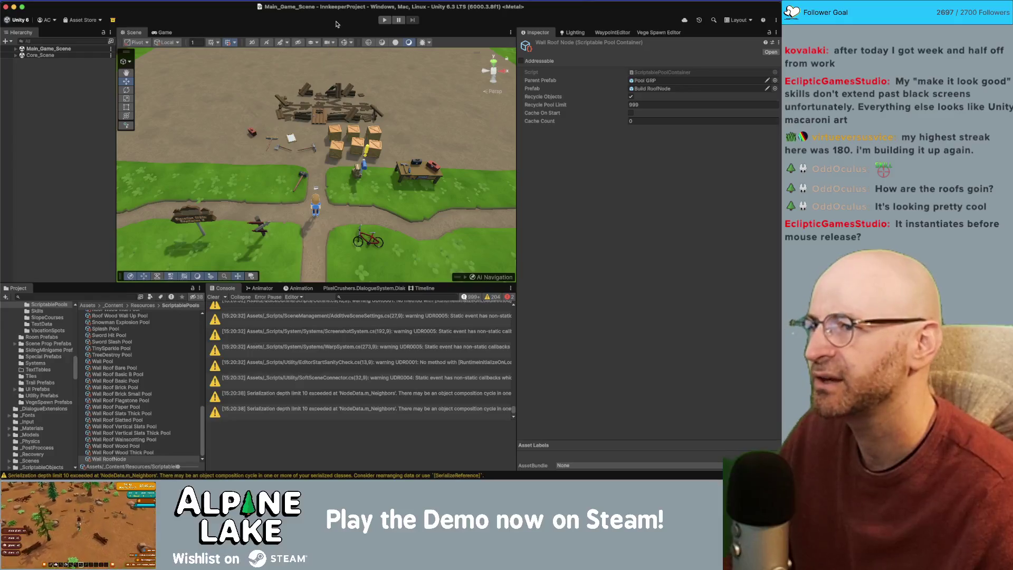
# Step: Start the game in play mode from the Unity toolbar
pyautogui.click(385, 20)
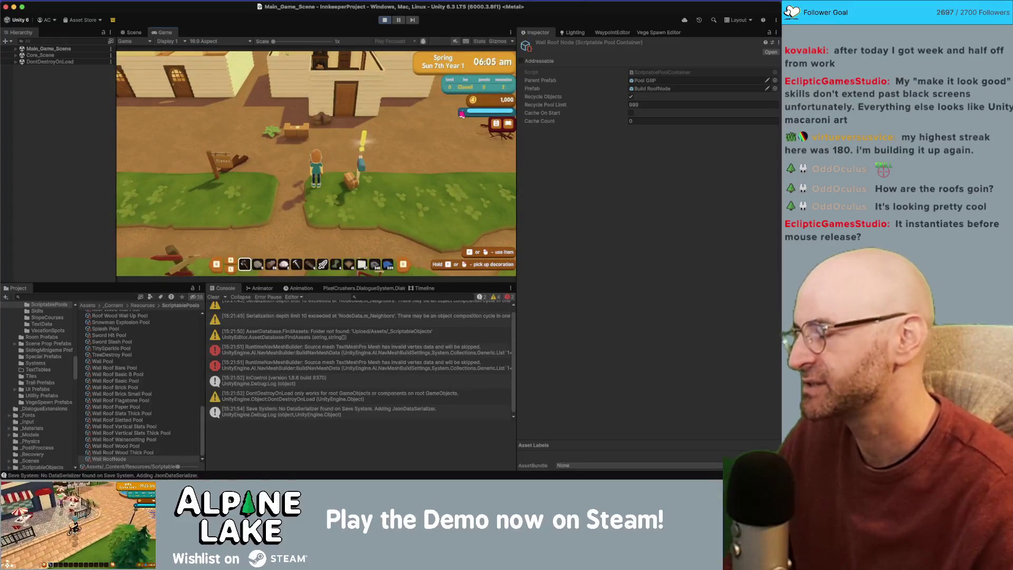
# Step: Walk to the upper-left house, enter build mode, and drag roof tiles across it
pyautogui.press('w')
pyautogui.scroll(1, 399, 166)
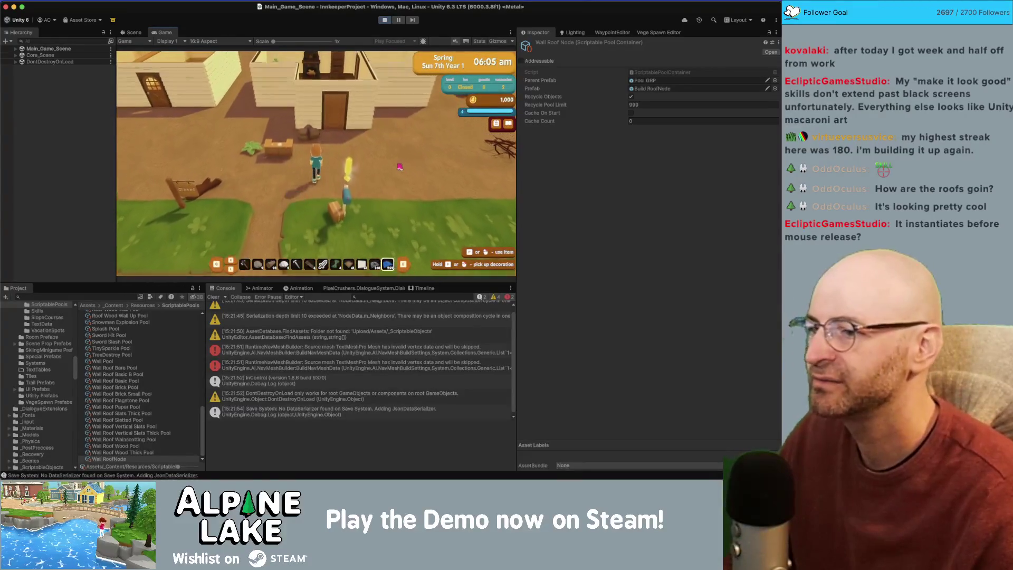
pyautogui.click(399, 167)
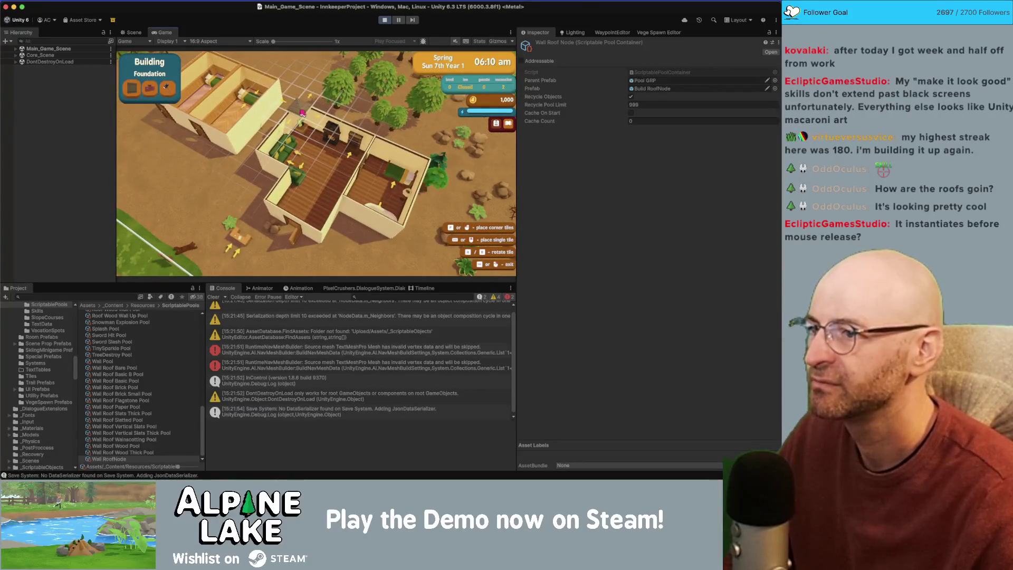
pyautogui.moveTo(302, 112); pyautogui.dragTo(315, 119)
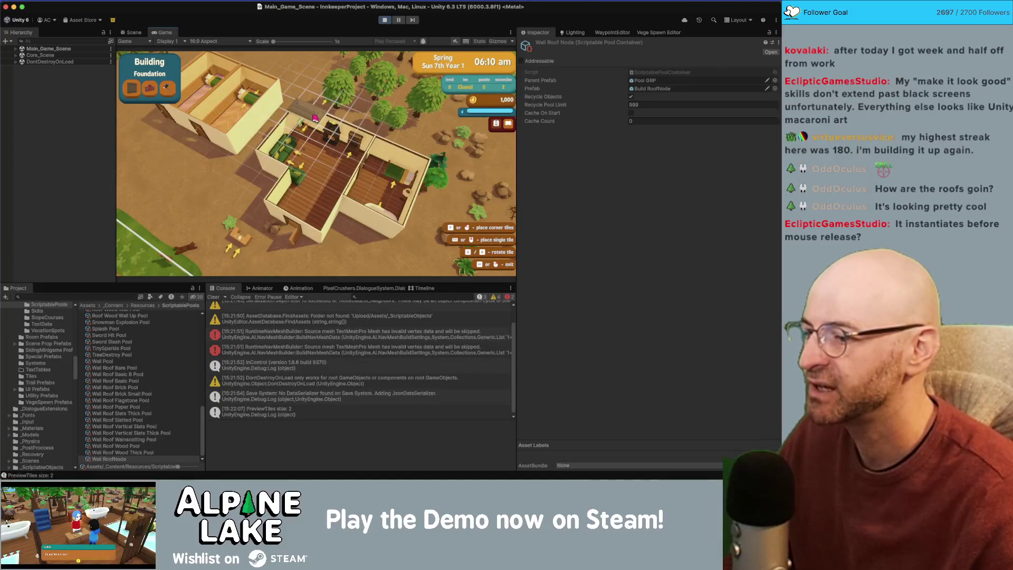
pyautogui.moveTo(312, 121)
pyautogui.mouseDown()
pyautogui.moveTo(316, 147)
pyautogui.moveTo(303, 114)
pyautogui.mouseUp()
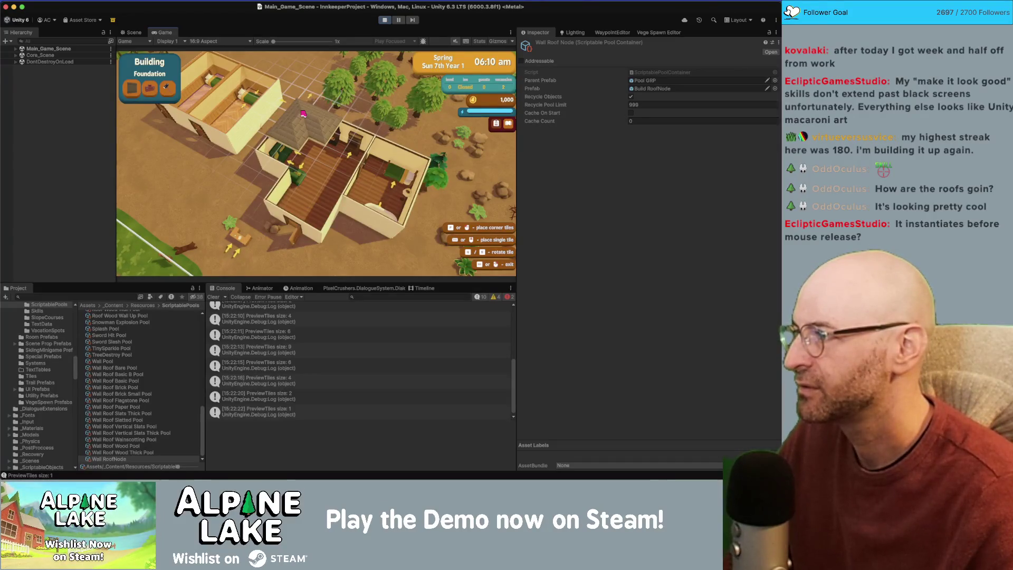
pyautogui.moveTo(304, 114)
pyautogui.mouseDown()
pyautogui.moveTo(320, 153)
pyautogui.moveTo(306, 121)
pyautogui.moveTo(315, 149)
pyautogui.moveTo(308, 127)
pyautogui.moveTo(313, 143)
pyautogui.moveTo(73, 71)
pyautogui.mouseUp()
pyautogui.click(16, 49)
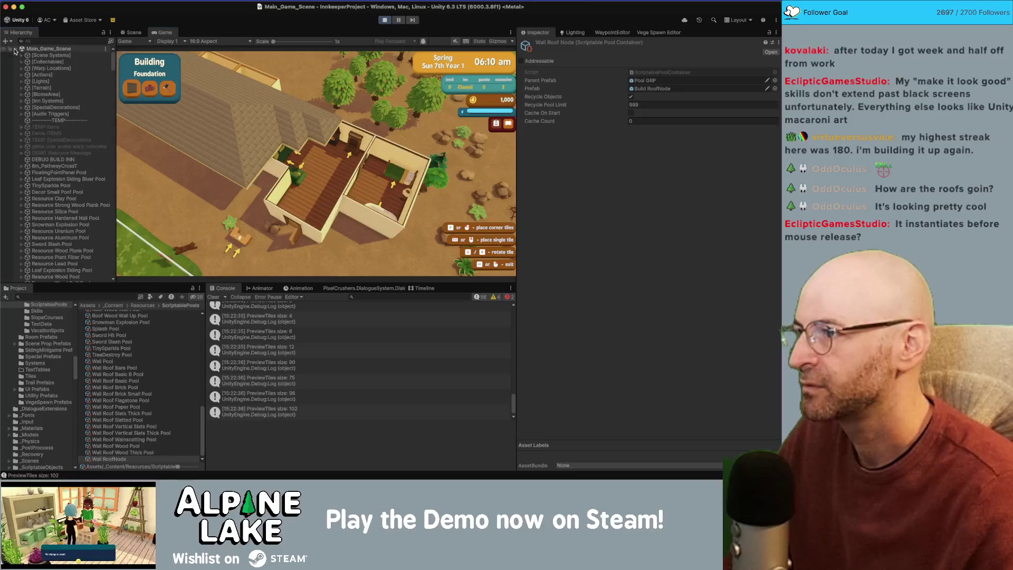
# Step: Scroll through the Build RoofNode objects, preview another roof, and stop play mode
pyautogui.scroll(-10, 74, 148)
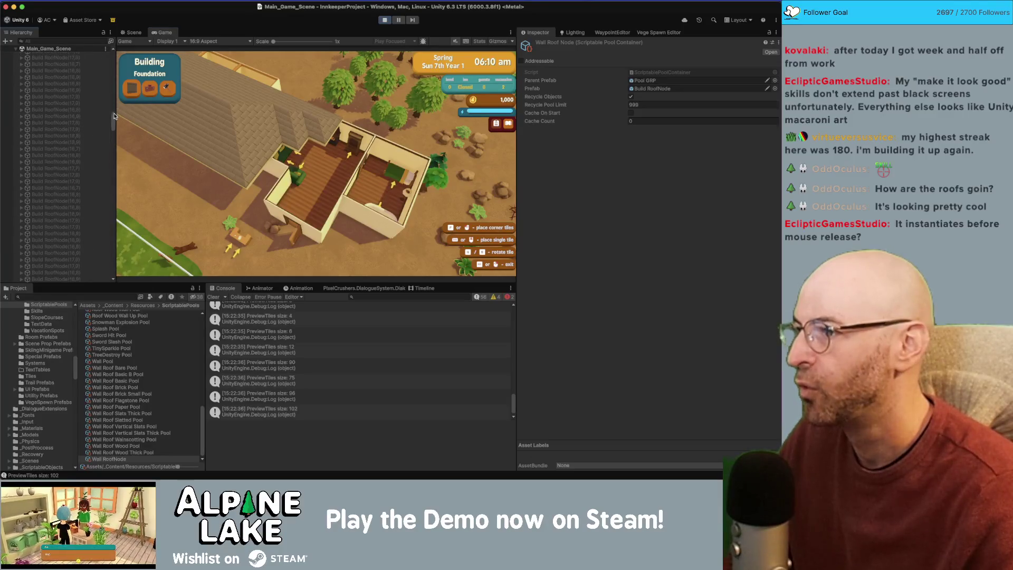
pyautogui.scroll(-5, 113, 135)
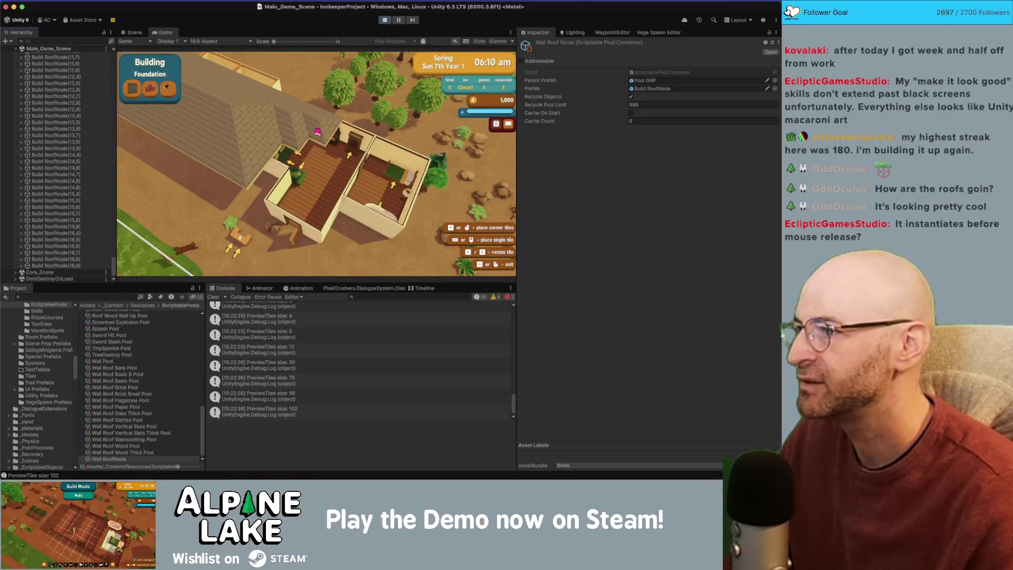
pyautogui.moveTo(319, 134); pyautogui.dragTo(221, 131)
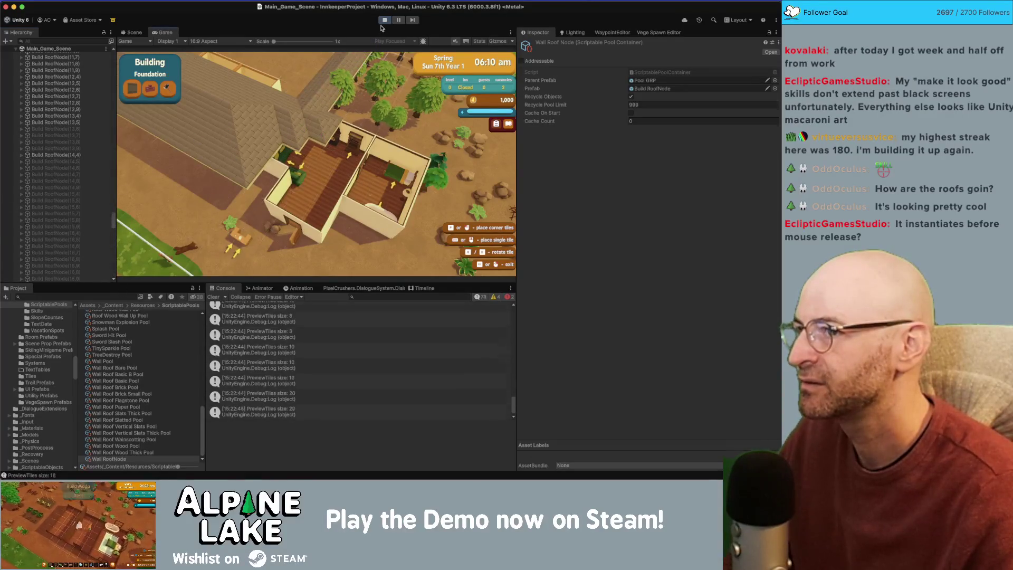
pyautogui.click(384, 20)
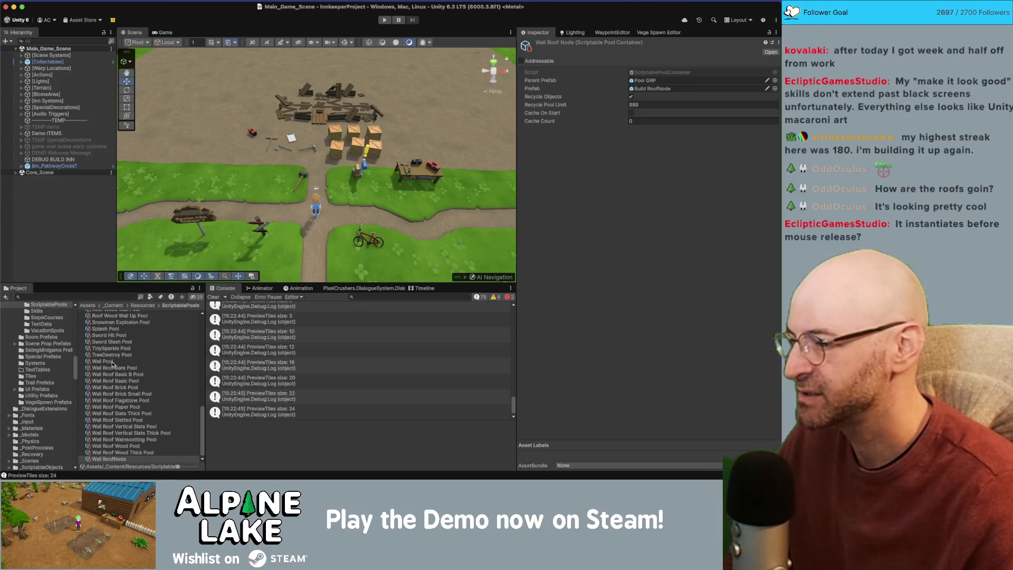
# Step: Rename the Wall Roof Node asset to 'RoofNode Pool' and return to the SpawnNodes call in Rider
pyautogui.click(111, 458)
pyautogui.write('RoofNode')
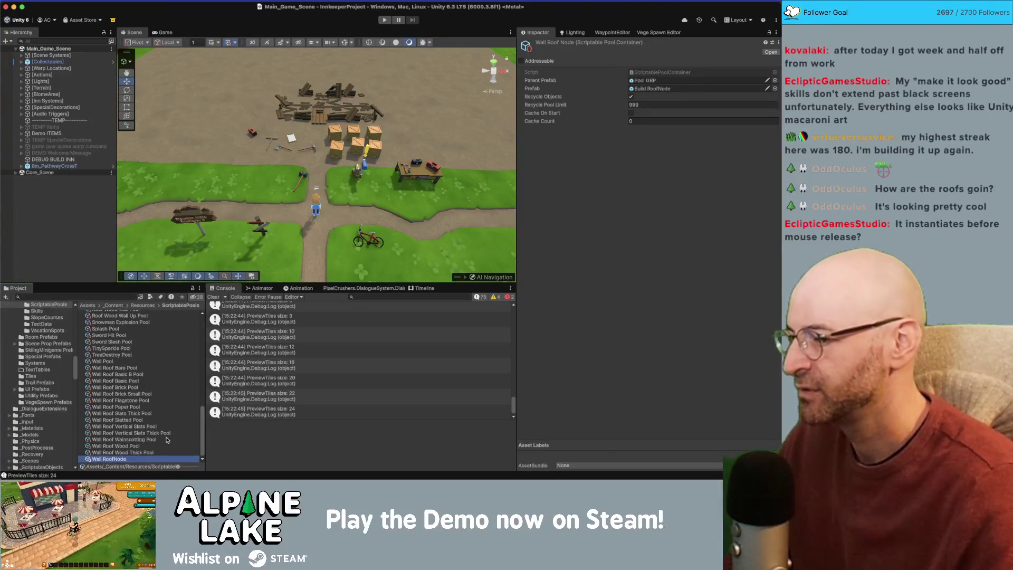
pyautogui.write(' Pool')
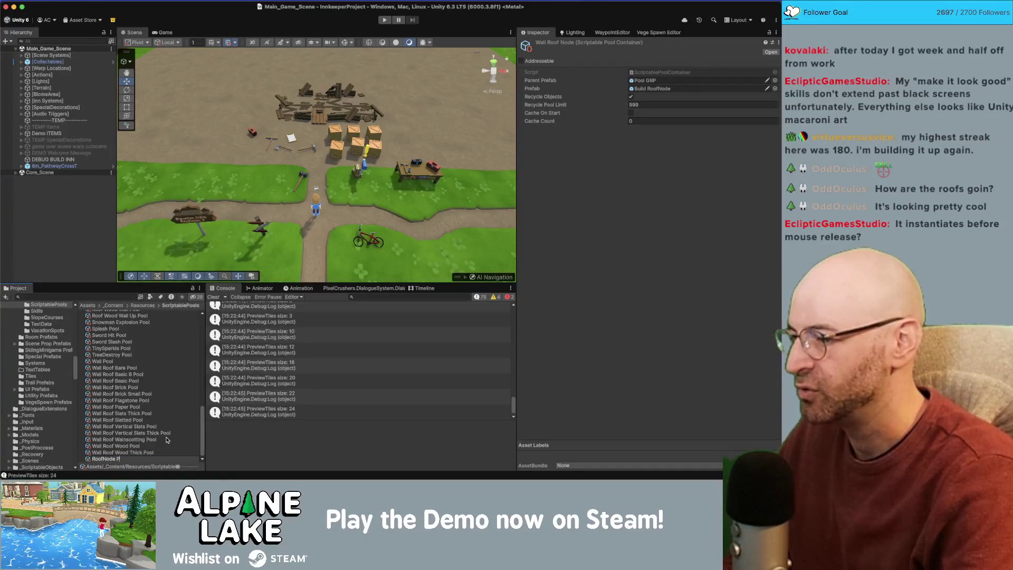
pyautogui.press('Return')
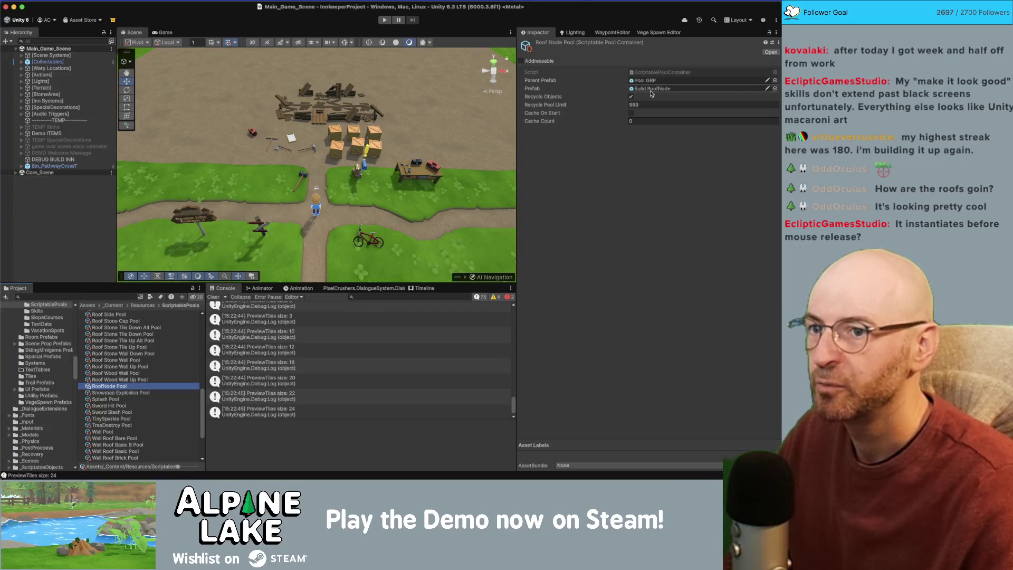
pyautogui.press('super+Tab')
pyautogui.click(238, 170)
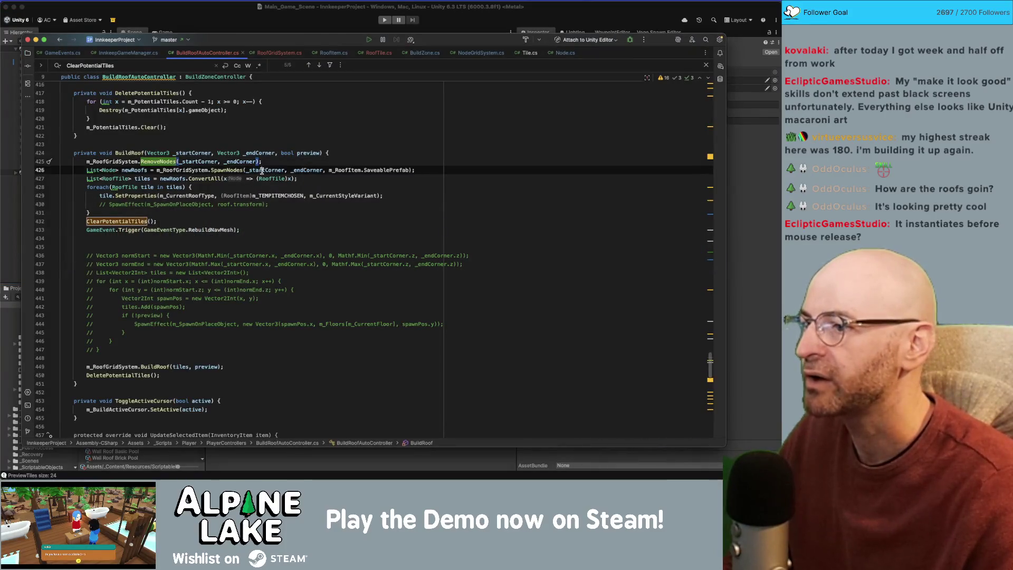
# Step: Follow the SpawnNodes overloads to the SpawnNode definition and select its Instantiate call on line 103
pyautogui.keyDown('super'); pyautogui.click(227, 170); pyautogui.keyUp('super')
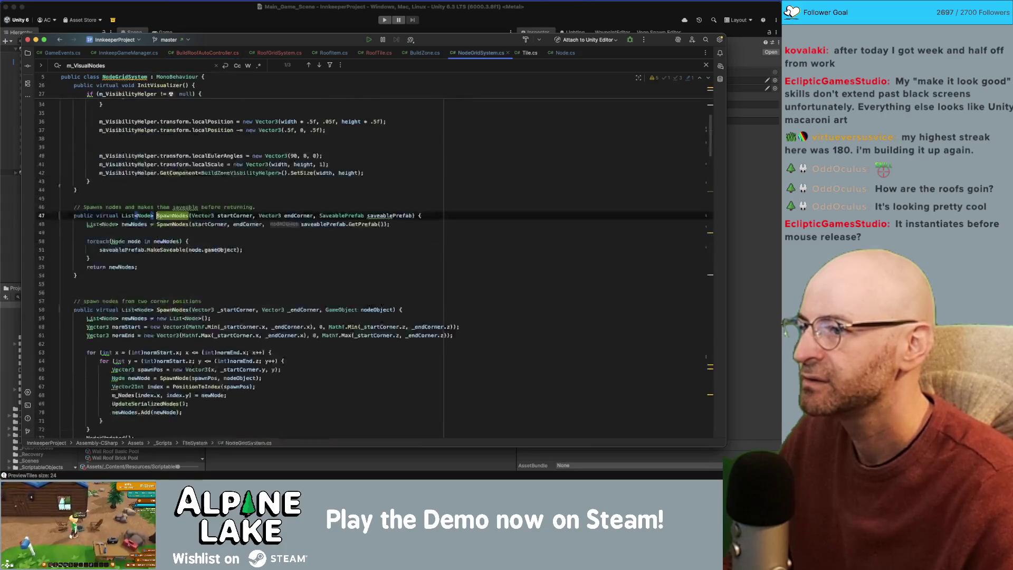
pyautogui.click(167, 225)
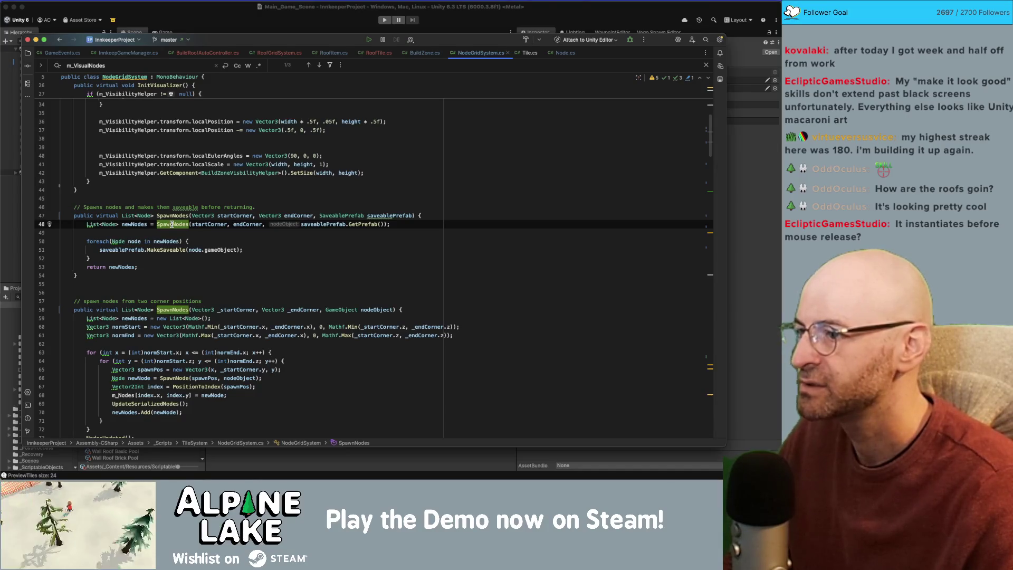
pyautogui.keyDown('super'); pyautogui.click(171, 225); pyautogui.keyUp('super')
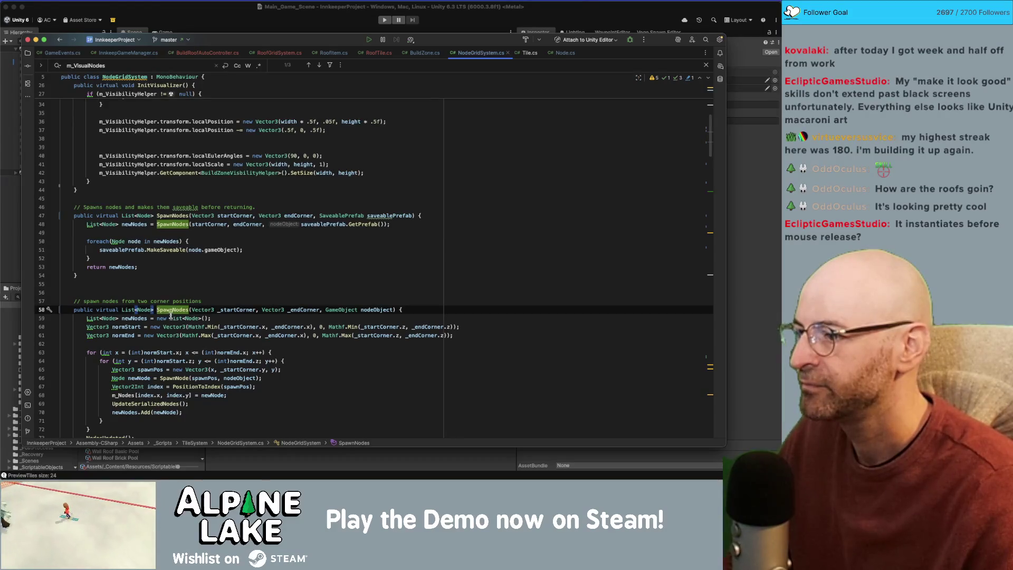
pyautogui.scroll(-1, 174, 310)
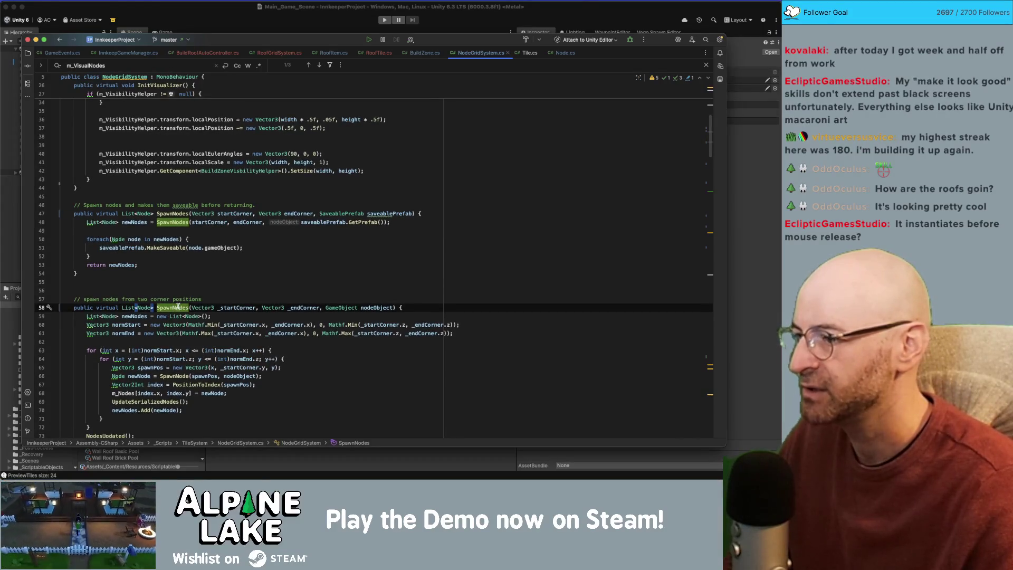
pyautogui.scroll(-3, 177, 308)
pyautogui.scroll(-5, 178, 307)
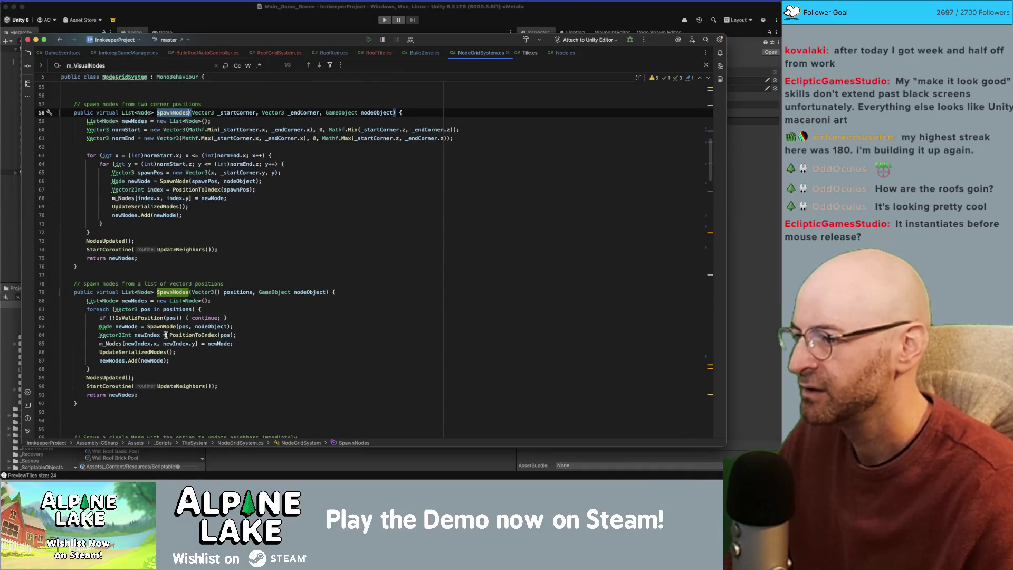
pyautogui.click(178, 295)
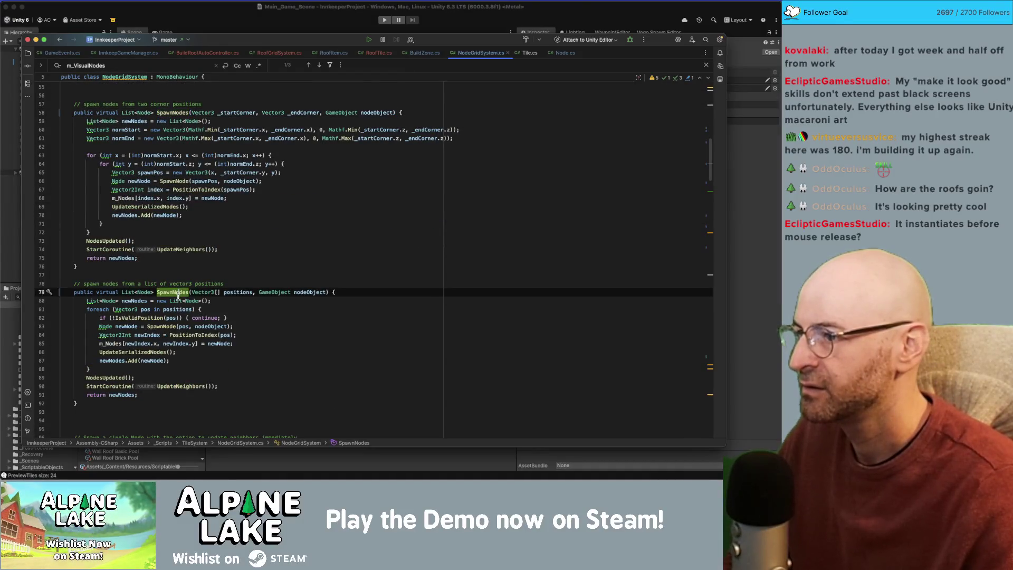
pyautogui.click(158, 251)
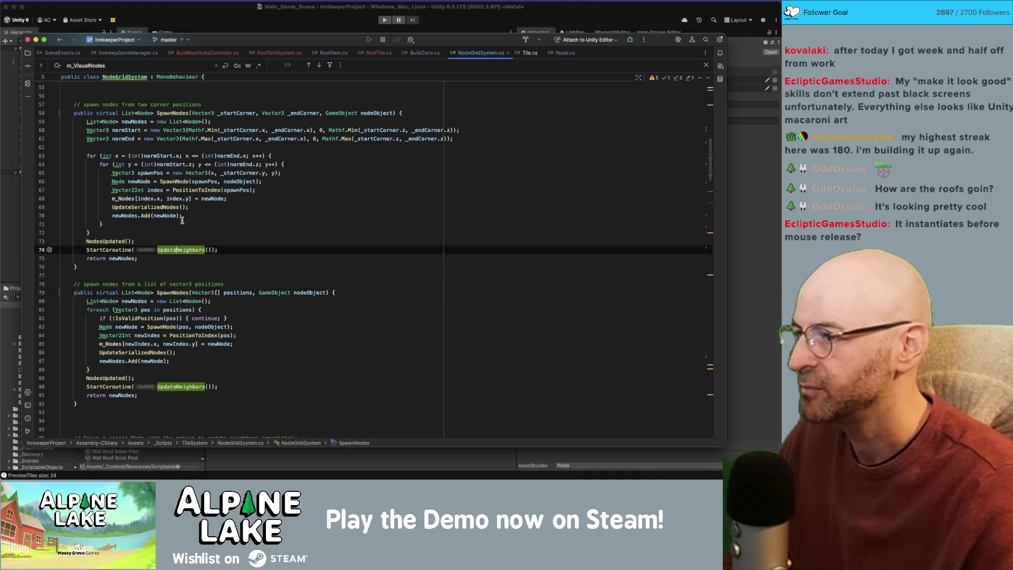
pyautogui.keyDown('super'); pyautogui.click(177, 182); pyautogui.keyUp('super')
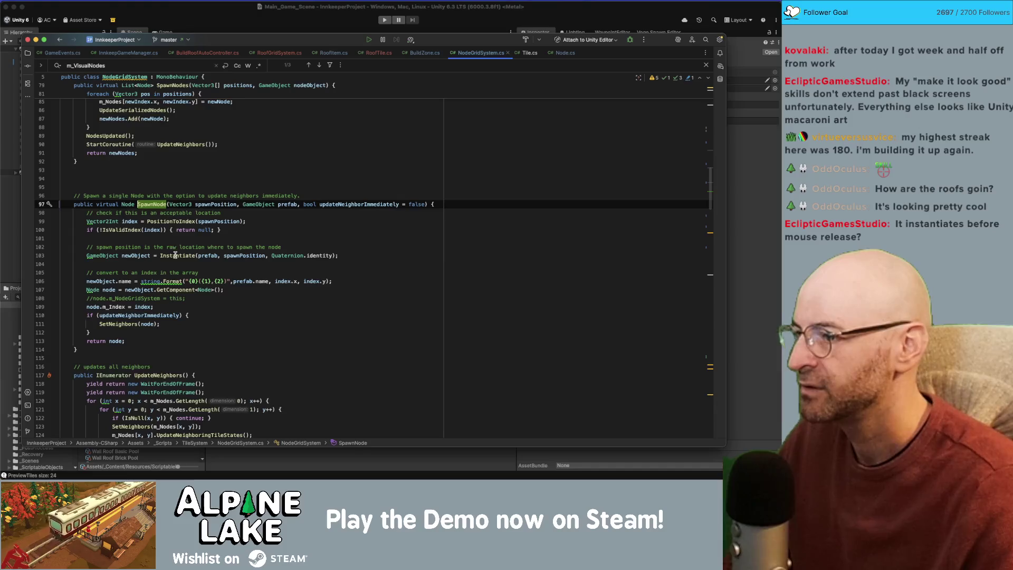
pyautogui.doubleClick(176, 255)
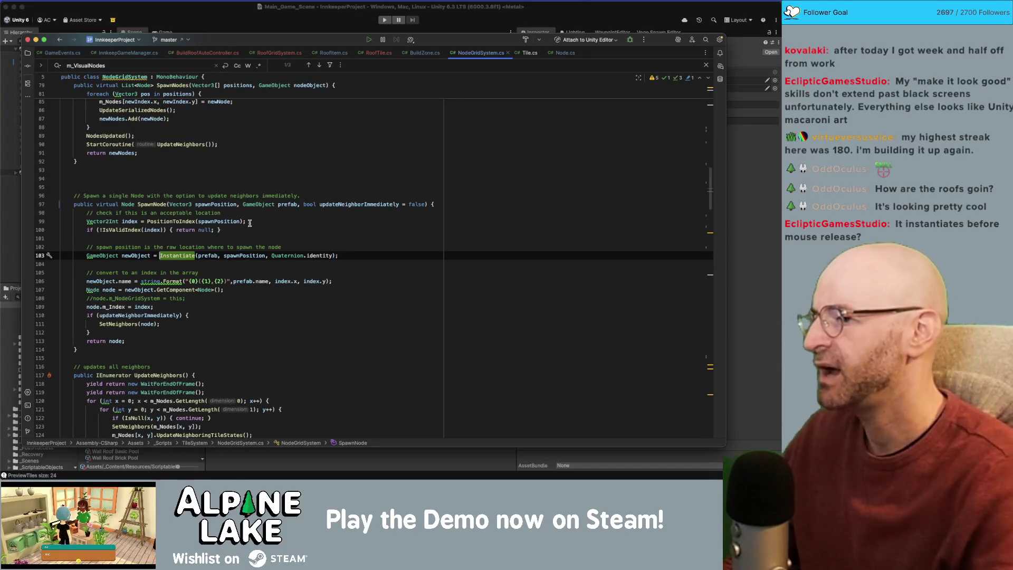
# Step: Replace Instantiate with SpawnSystem.m_Instance.Spawn( and delete the leftover characters and duplicate bracket
pyautogui.press('Left')
pyautogui.write('SpawnSystem.m_Instance')
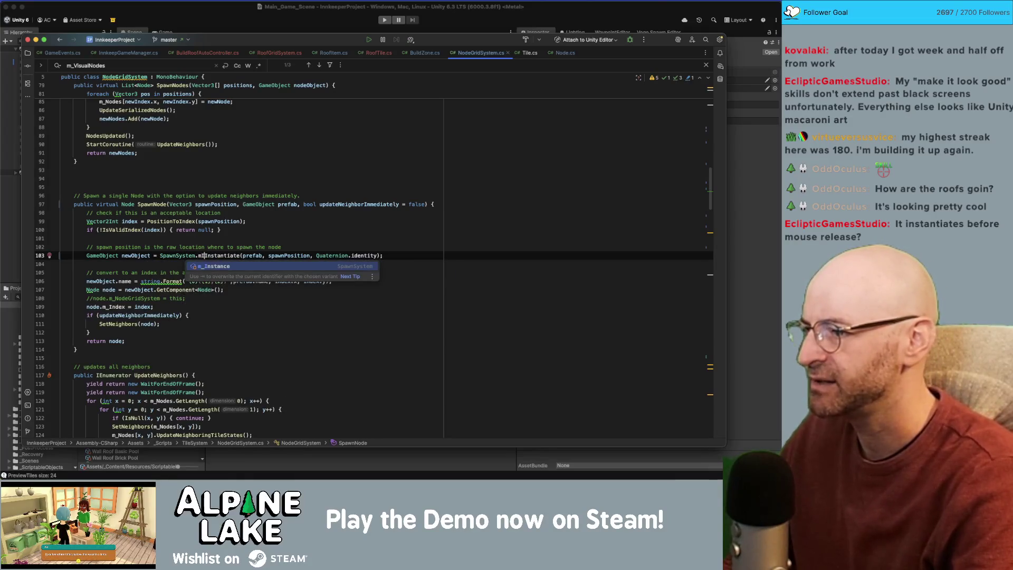
pyautogui.write('.Spawn(')
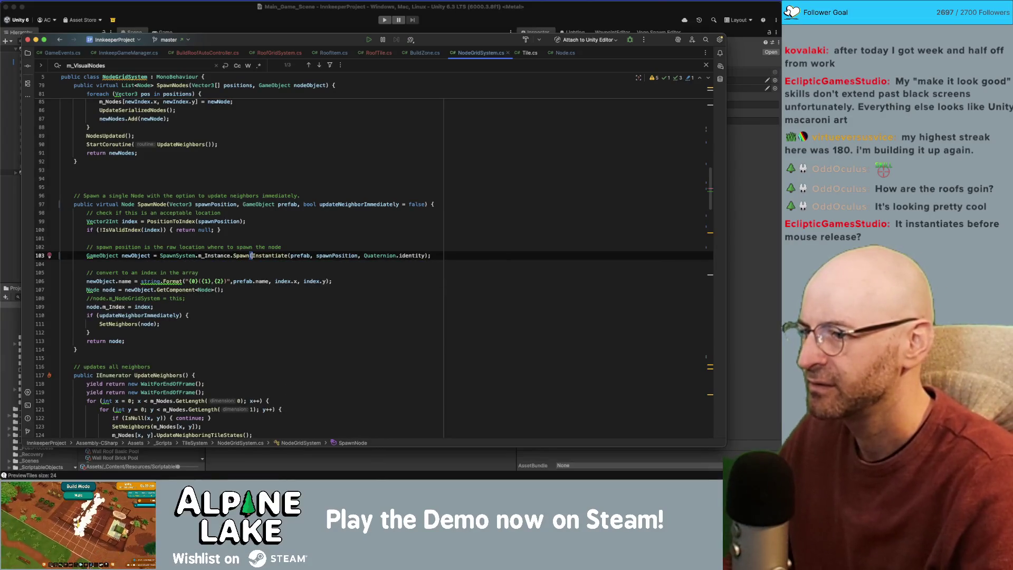
pyautogui.press('Delete')
pyautogui.press('Delete')
pyautogui.press('Delete')
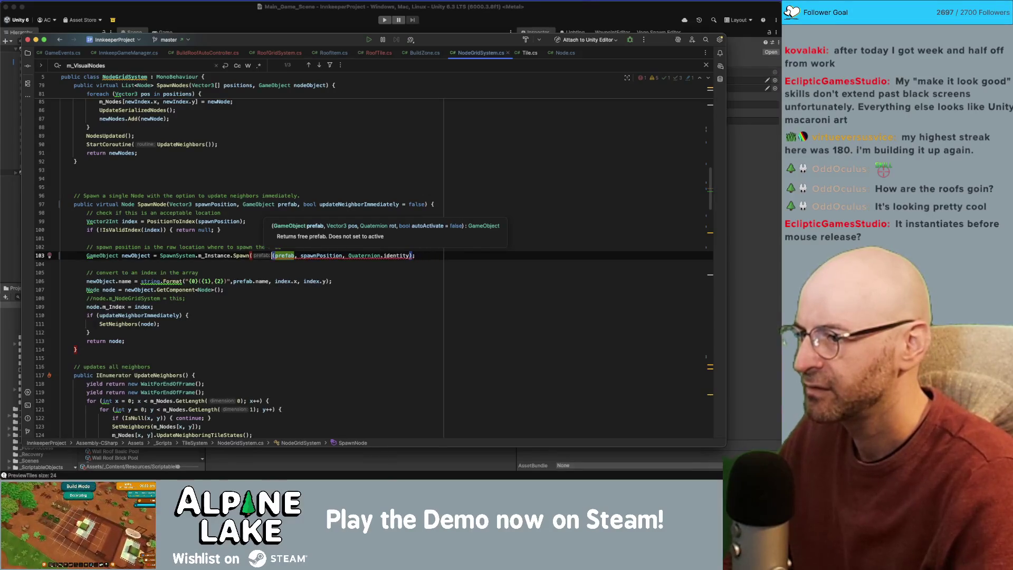
pyautogui.press('Delete')
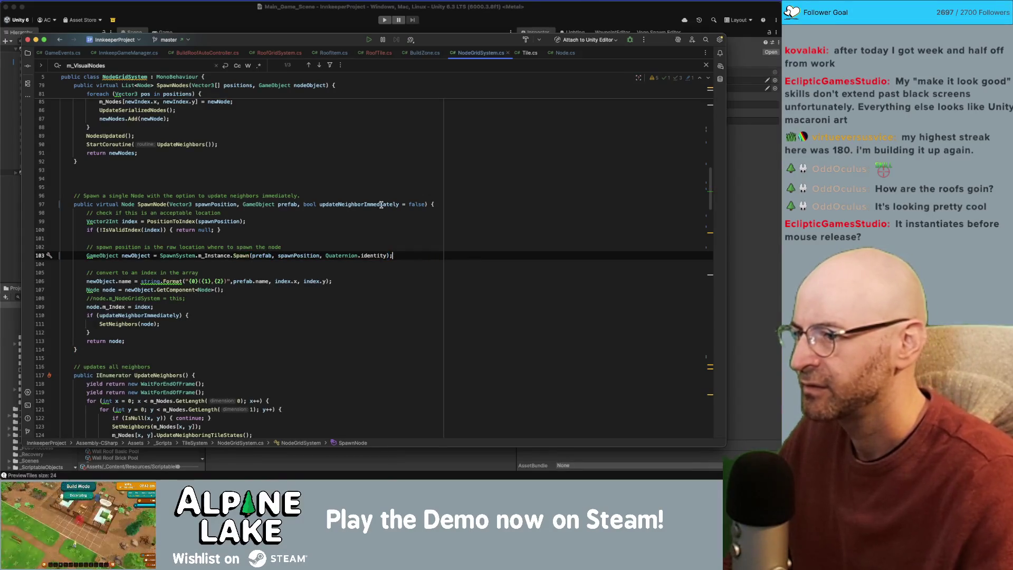
# Step: Look over lines 99–102 of SpawnNode, then return to the Unity editor
pyautogui.click(380, 225)
pyautogui.click(381, 232)
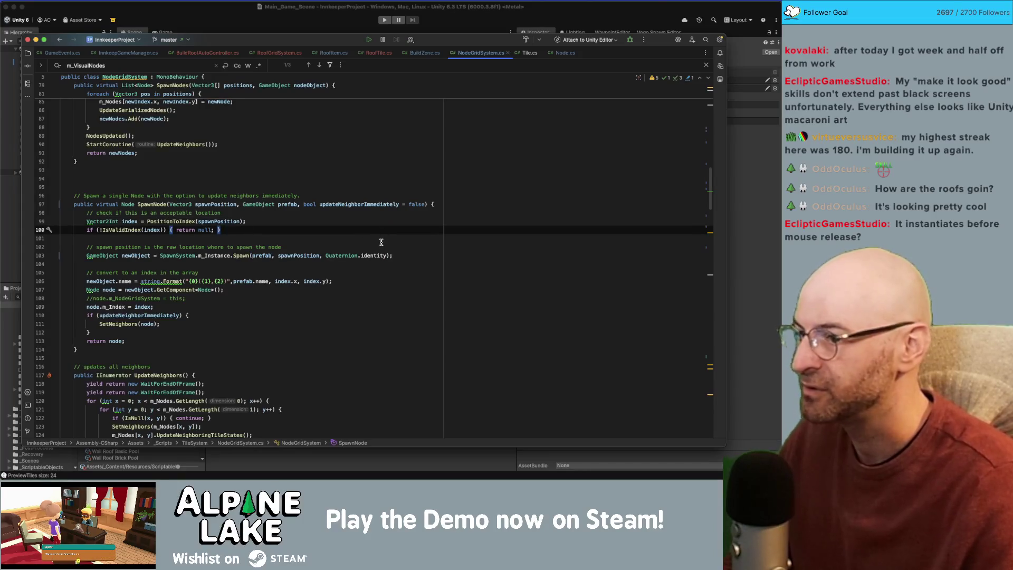
pyautogui.click(379, 248)
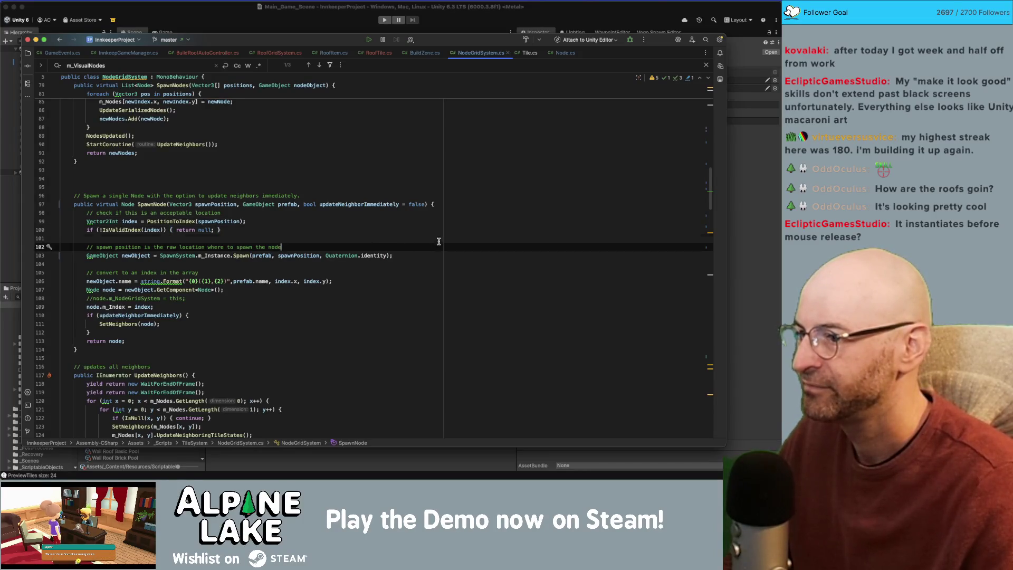
pyautogui.press('Up')
pyautogui.click(327, 21)
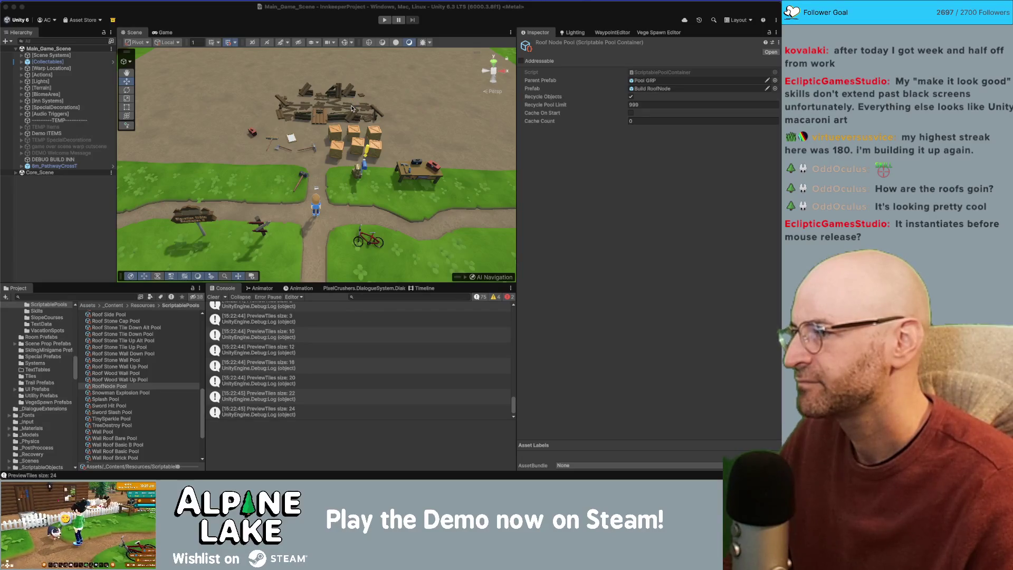
# Step: Glance back at NodeGridSystem.cs, then return to the Unity editor
pyautogui.press('super+Tab')
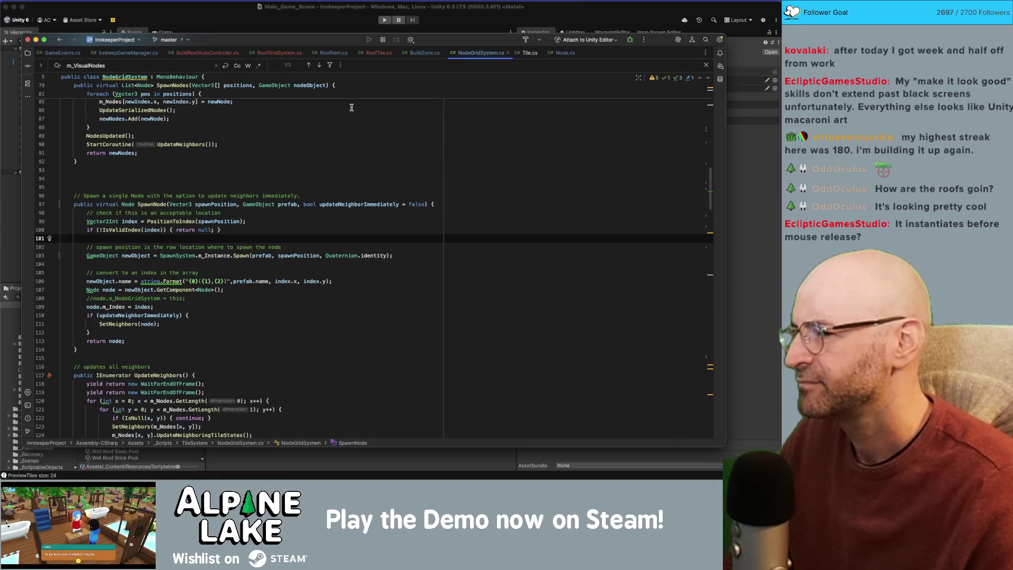
pyautogui.press('super+Tab')
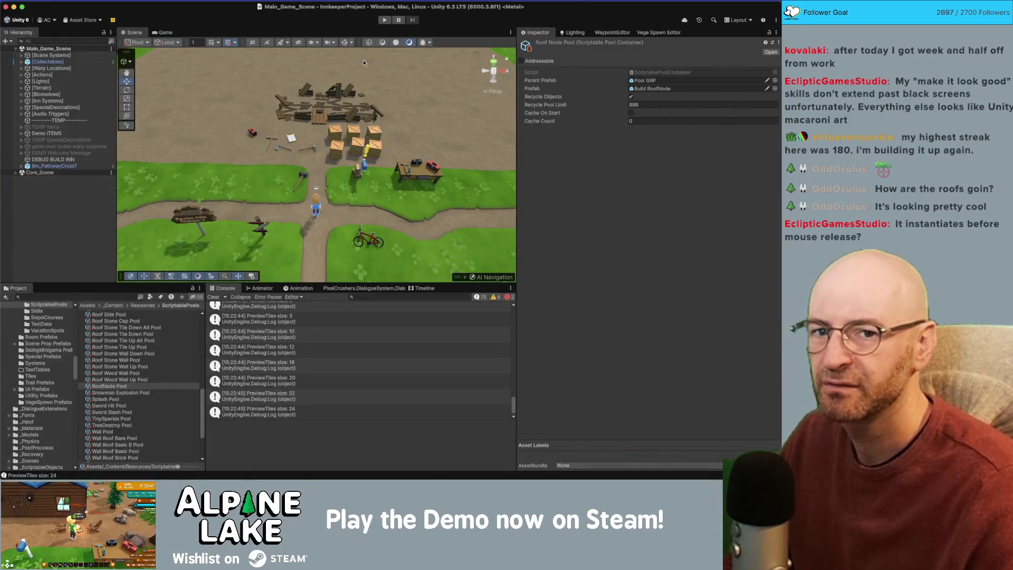
pyautogui.press('super+Tab')
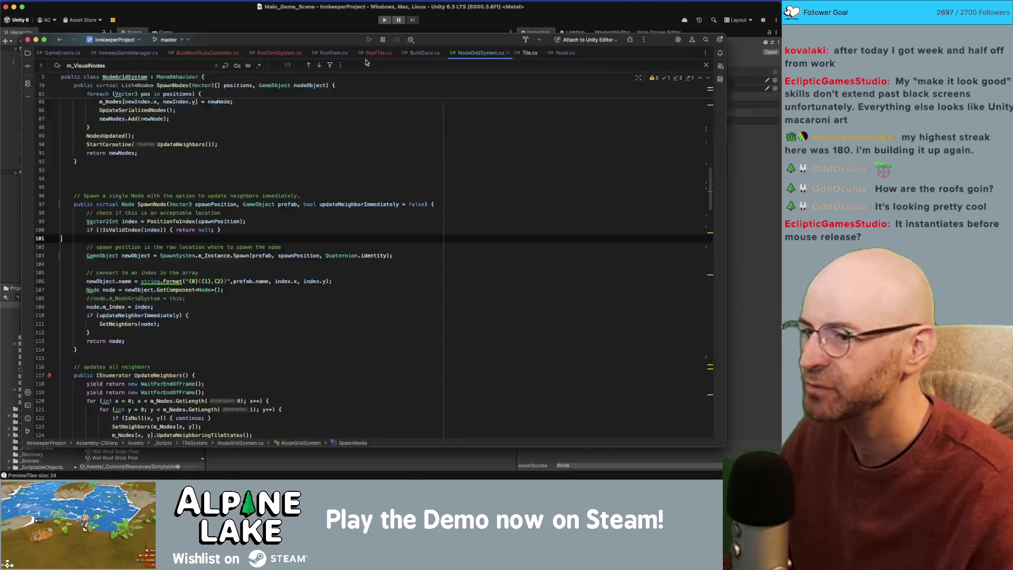
pyautogui.click(384, 27)
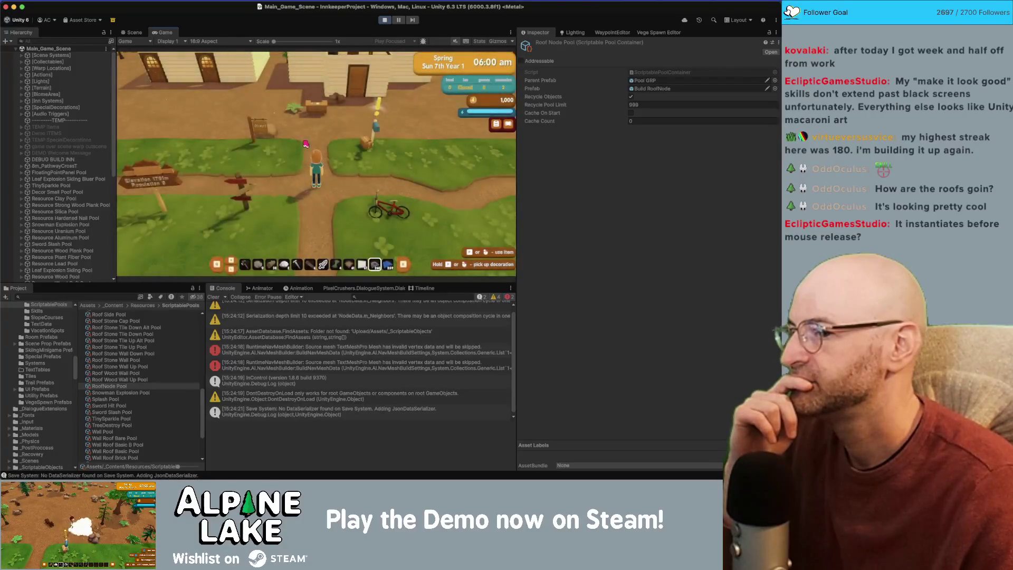
# Step: Enter building mode in the running game and lay foundation tiles beside the house
pyautogui.click(306, 144)
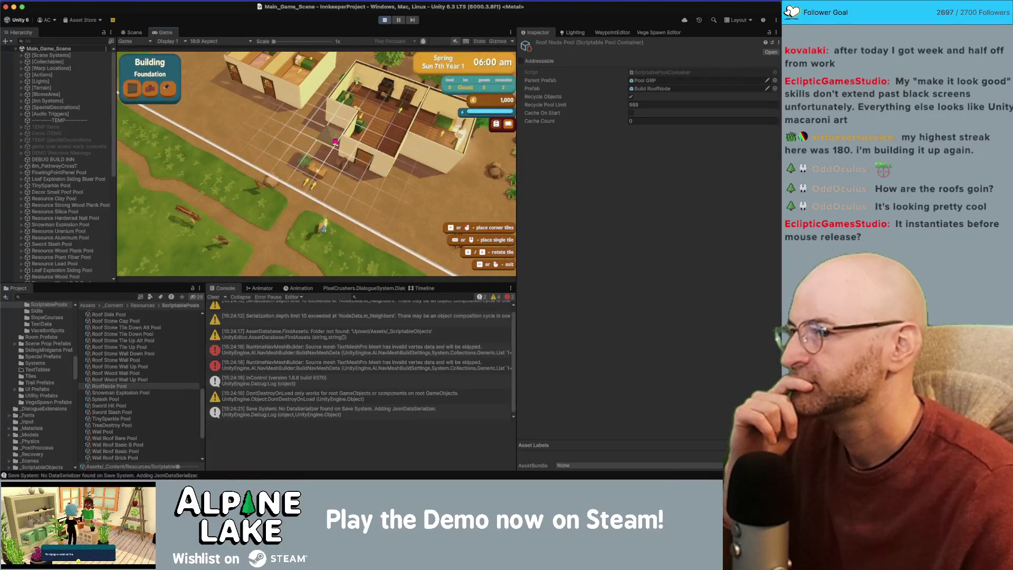
pyautogui.click(317, 133)
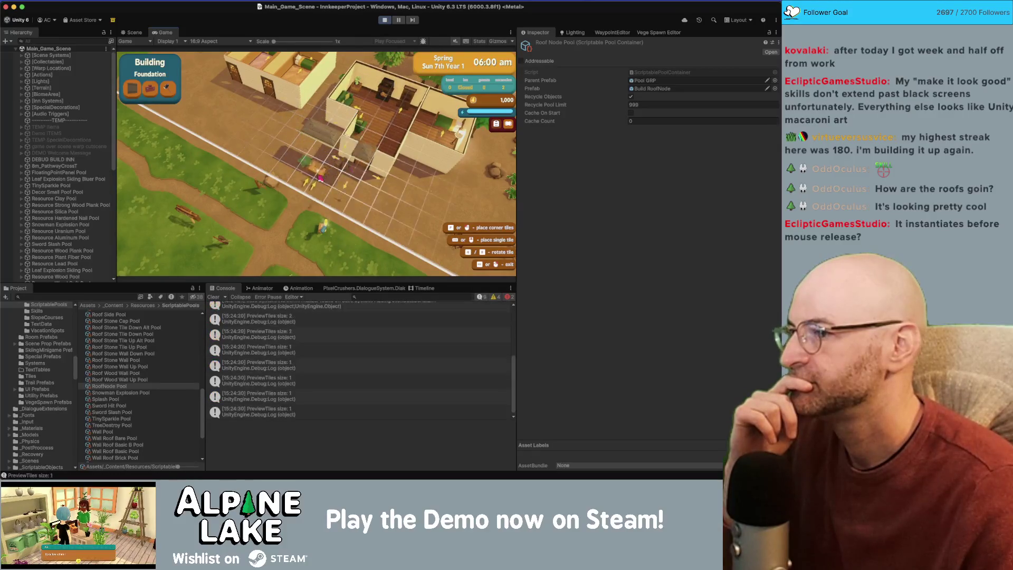
pyautogui.moveTo(115, 159); pyautogui.dragTo(112, 300)
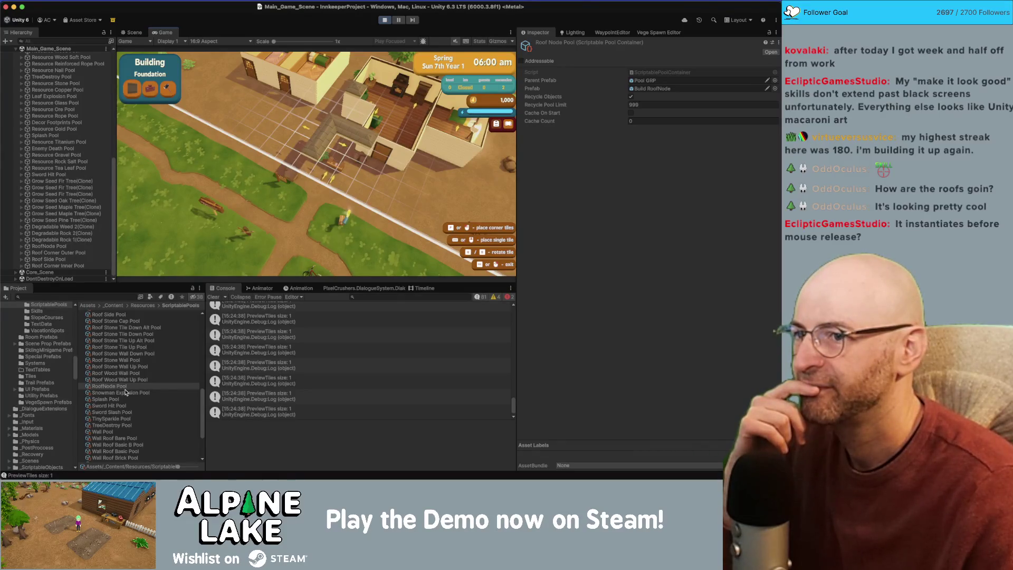
# Step: Tick Cache On Start for the RoofNode Pool, stop play mode, and set Cache Count to 10
pyautogui.click(631, 113)
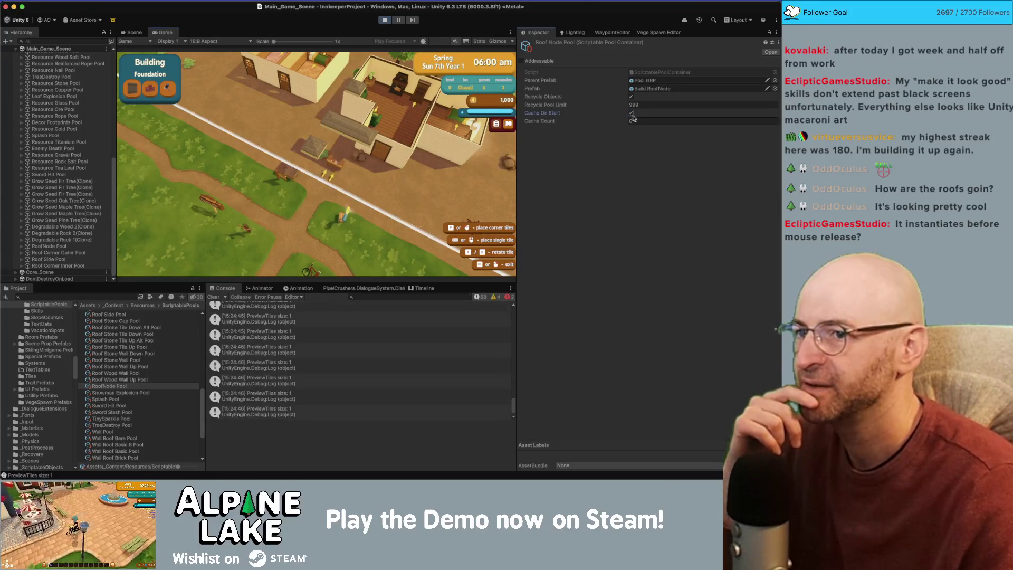
pyautogui.click(386, 21)
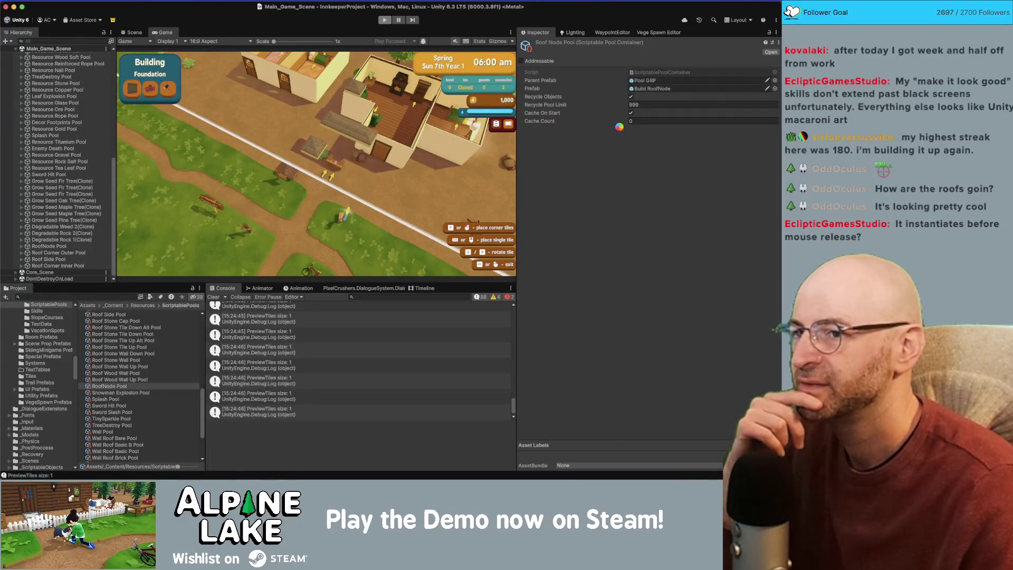
pyautogui.click(649, 120)
pyautogui.write('10')
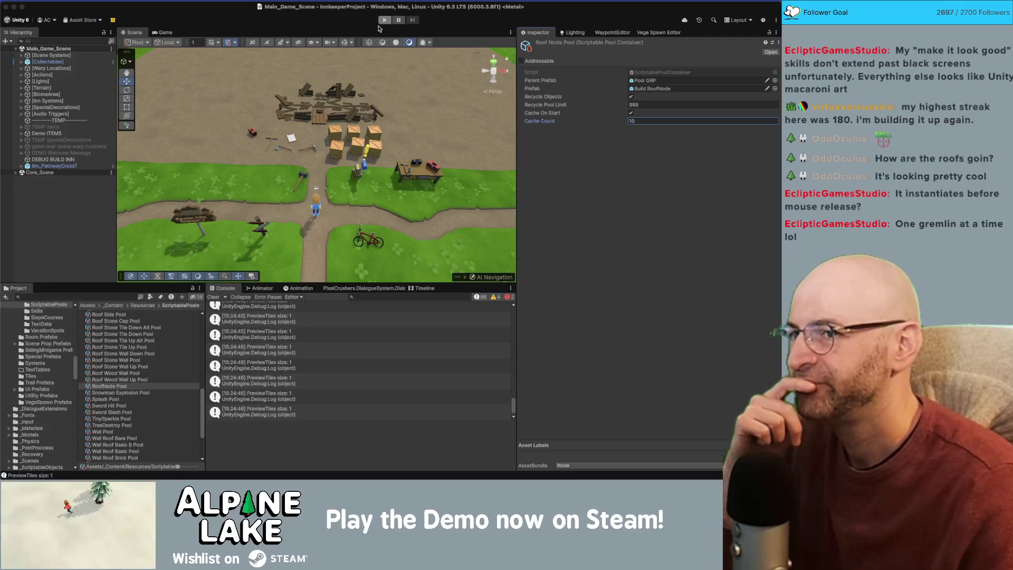
pyautogui.click(378, 30)
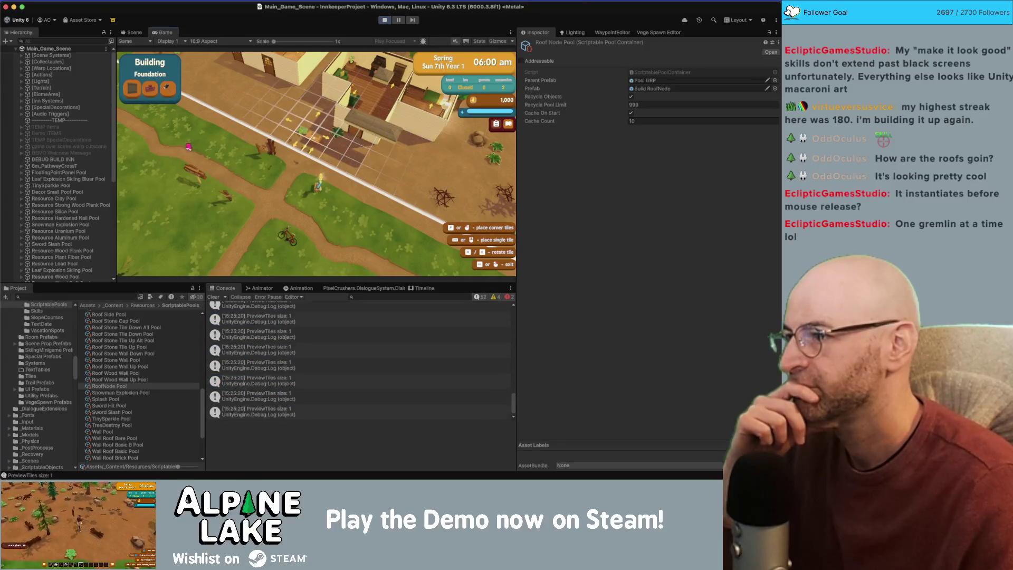
# Step: Expand RoofNode Pool to watch its Build RoofNode objects, drag to lay foundation tiles, then stop play mode
pyautogui.scroll(-10, 32, 185)
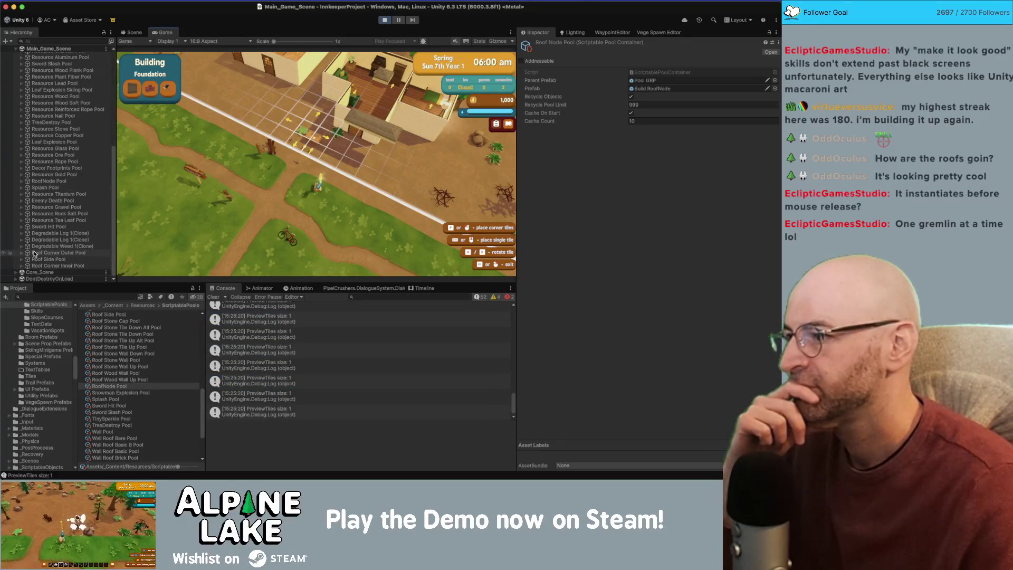
pyautogui.click(21, 181)
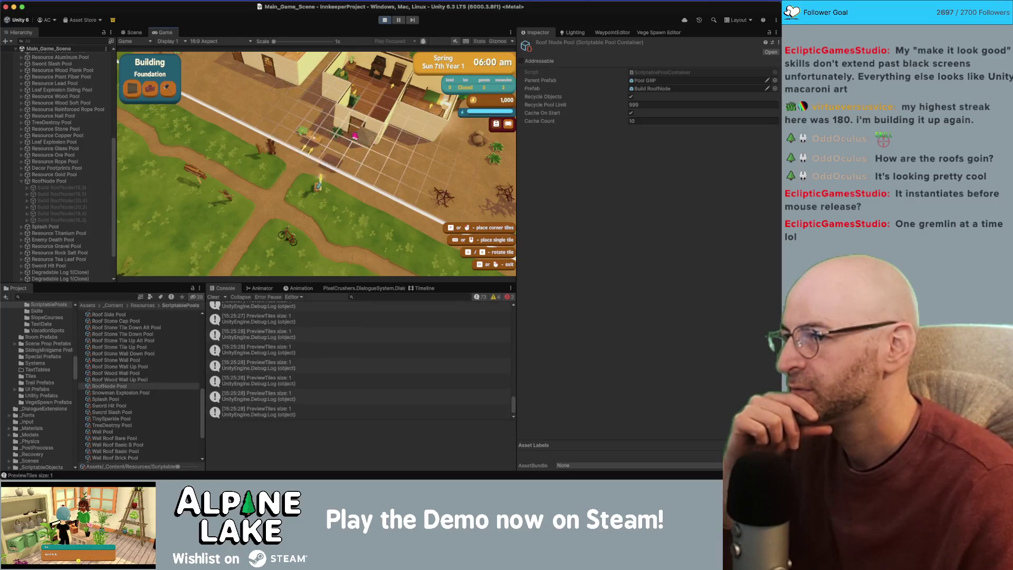
pyautogui.moveTo(355, 136); pyautogui.dragTo(302, 104)
pyautogui.press('w')
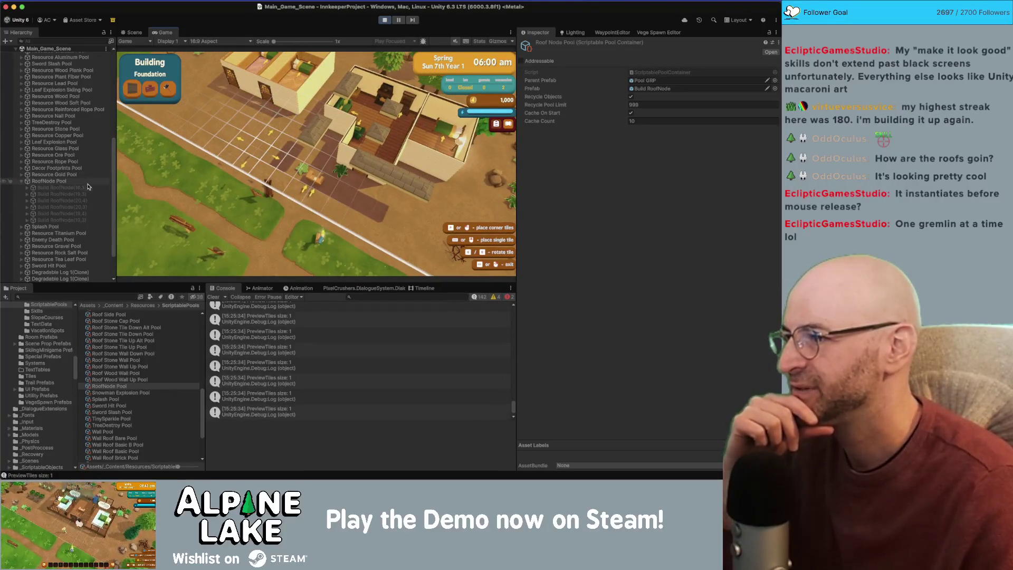
pyautogui.click(385, 20)
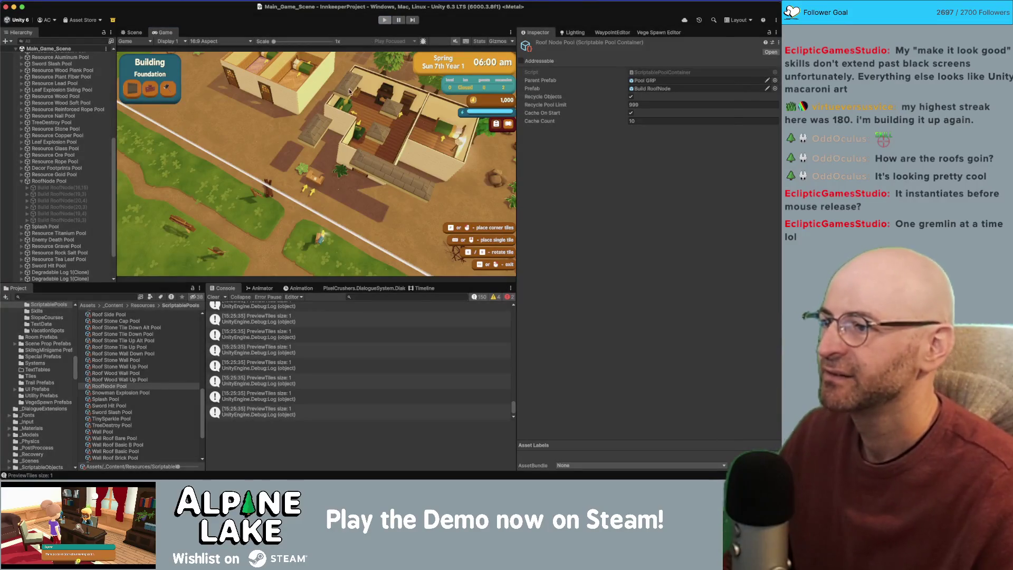
# Step: Add ', true' after Quaternion.identity in the Spawn call, then restart play mode in Unity
pyautogui.press('super+Tab')
pyautogui.click(384, 255)
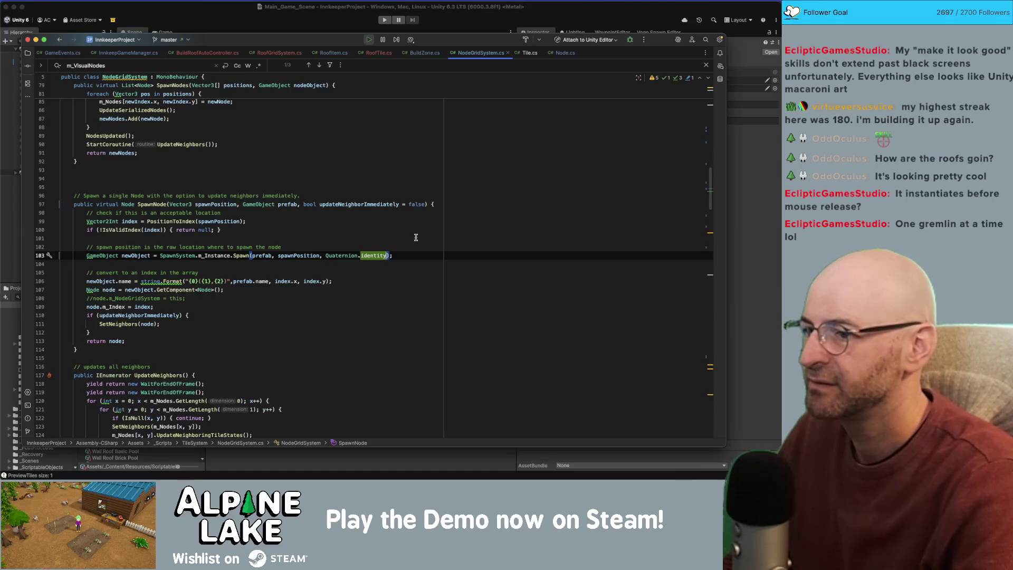
pyautogui.write(', true')
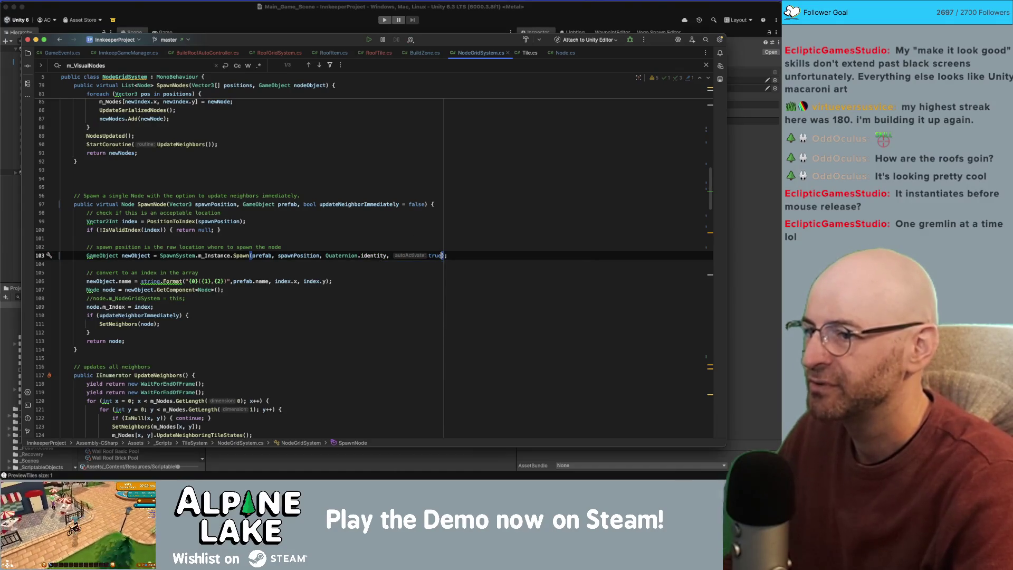
pyautogui.click(381, 23)
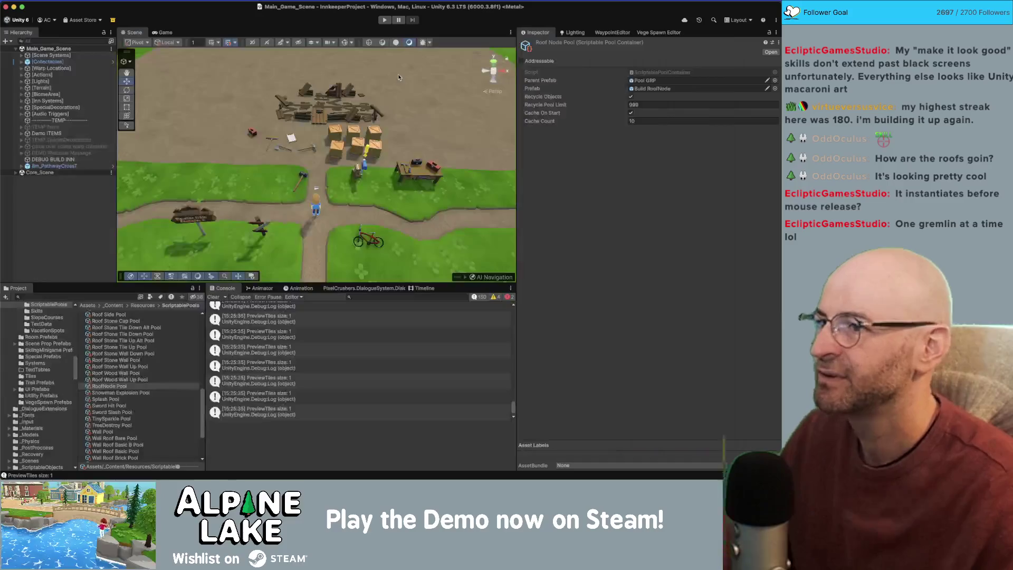
pyautogui.click(383, 21)
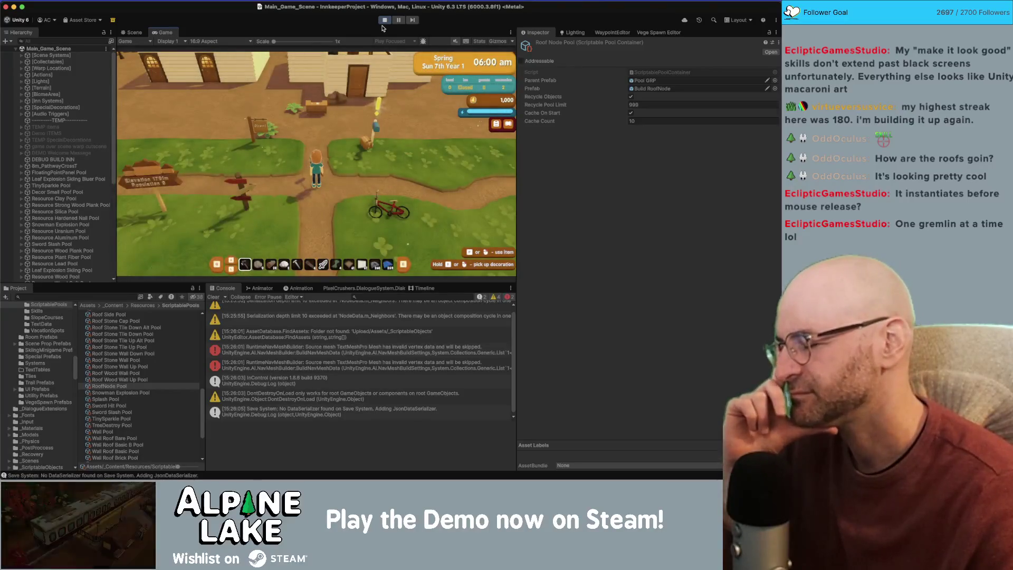
# Step: Walk to the house, enter building mode, and drag a roof preview over it
pyautogui.press('w')
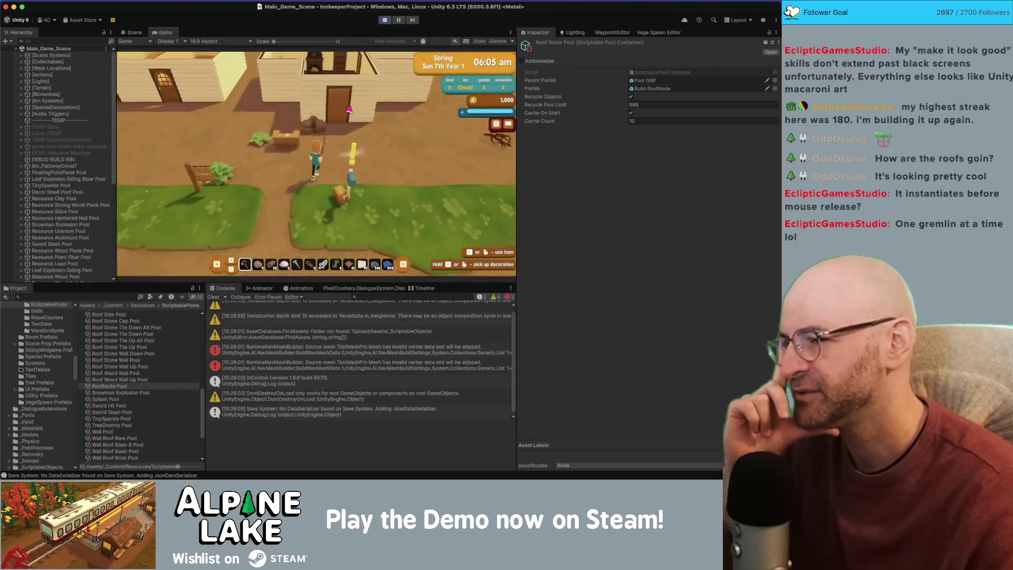
pyautogui.scroll(2, 348, 112)
pyautogui.click(348, 111)
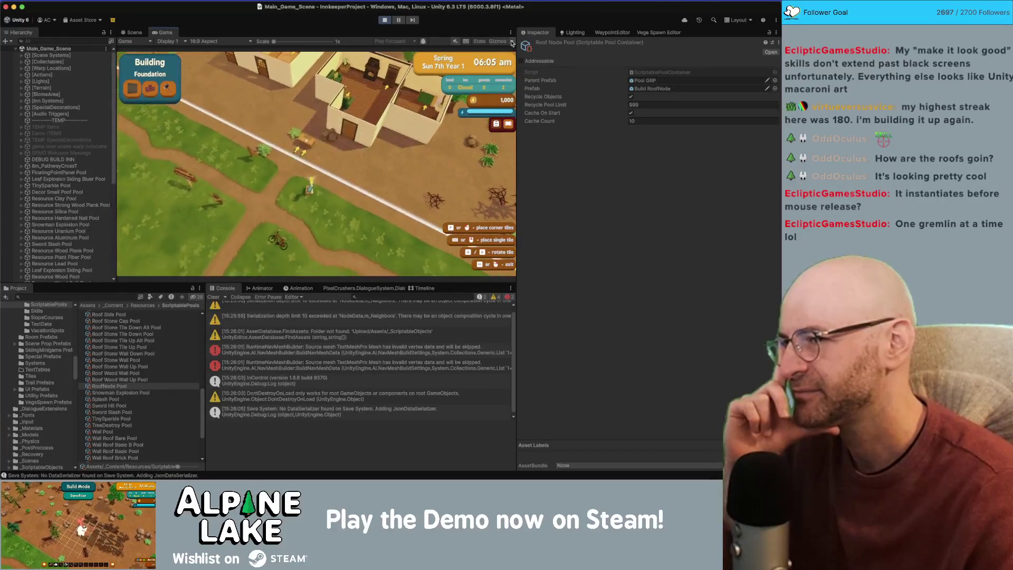
pyautogui.moveTo(386, 91)
pyautogui.mouseDown()
pyautogui.moveTo(378, 135)
pyautogui.moveTo(387, 161)
pyautogui.moveTo(359, 253)
pyautogui.moveTo(411, 243)
pyautogui.moveTo(327, 232)
pyautogui.mouseUp()
# Step: Expand RoofNode Pool, stretch the roof over more of the house, and select the listener warnings in the Console
pyautogui.scroll(-6, 64, 217)
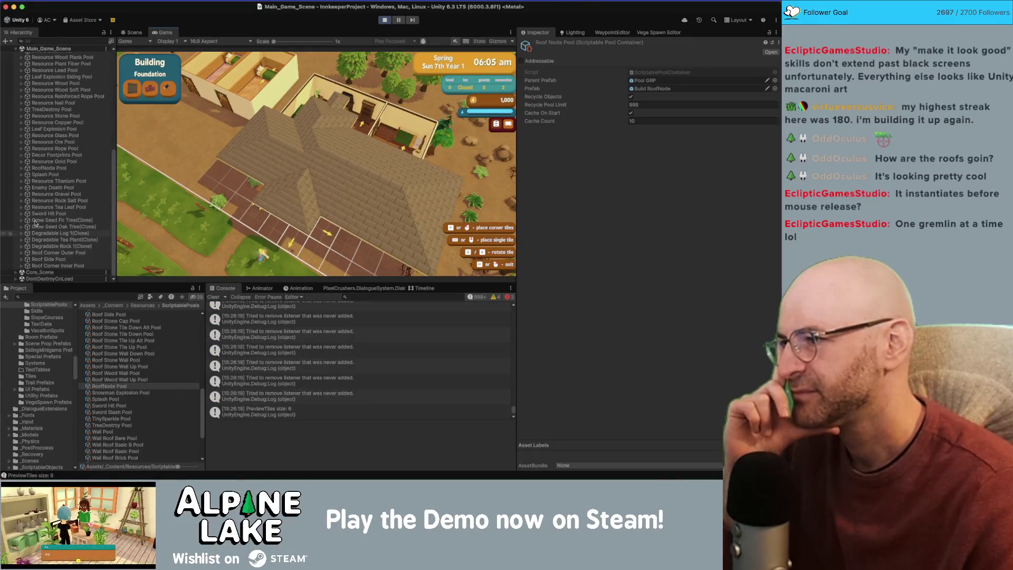
pyautogui.click(23, 169)
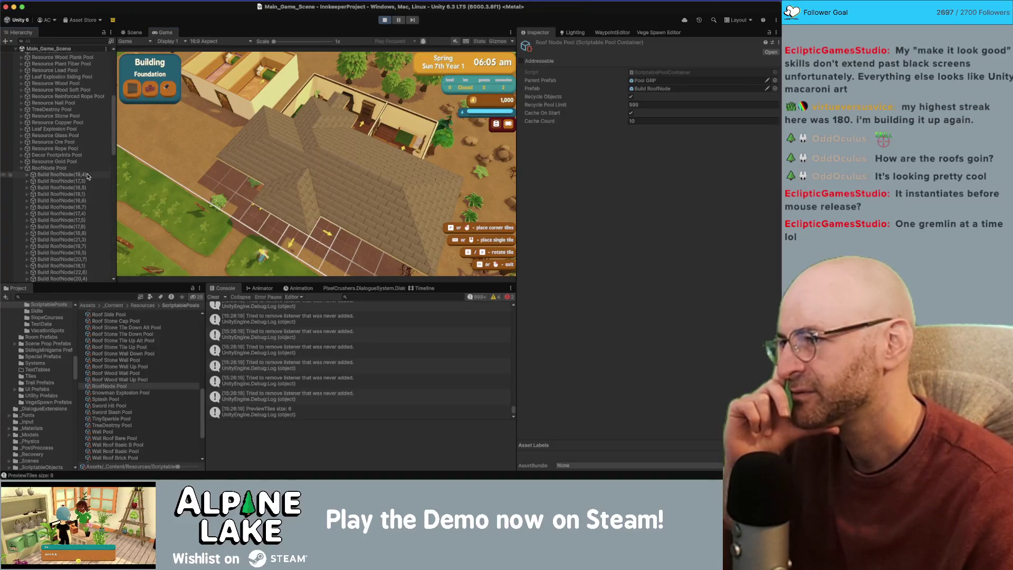
pyautogui.scroll(-5, 87, 177)
pyautogui.scroll(-5, 88, 177)
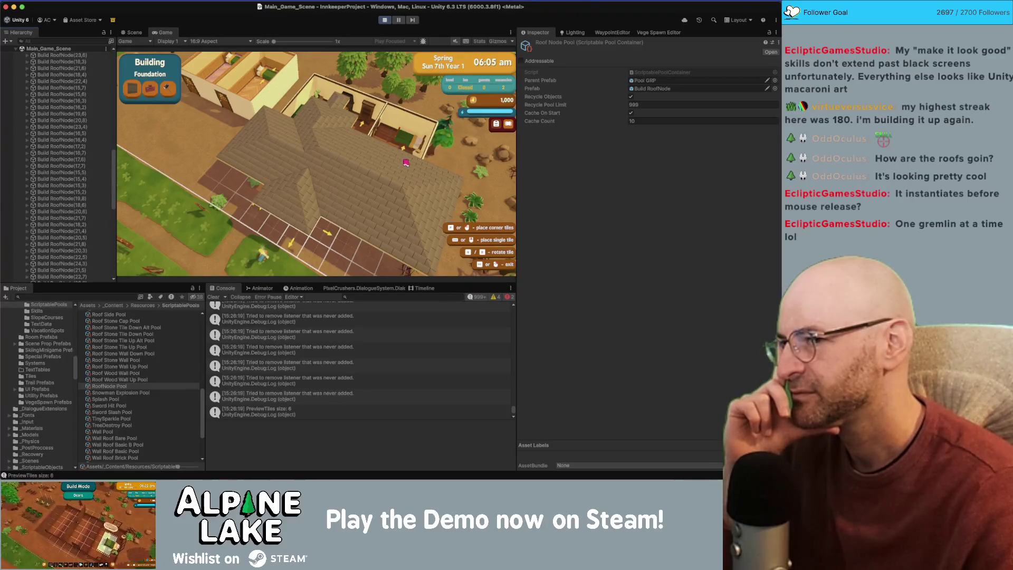
pyautogui.moveTo(406, 163)
pyautogui.mouseDown()
pyautogui.moveTo(370, 121)
pyautogui.moveTo(253, 123)
pyautogui.moveTo(295, 116)
pyautogui.moveTo(442, 161)
pyautogui.moveTo(380, 163)
pyautogui.moveTo(333, 223)
pyautogui.mouseUp()
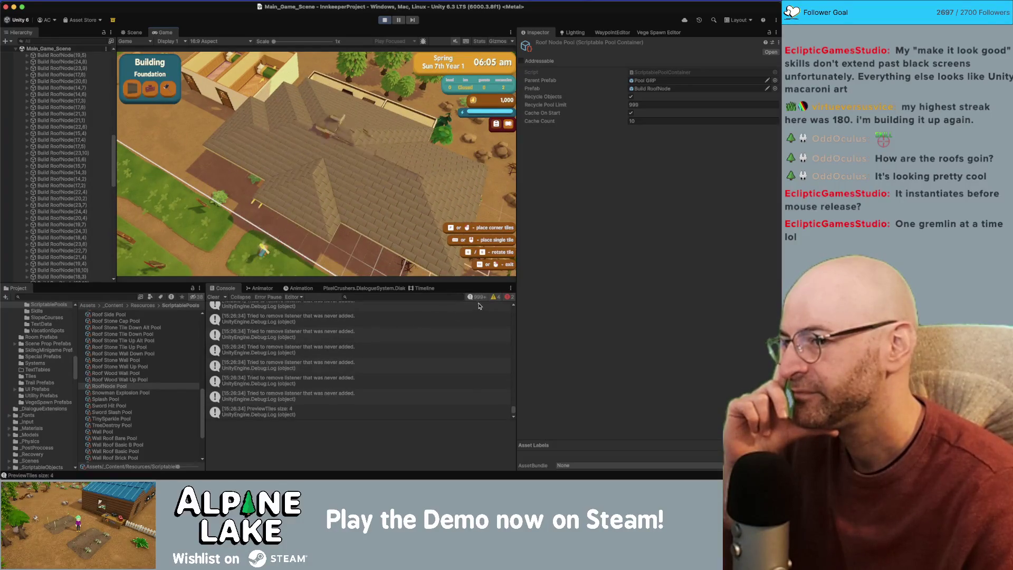
pyautogui.click(308, 330)
pyautogui.click(309, 322)
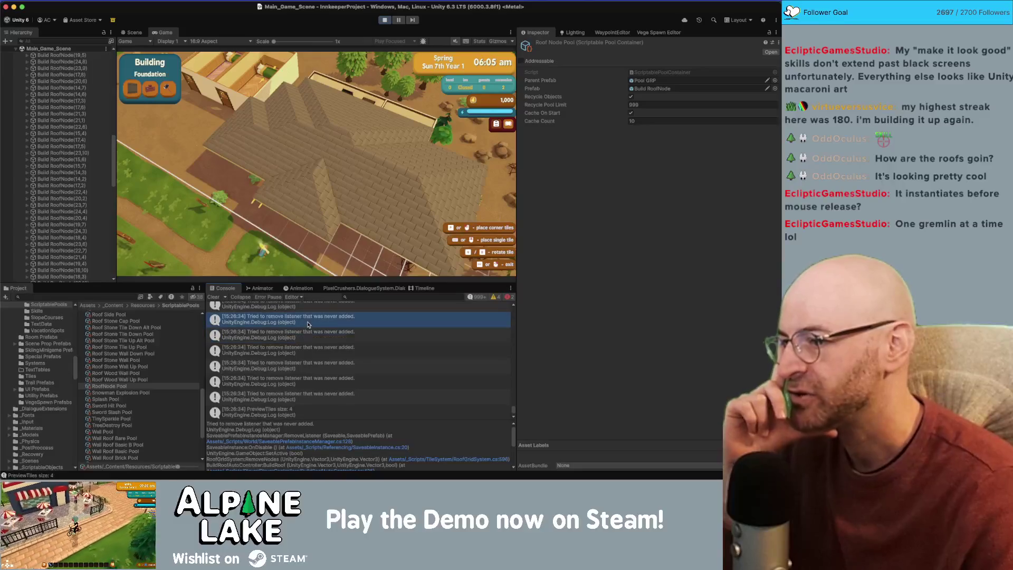
# Step: Open the warning's source in Rider, then enable Collapse and select the listener warning repeated 27564 times
pyautogui.doubleClick(310, 322)
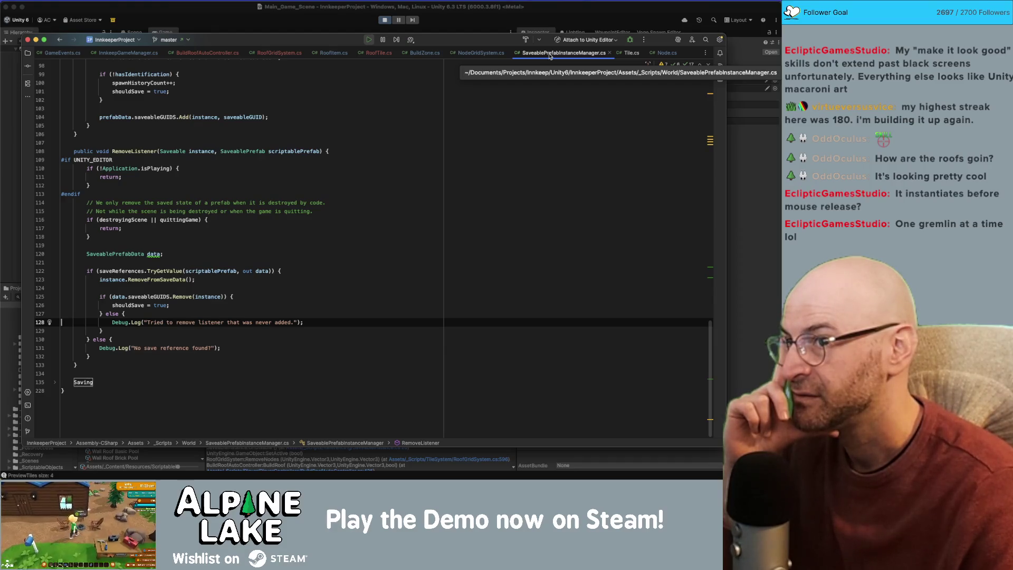
pyautogui.press('super+Tab')
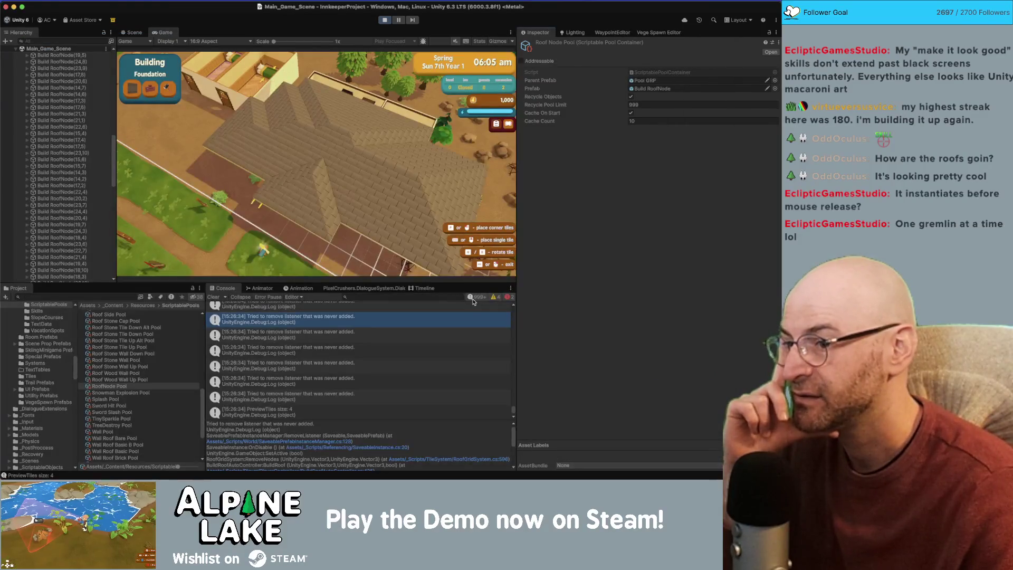
pyautogui.click(246, 298)
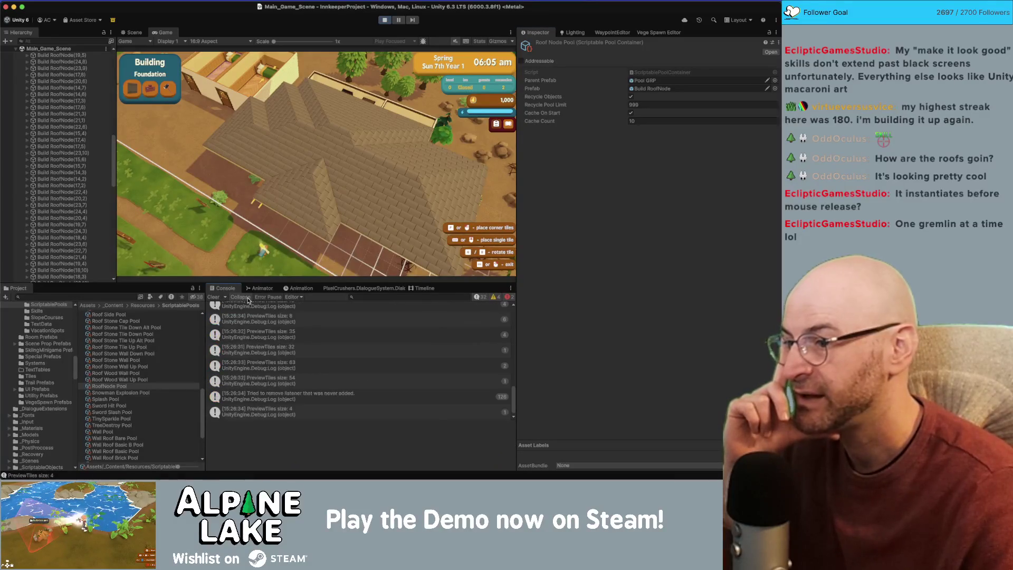
pyautogui.scroll(10, 462, 358)
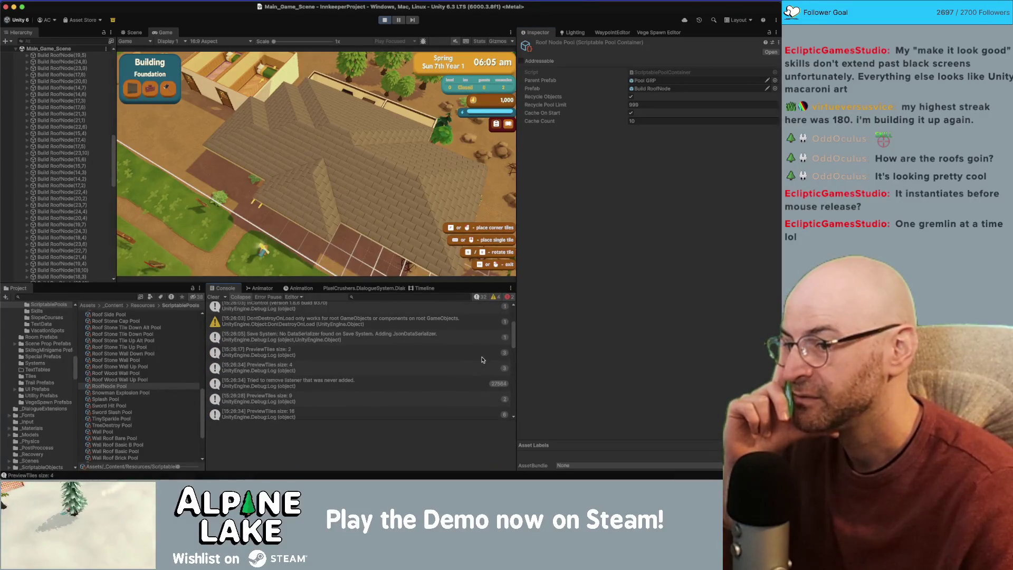
pyautogui.click(376, 385)
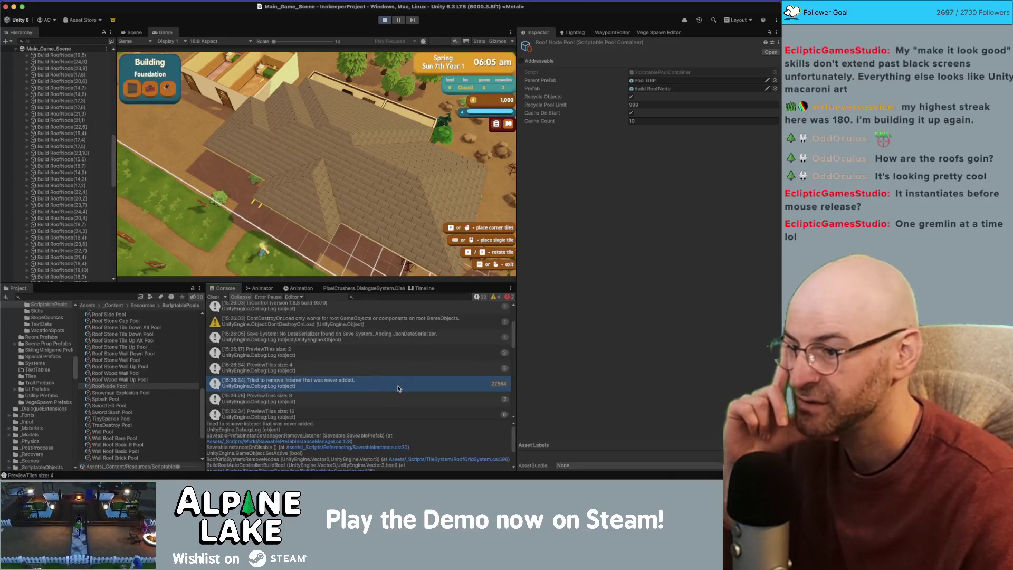
pyautogui.doubleClick(398, 388)
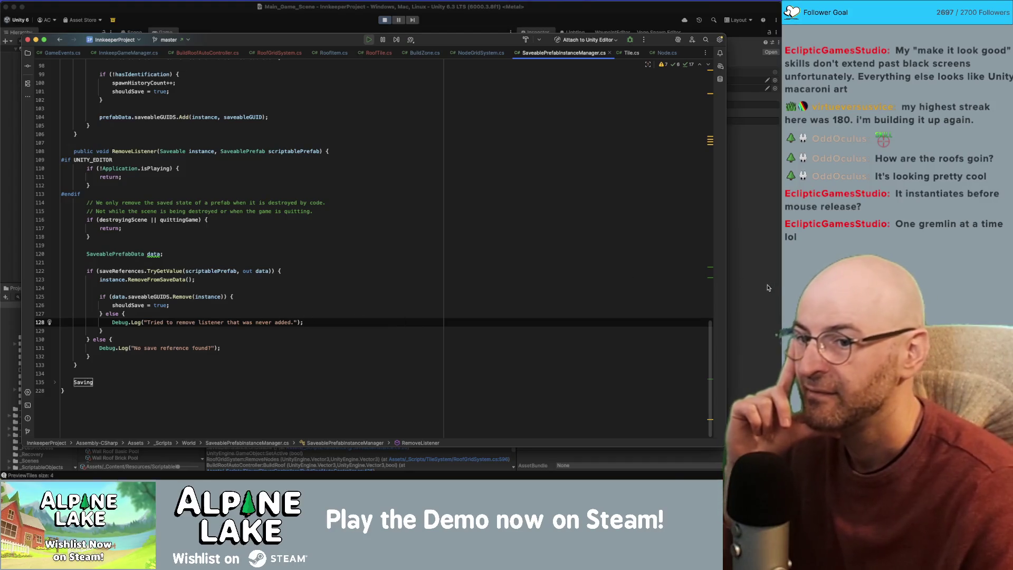
pyautogui.press('super+Tab')
pyautogui.scroll(-3, 319, 435)
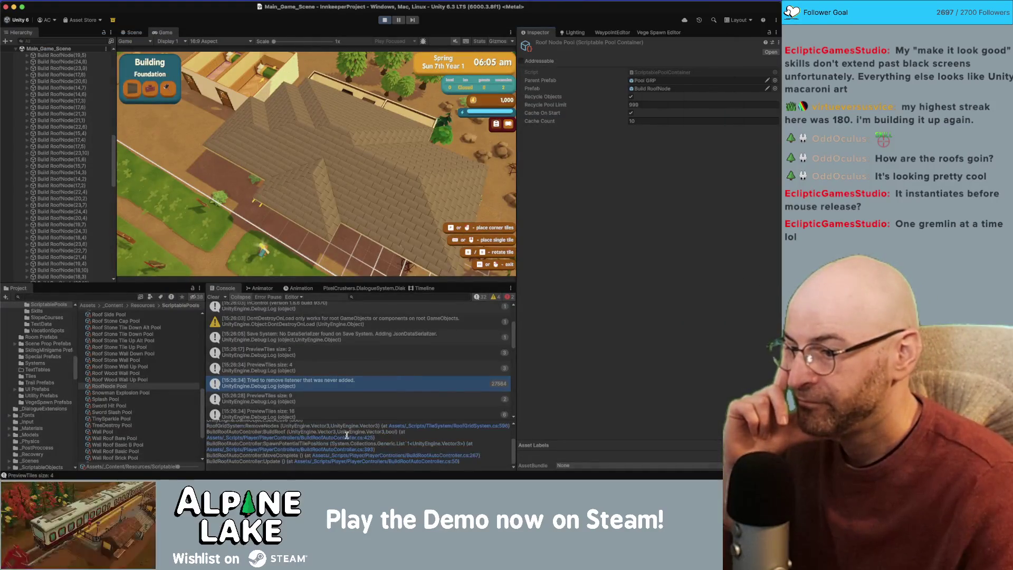
pyautogui.click(427, 425)
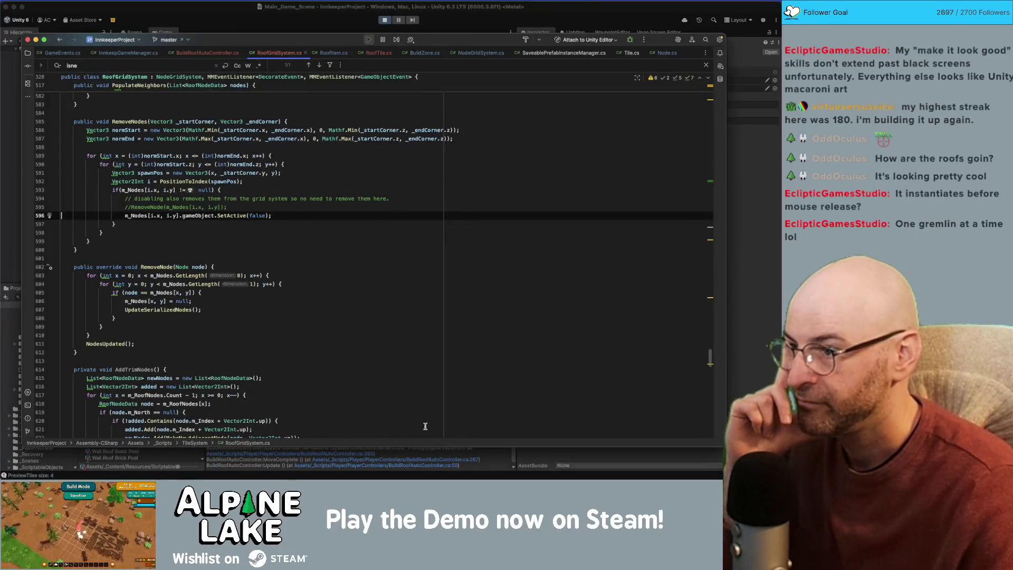
pyautogui.press('super+Tab')
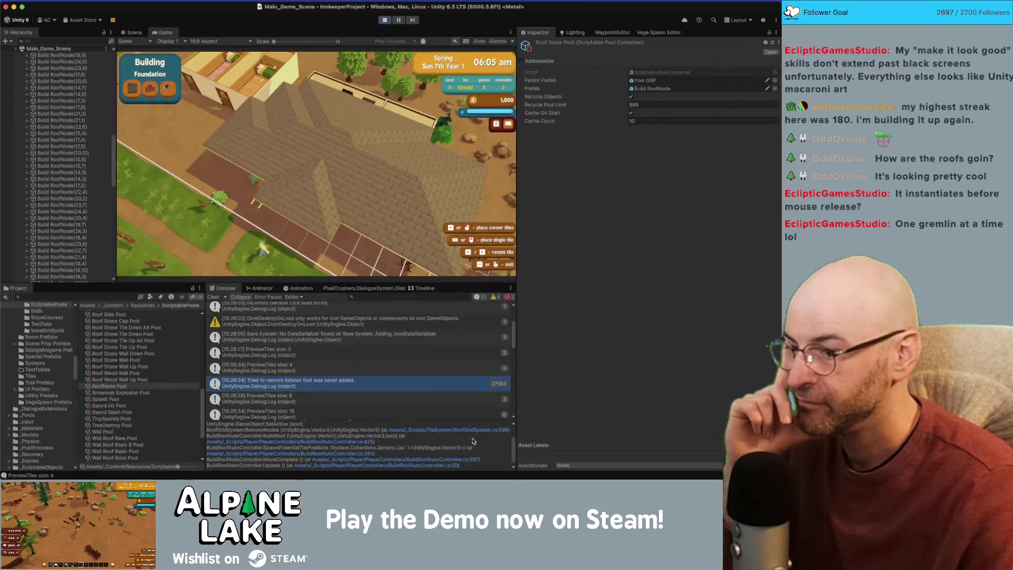
pyautogui.scroll(3, 381, 432)
pyautogui.scroll(1, 381, 431)
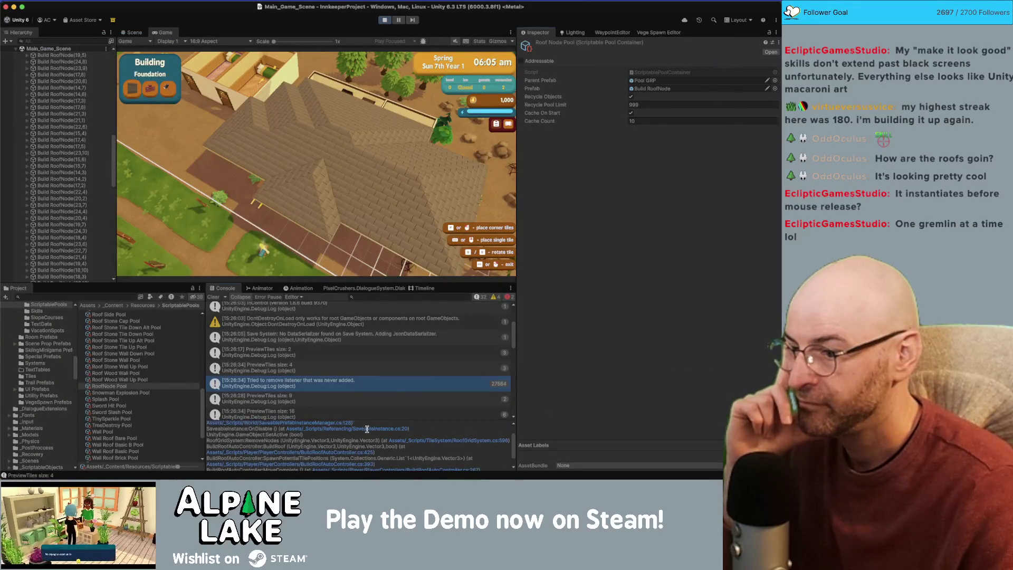
pyautogui.click(367, 429)
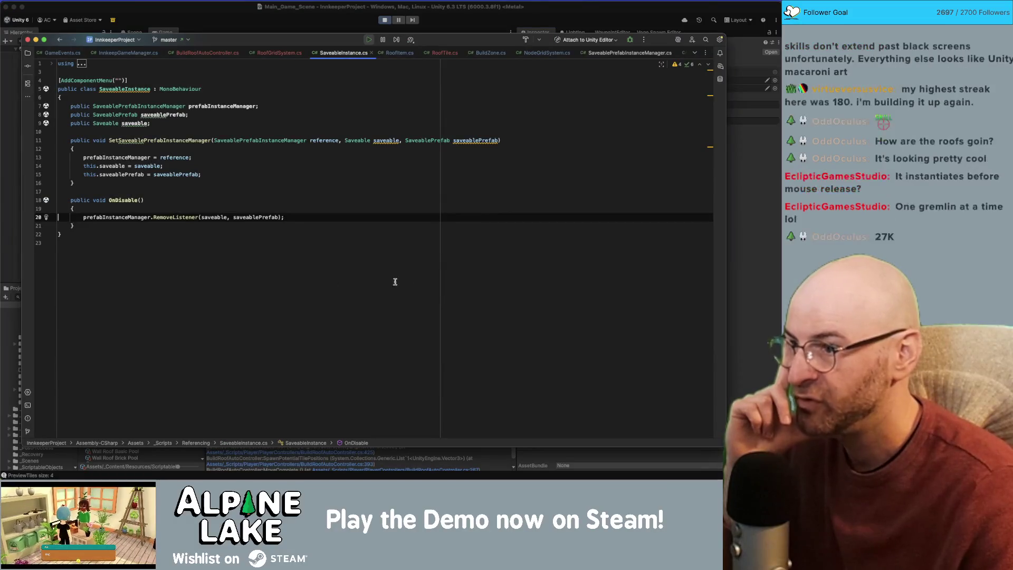
pyautogui.click(748, 244)
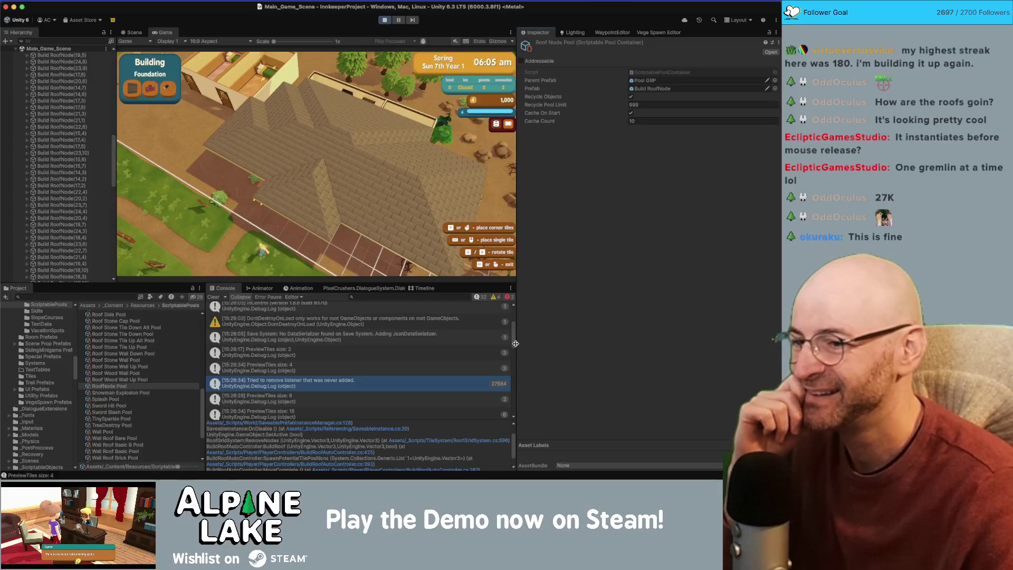
pyautogui.moveTo(515, 348); pyautogui.dragTo(515, 353)
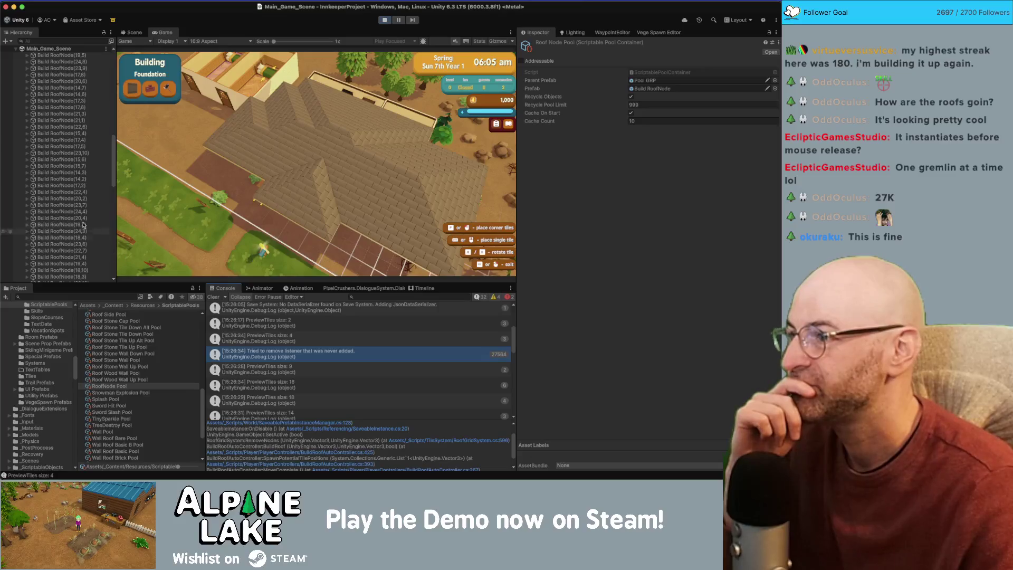
# Step: Select Build RoofNode(22,4), scroll through its stacked Saveable Instance components, then stop play mode
pyautogui.click(62, 192)
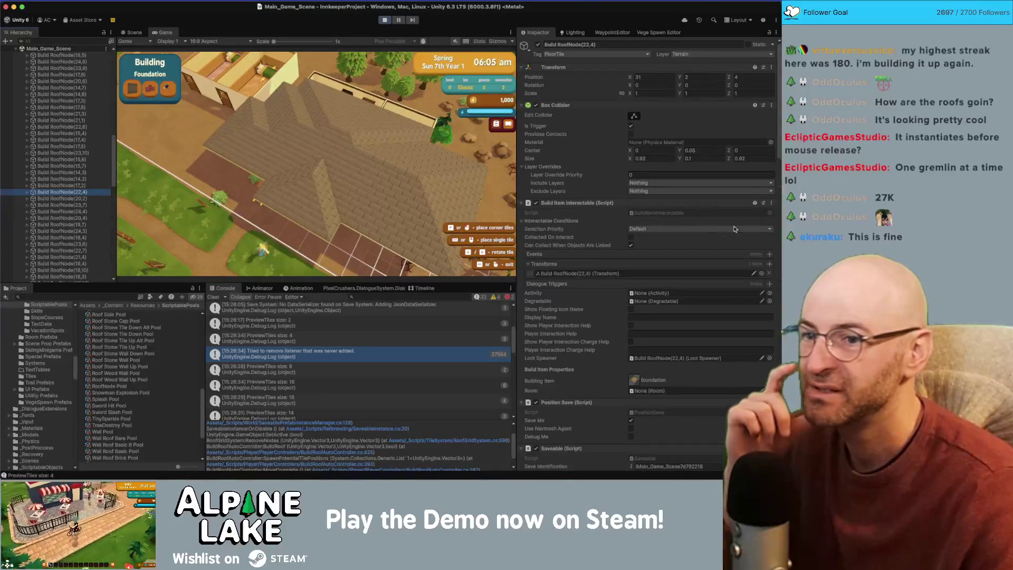
pyautogui.scroll(-15, 777, 154)
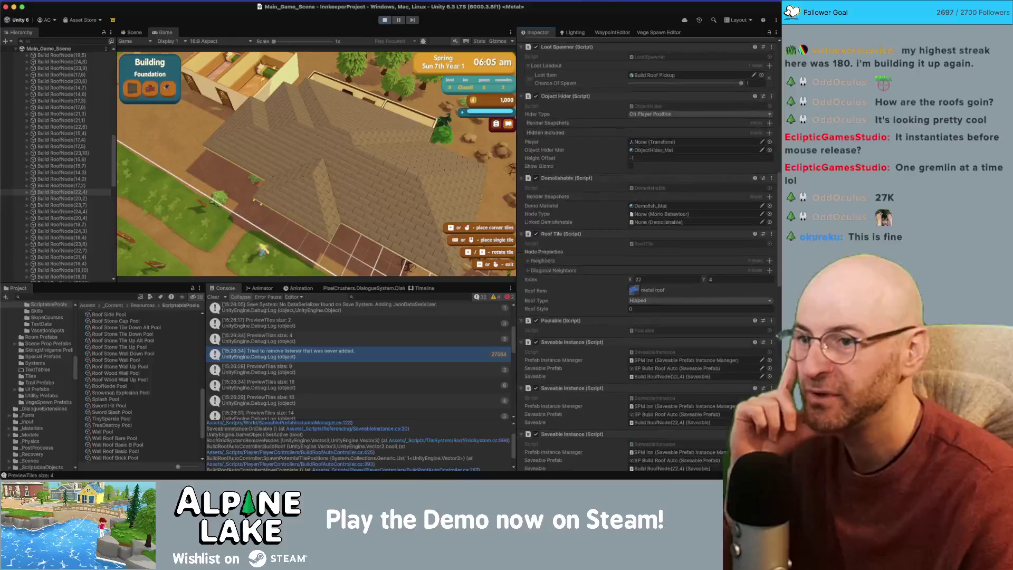
pyautogui.scroll(-15, 649, 254)
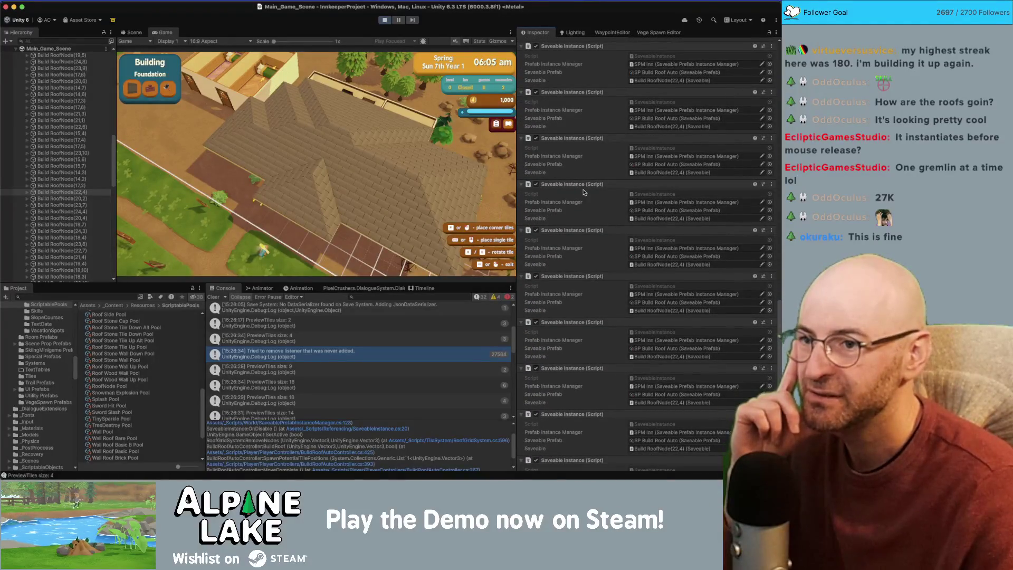
pyautogui.scroll(-1, 586, 316)
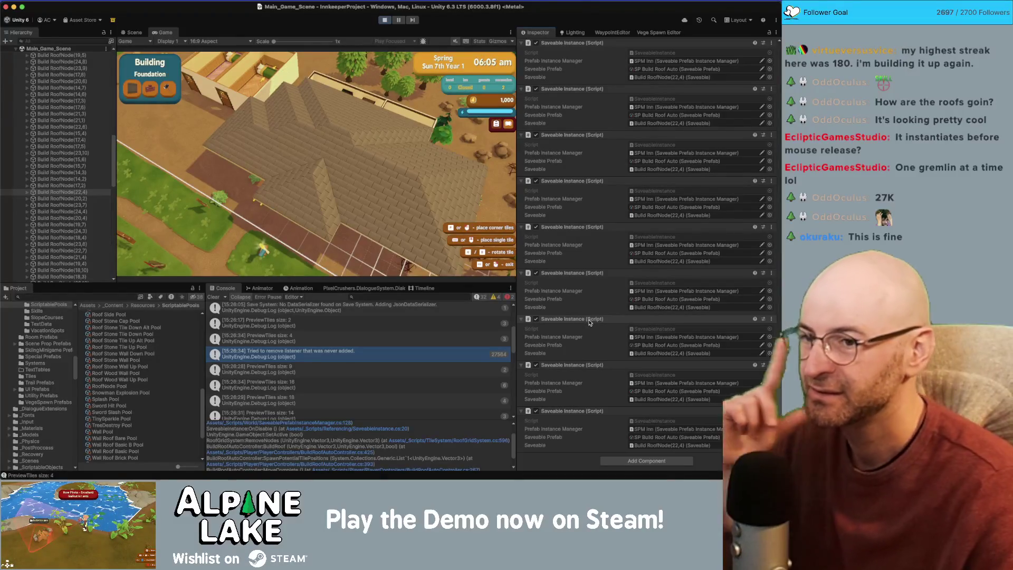
pyautogui.click(385, 20)
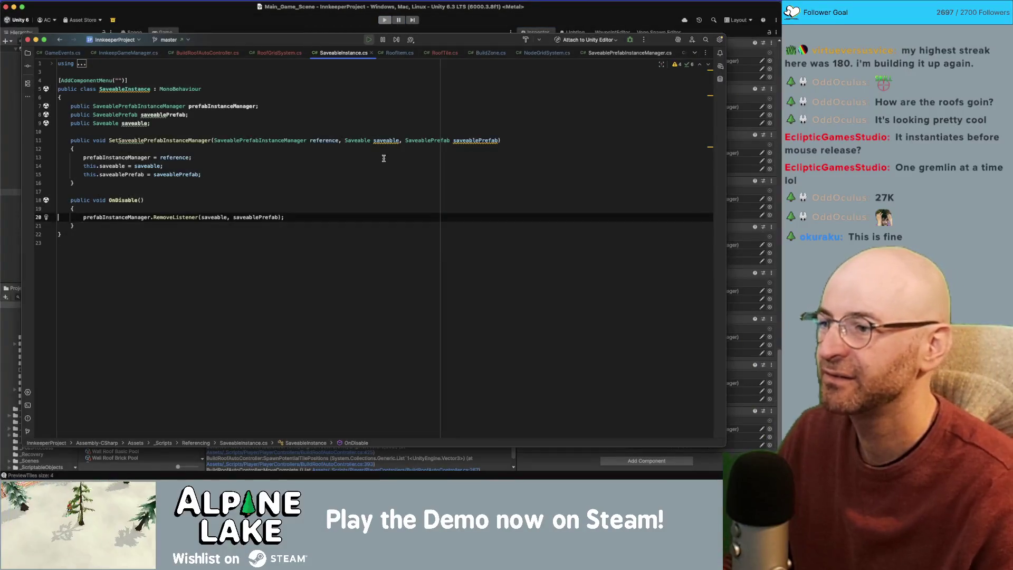
# Step: Delete the RoofNode Pool asset from the Project window, then reopen NodeGridSystem.cs in Rider
pyautogui.press('super+Tab')
pyautogui.press('super+Tab')
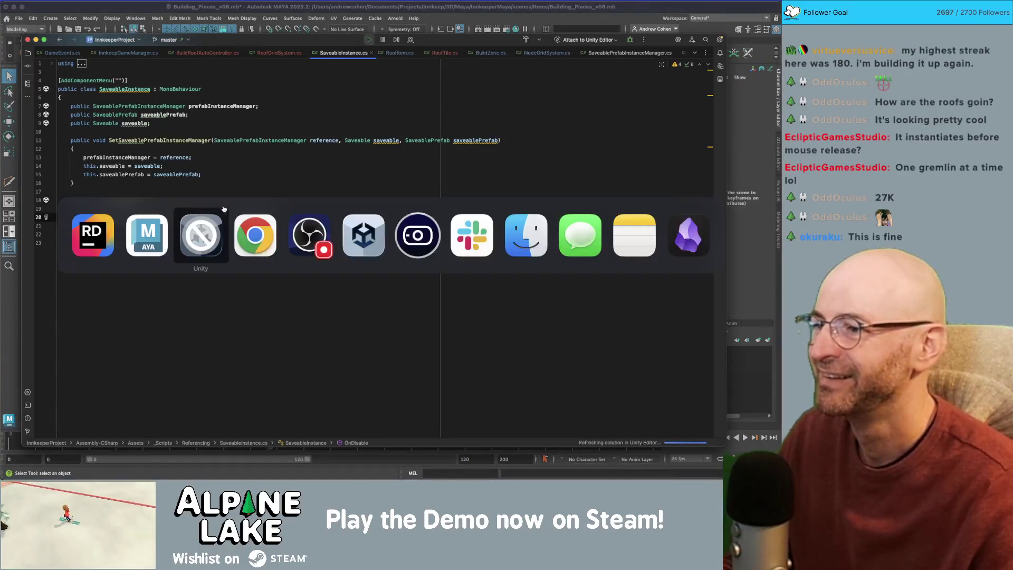
pyautogui.press('super+Tab')
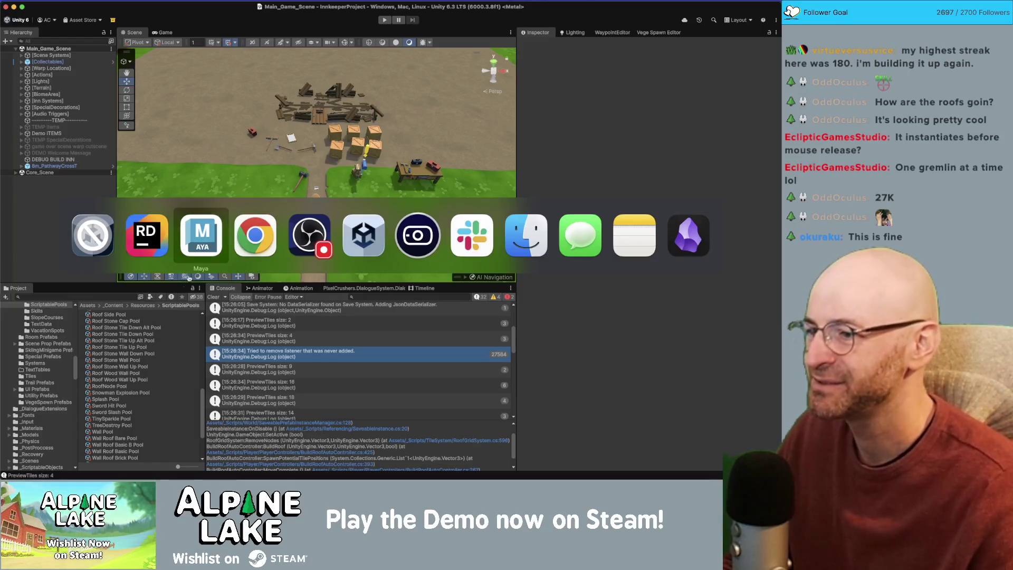
pyautogui.scroll(-5, 130, 428)
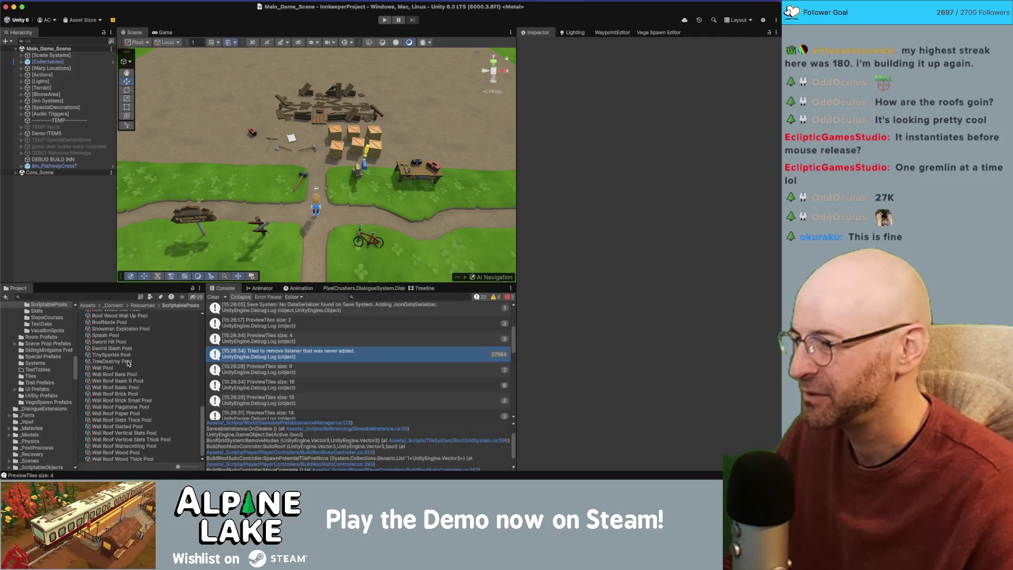
pyautogui.scroll(3, 130, 376)
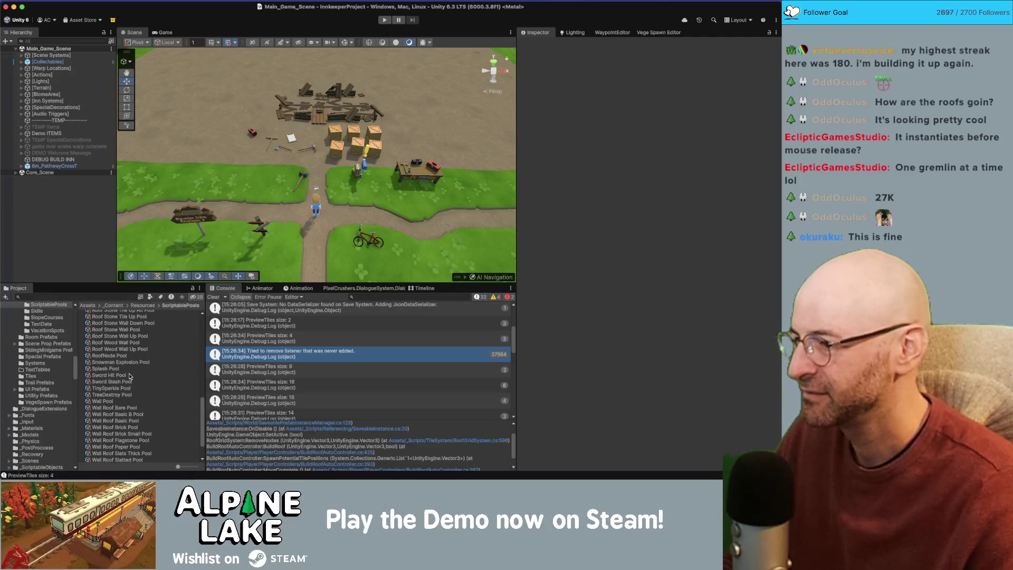
pyautogui.click(118, 360)
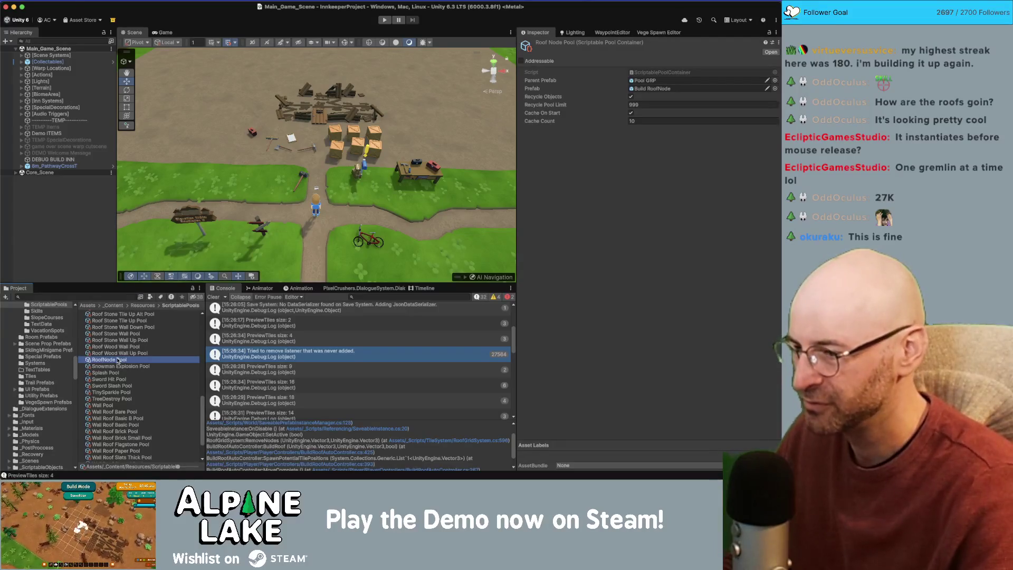
pyautogui.press('super+BackSpace')
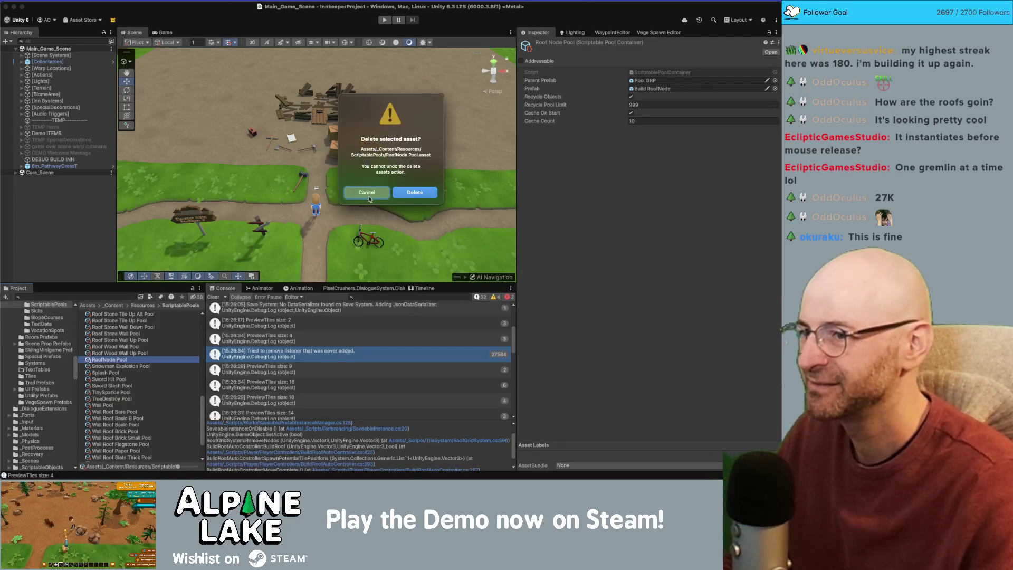
pyautogui.press('Return')
pyautogui.press('super+Tab')
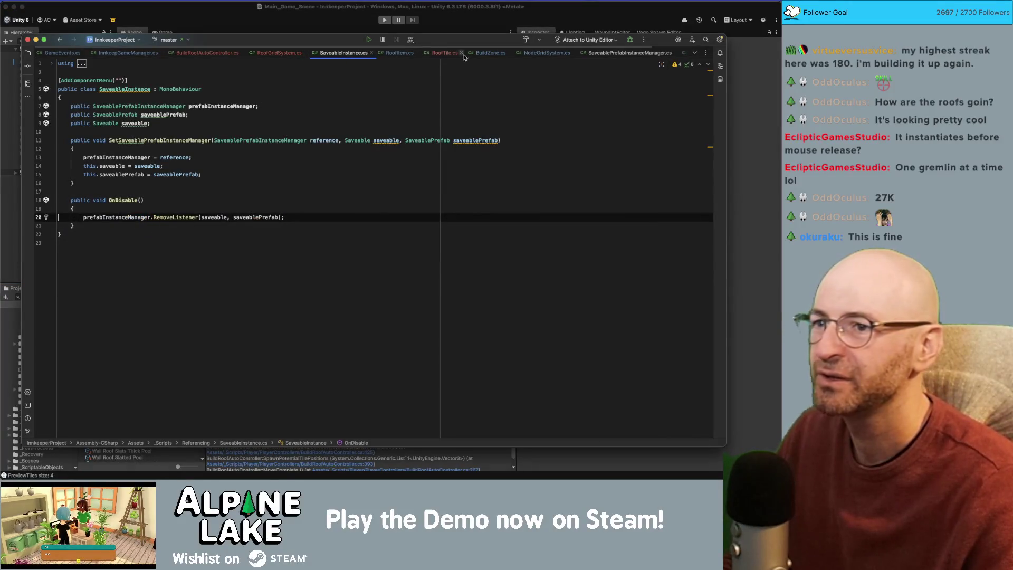
pyautogui.click(547, 53)
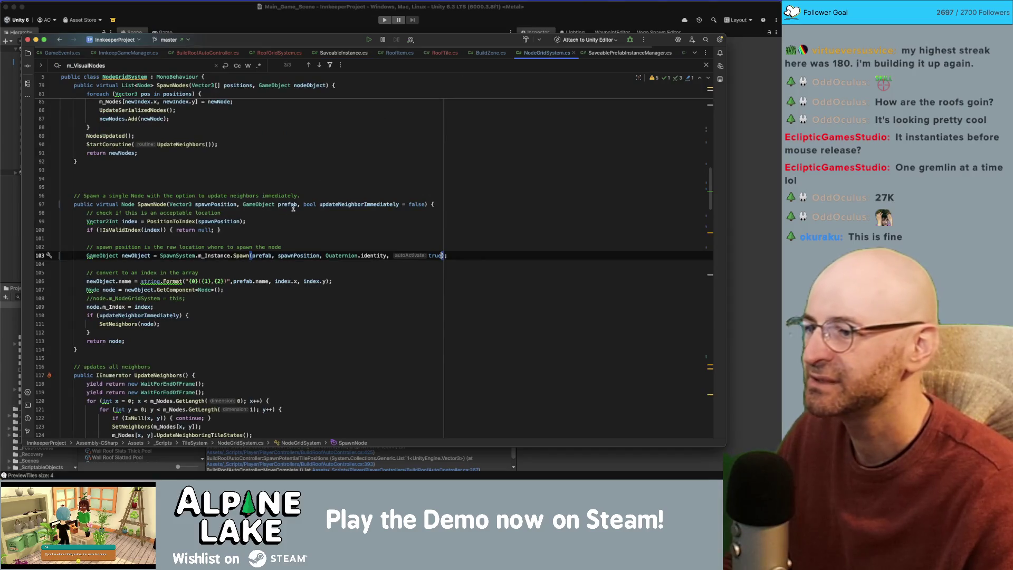
# Step: Make SpawnNode call Instantiate(prefab, spawnPosition, Quaternion.identity) instead of the SpawnSystem pool, then return to Unity
pyautogui.moveTo(233, 255); pyautogui.dragTo(160, 255)
pyautogui.press('BackSpace')
pyautogui.hotkey('alt', 'Delete')
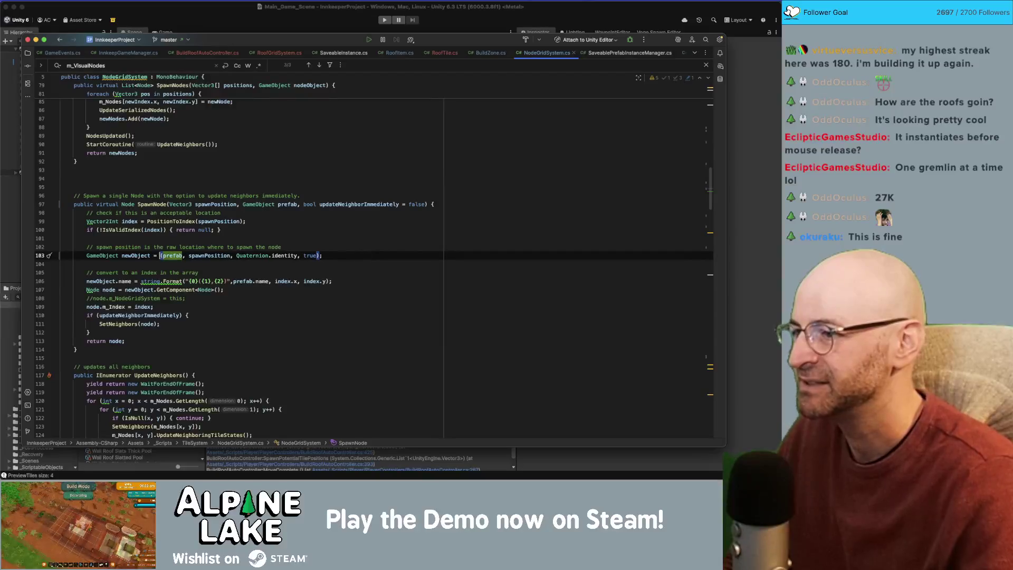
pyautogui.write('Instantiate')
pyautogui.press('Return')
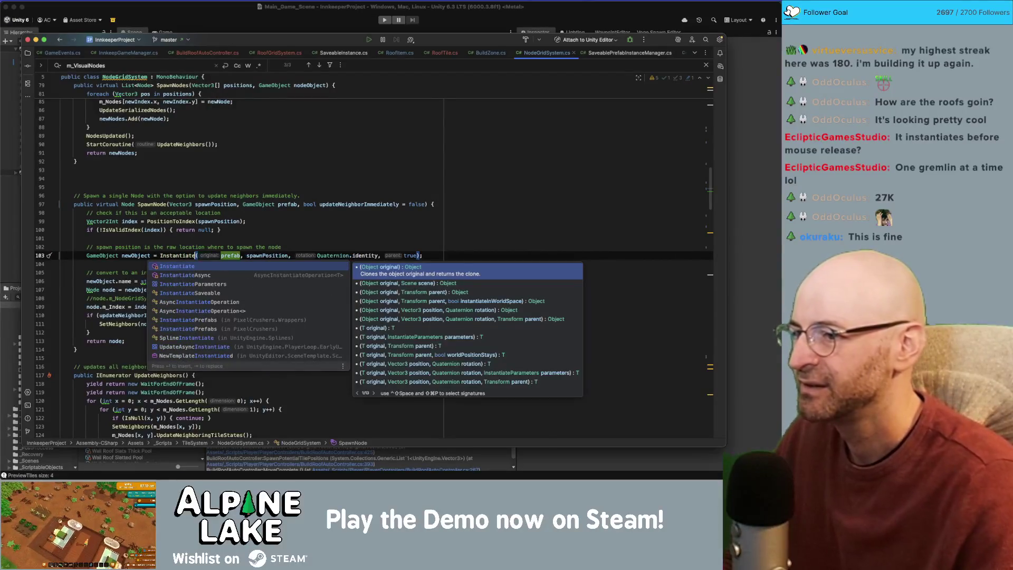
pyautogui.click(419, 255)
pyautogui.press('BackSpace')
pyautogui.press('BackSpace')
pyautogui.press('BackSpace')
pyautogui.press('BackSpace')
pyautogui.press('BackSpace')
pyautogui.press('BackSpace')
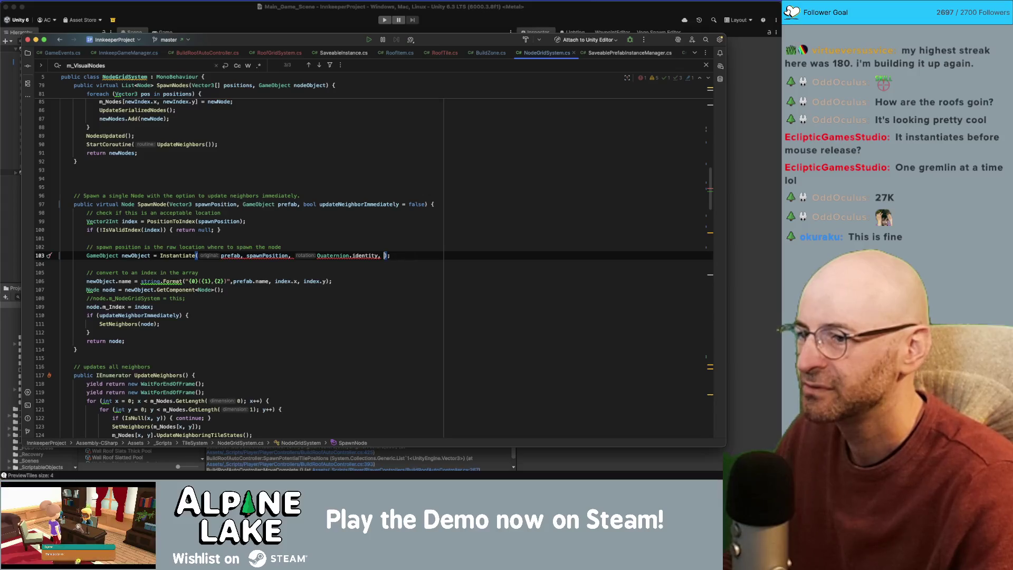
pyautogui.click(372, 230)
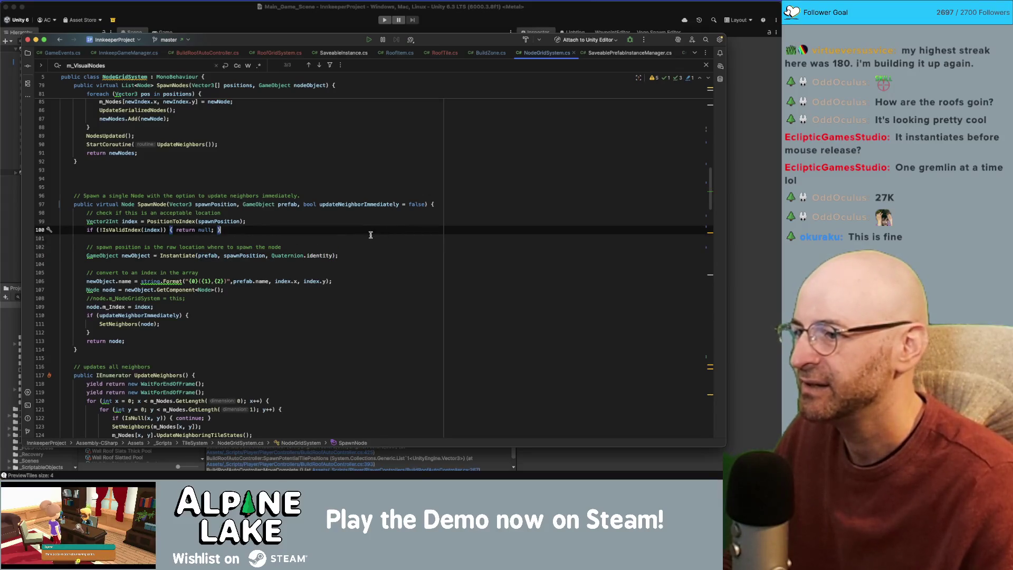
pyautogui.click(220, 22)
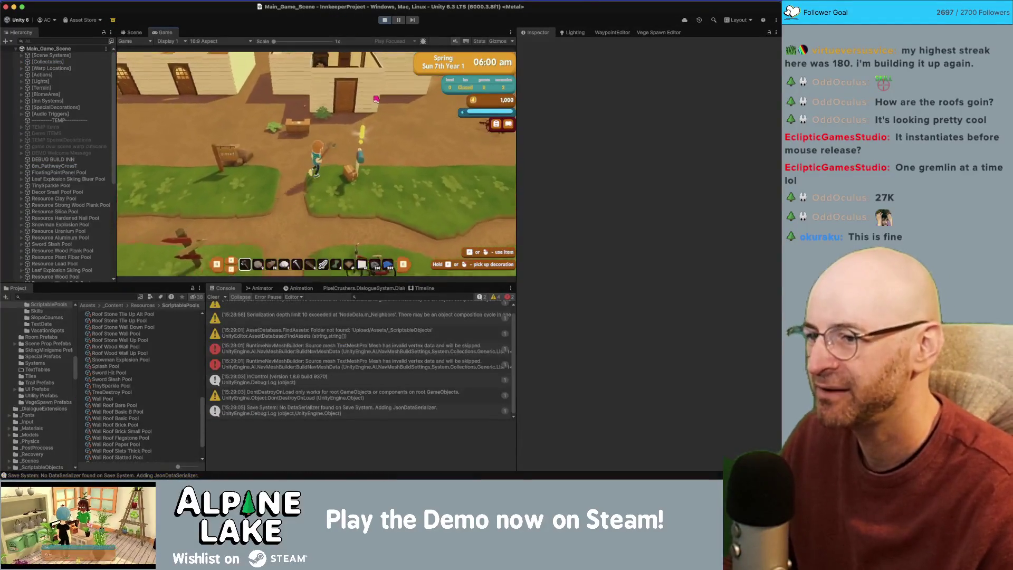
# Step: Enter build mode with B and drag out a foundation area to preview its roof tiles
pyautogui.press('b')
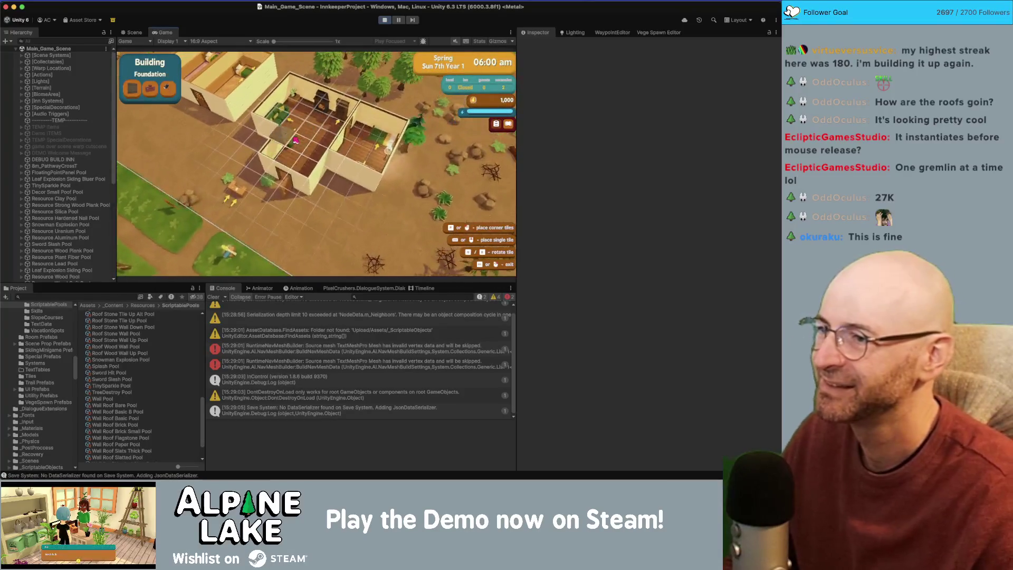
pyautogui.moveTo(338, 118)
pyautogui.mouseDown()
pyautogui.moveTo(339, 107)
pyautogui.moveTo(367, 163)
pyautogui.moveTo(359, 156)
pyautogui.moveTo(312, 196)
pyautogui.moveTo(273, 197)
pyautogui.moveTo(292, 191)
pyautogui.moveTo(296, 149)
pyautogui.moveTo(260, 139)
pyautogui.moveTo(263, 149)
pyautogui.moveTo(271, 134)
pyautogui.moveTo(233, 139)
pyautogui.moveTo(259, 133)
pyautogui.mouseUp()
# Step: Stop play mode and scroll through NodeGridSystem.cs in Rider
pyautogui.click(380, 21)
pyautogui.press('super+Tab')
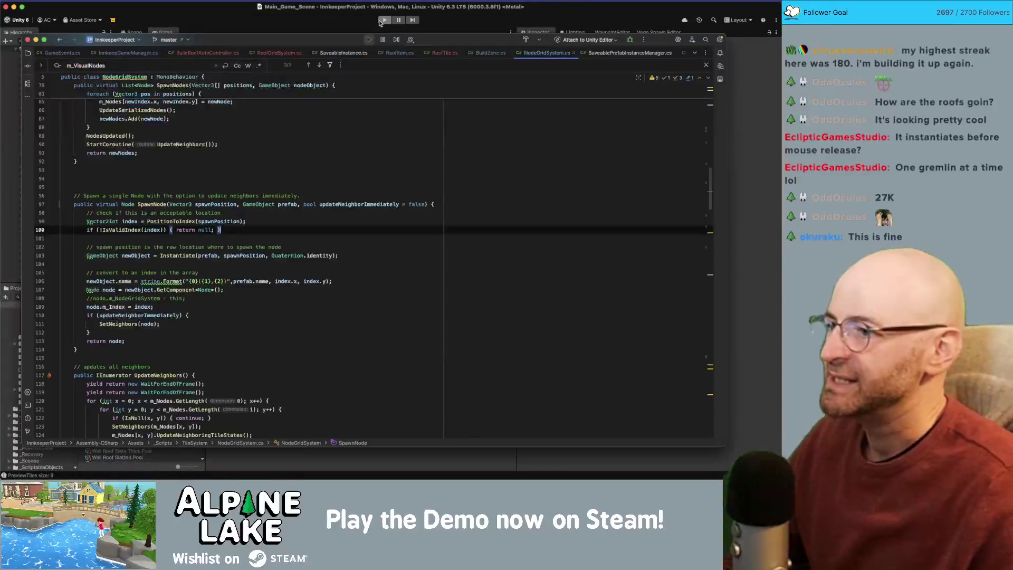
pyautogui.scroll(15, 259, 247)
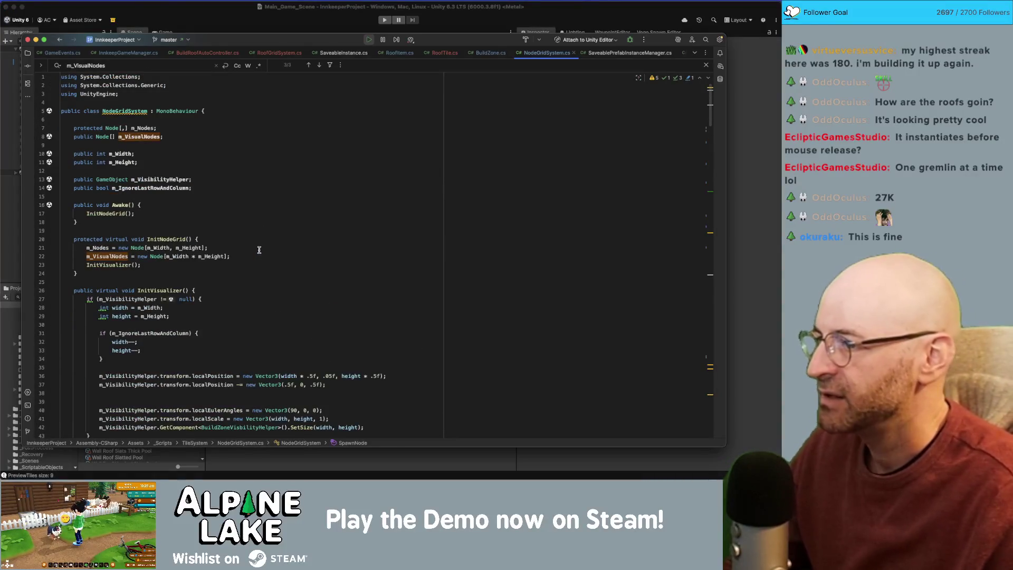
pyautogui.scroll(-15, 259, 253)
pyautogui.scroll(-15, 221, 262)
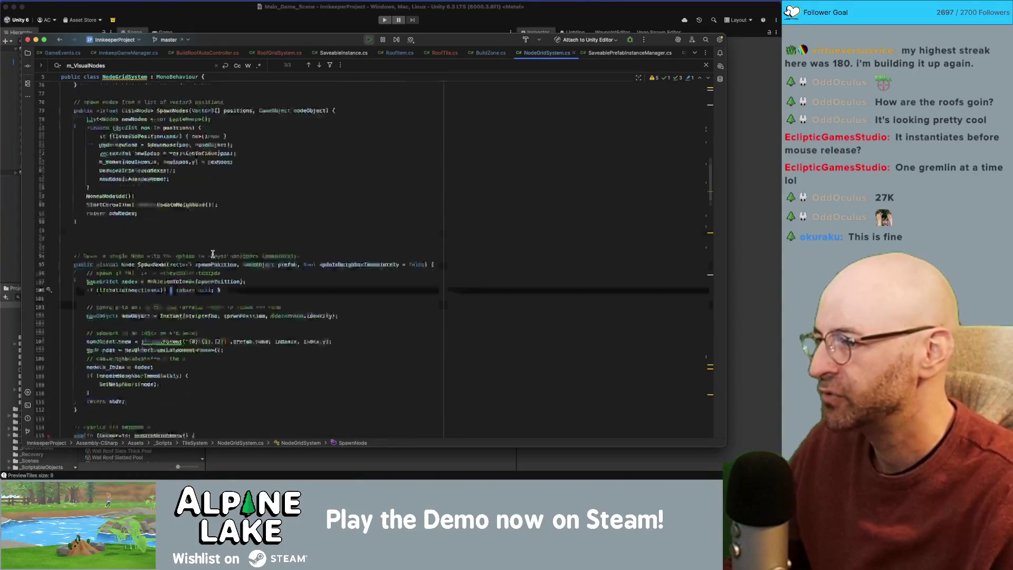
pyautogui.scroll(12, 457, 233)
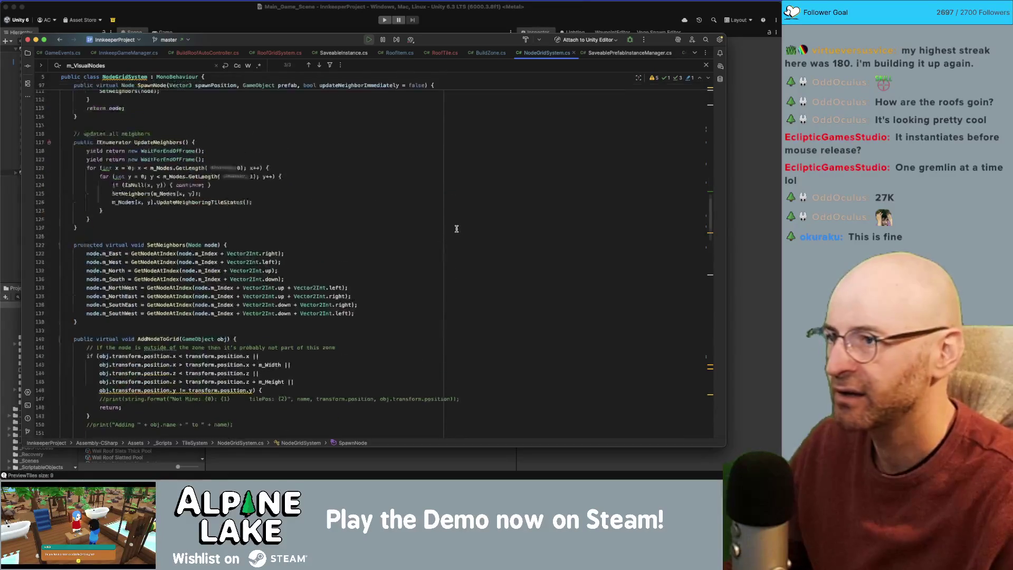
pyautogui.scroll(1, 343, 241)
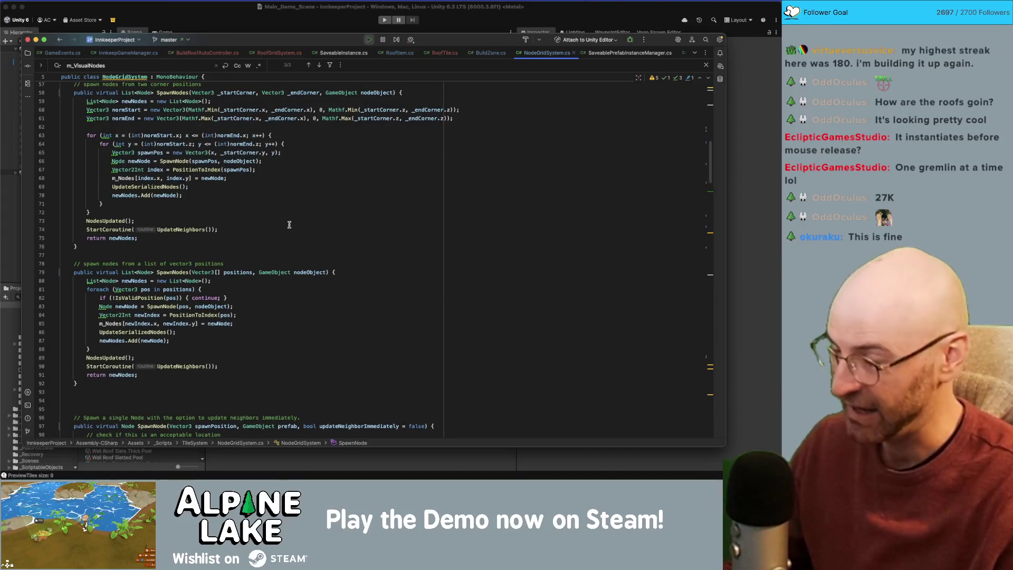
pyautogui.scroll(5, 288, 232)
# Step: Finish reviewing NodeGridSystem.cs and open RoofGridSystem.cs at its RemoveNodes code
pyautogui.scroll(-20, 710, 159)
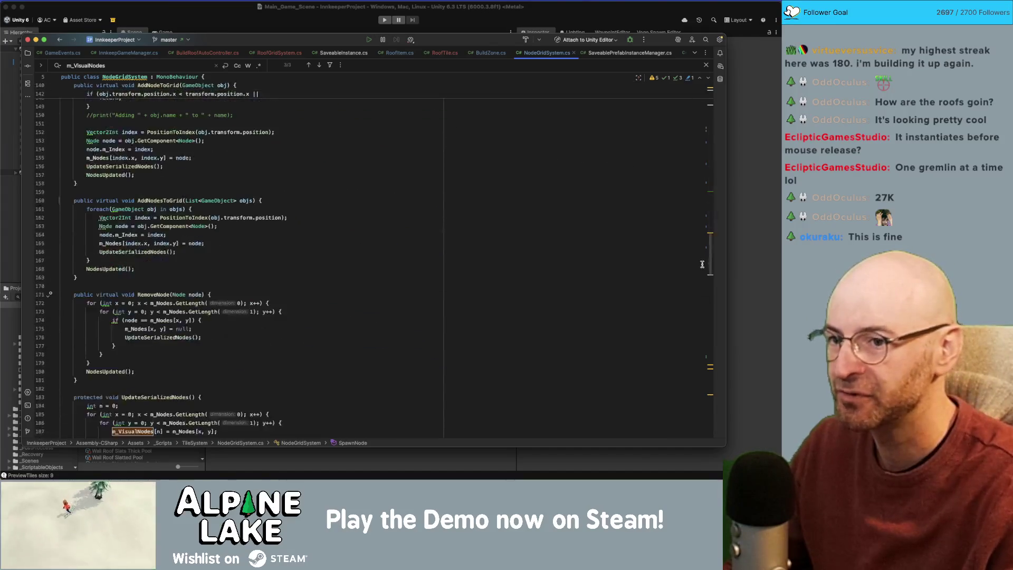
pyautogui.scroll(-14, 697, 298)
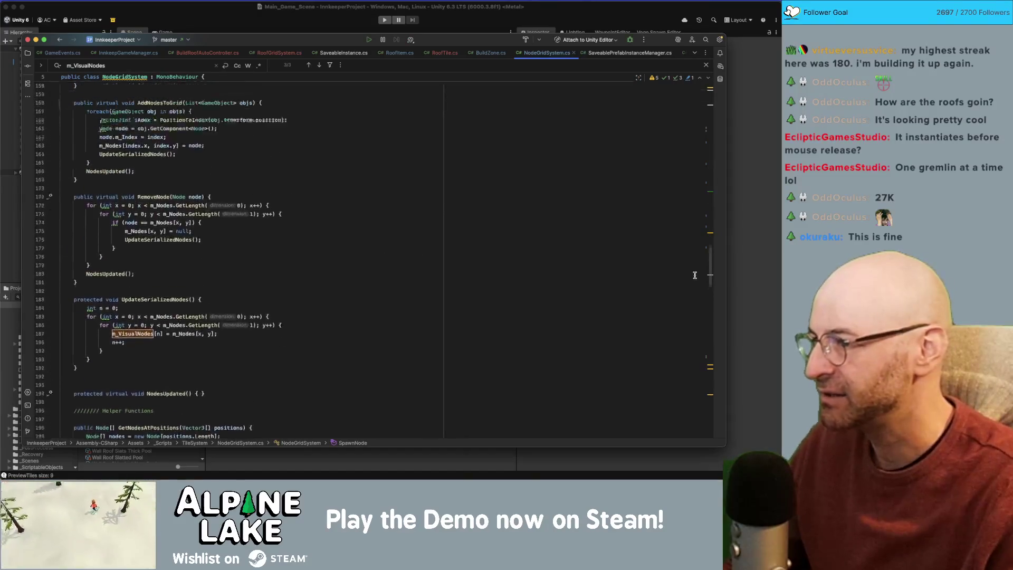
pyautogui.scroll(20, 696, 346)
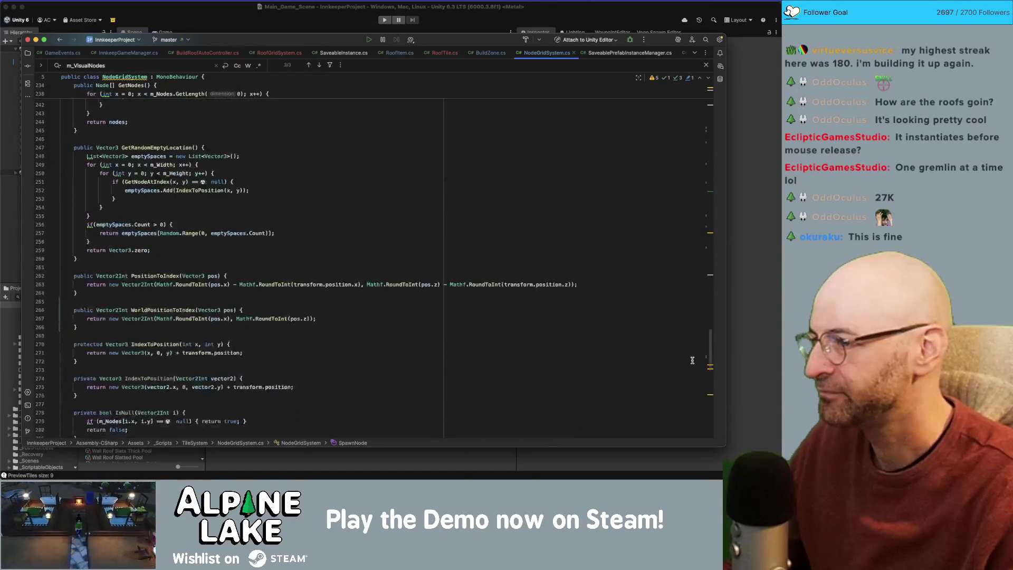
pyautogui.scroll(-14, 705, 259)
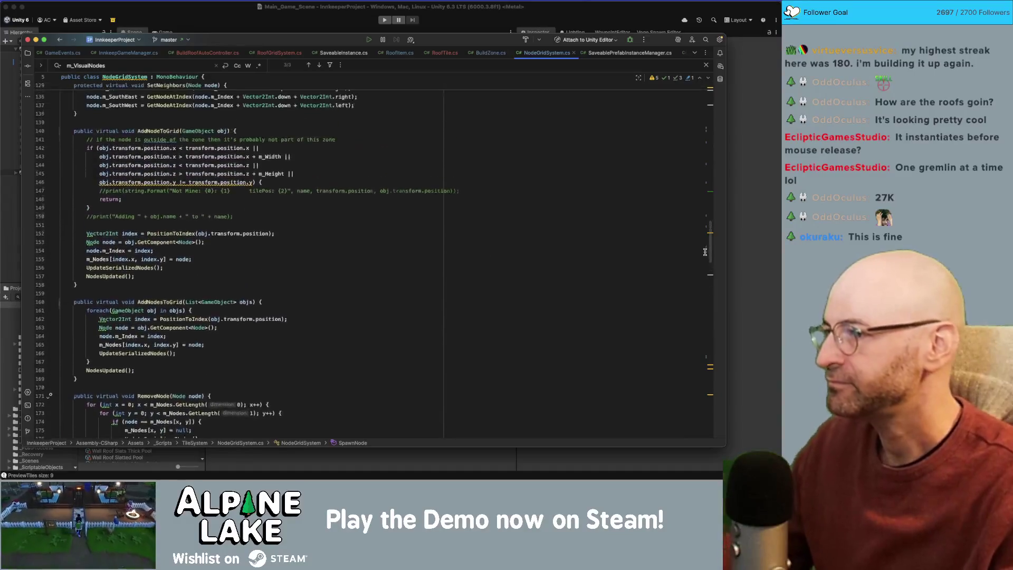
pyautogui.scroll(-18, 698, 306)
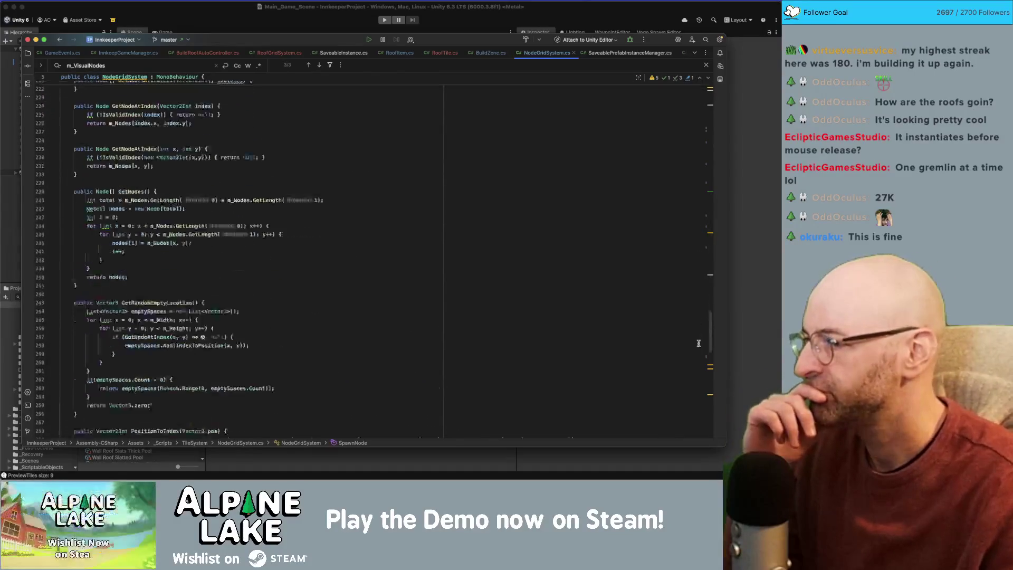
pyautogui.scroll(-14, 696, 359)
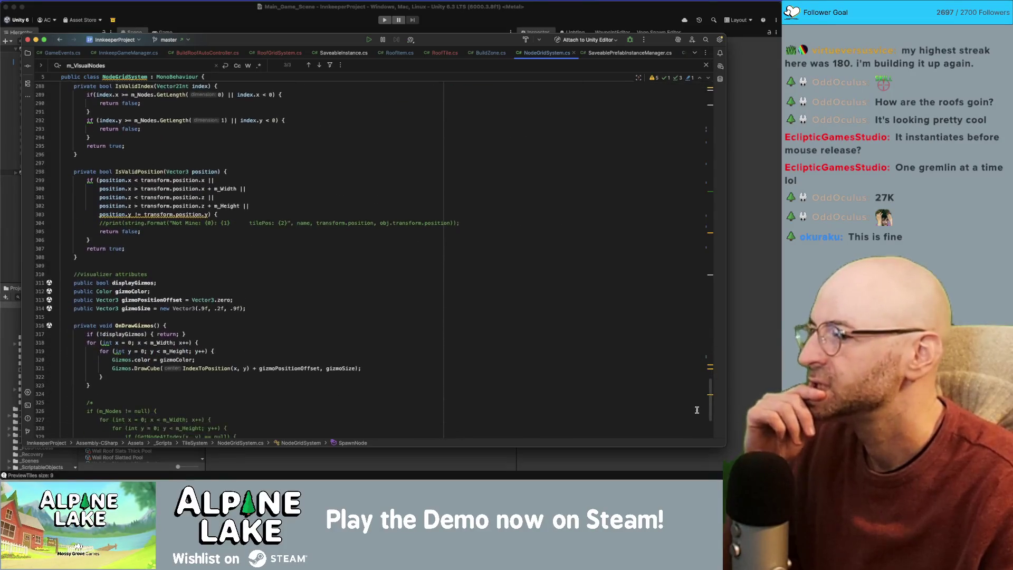
pyautogui.scroll(20, 697, 348)
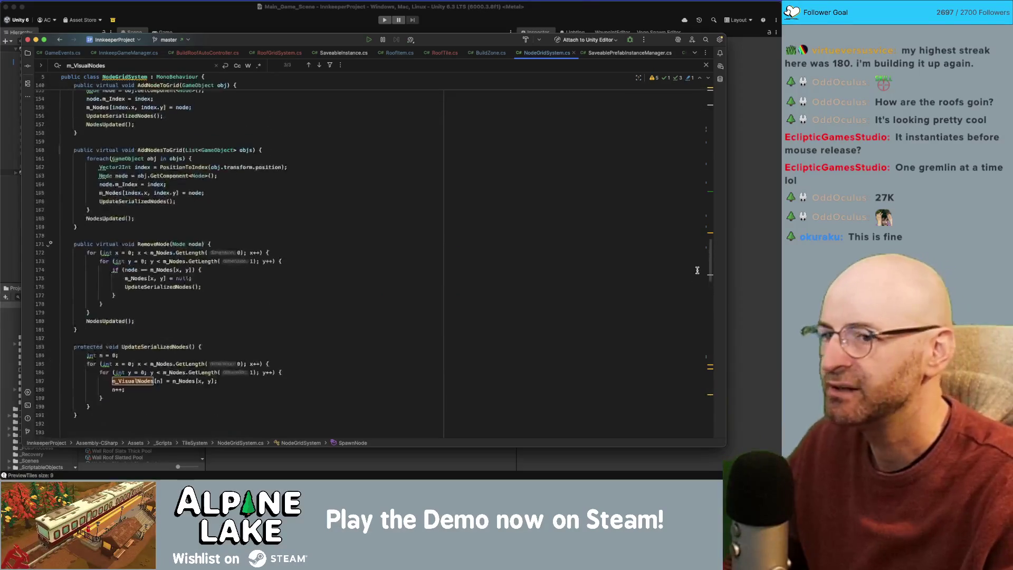
pyautogui.click(279, 52)
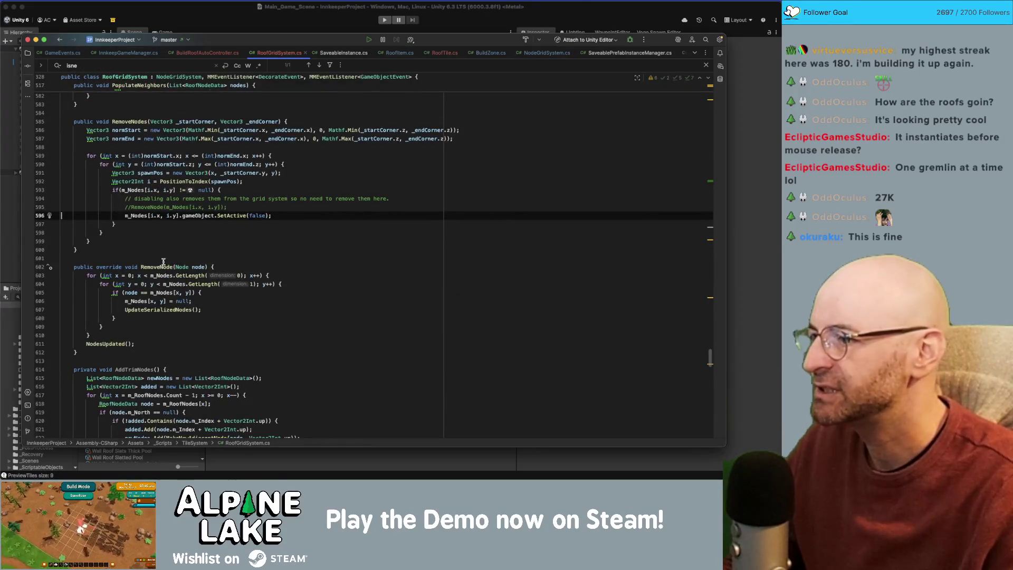
pyautogui.scroll(-7, 296, 290)
pyautogui.scroll(-7, 332, 298)
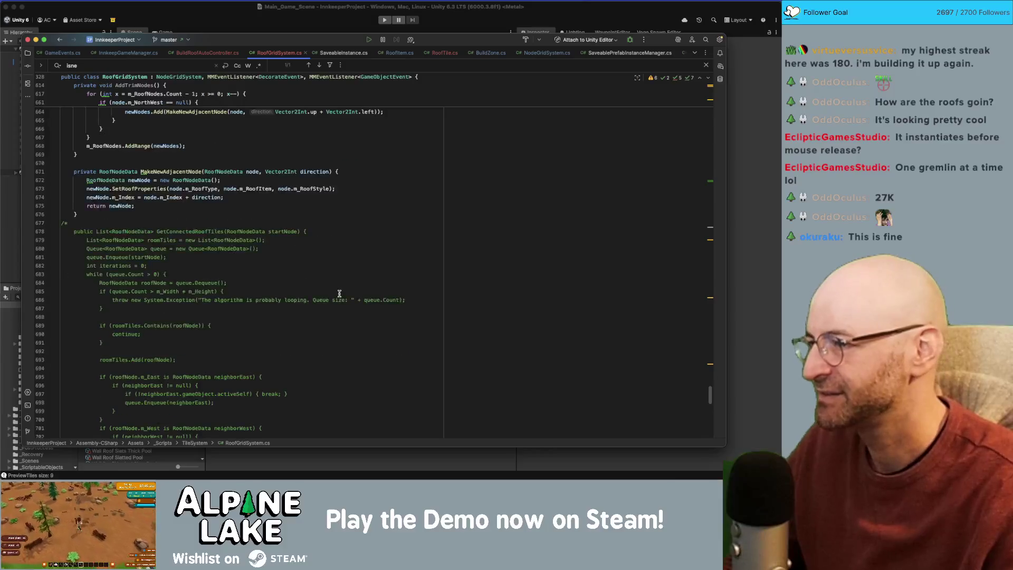
pyautogui.scroll(20, 340, 293)
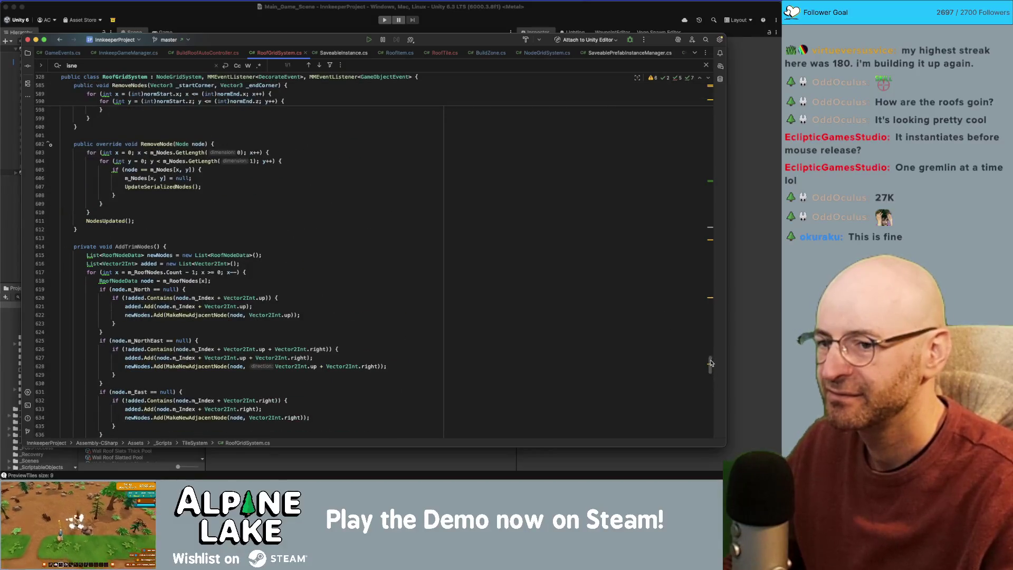
pyautogui.moveTo(710, 363); pyautogui.dragTo(710, 284)
pyautogui.click(135, 277)
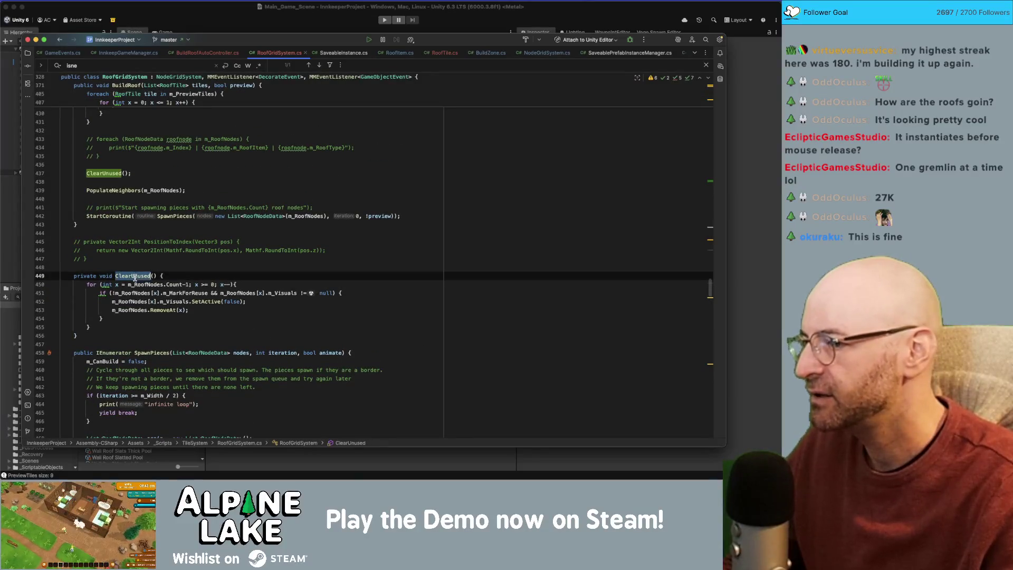
pyautogui.click(214, 293)
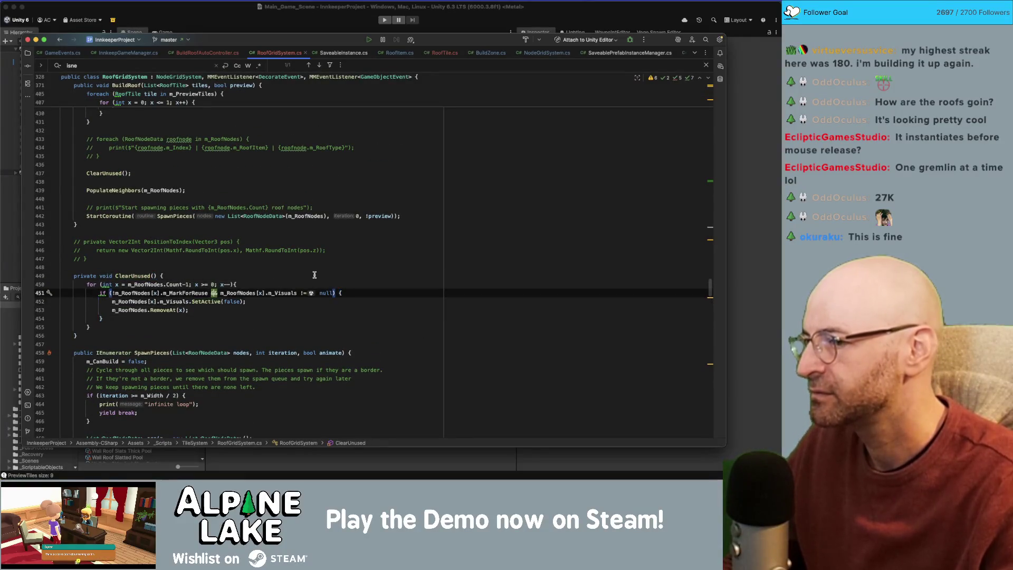
pyautogui.press('Up')
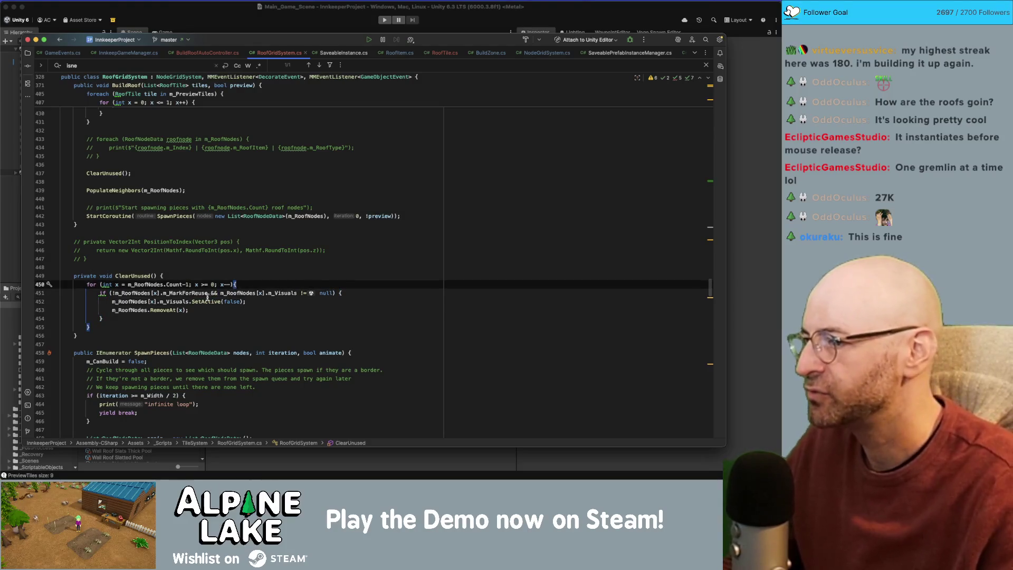
pyautogui.click(160, 284)
pyautogui.scroll(5, 160, 285)
pyautogui.scroll(3, 160, 285)
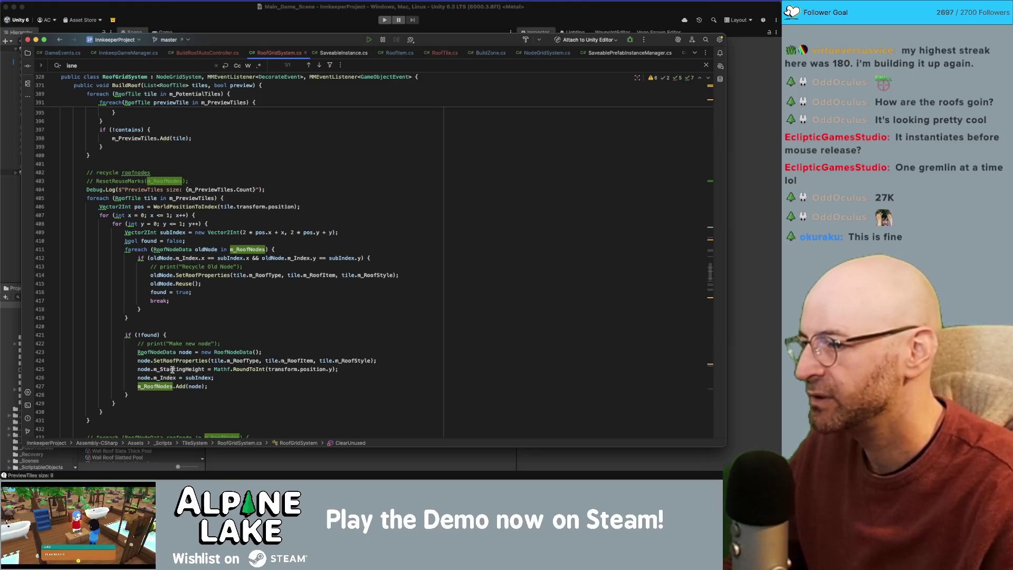
pyautogui.scroll(-1, 198, 352)
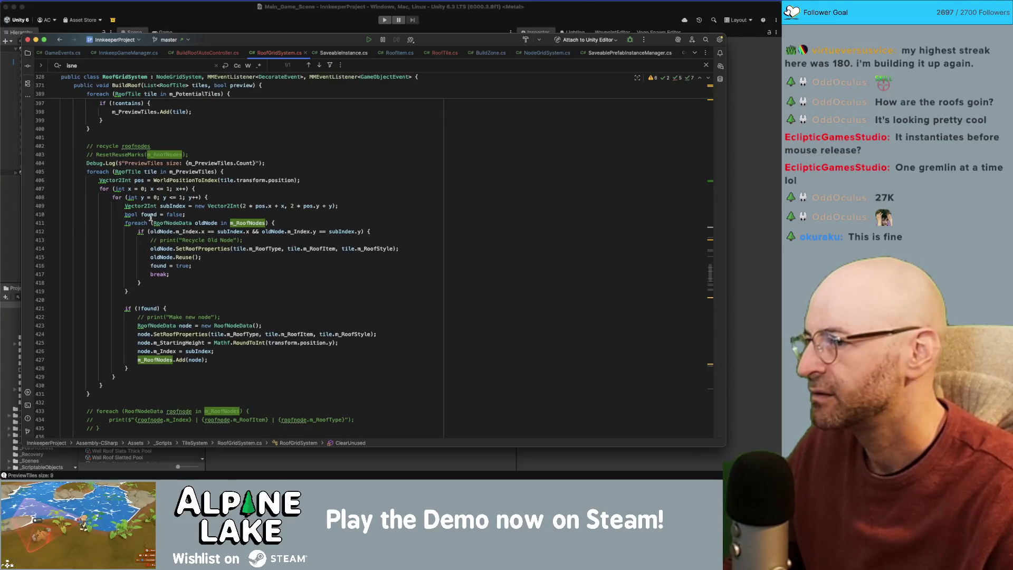
pyautogui.click(150, 216)
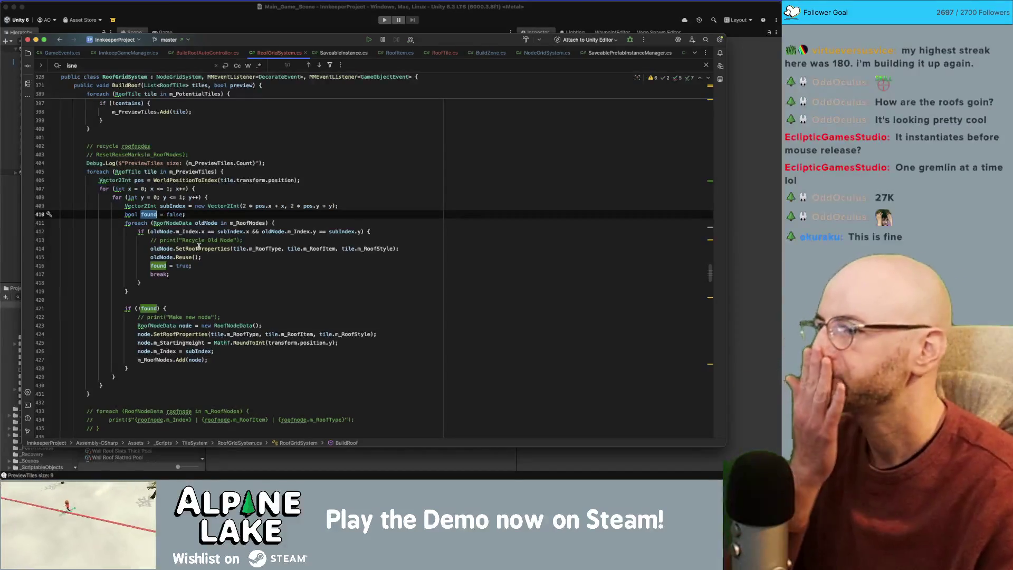
pyautogui.scroll(-2, 170, 285)
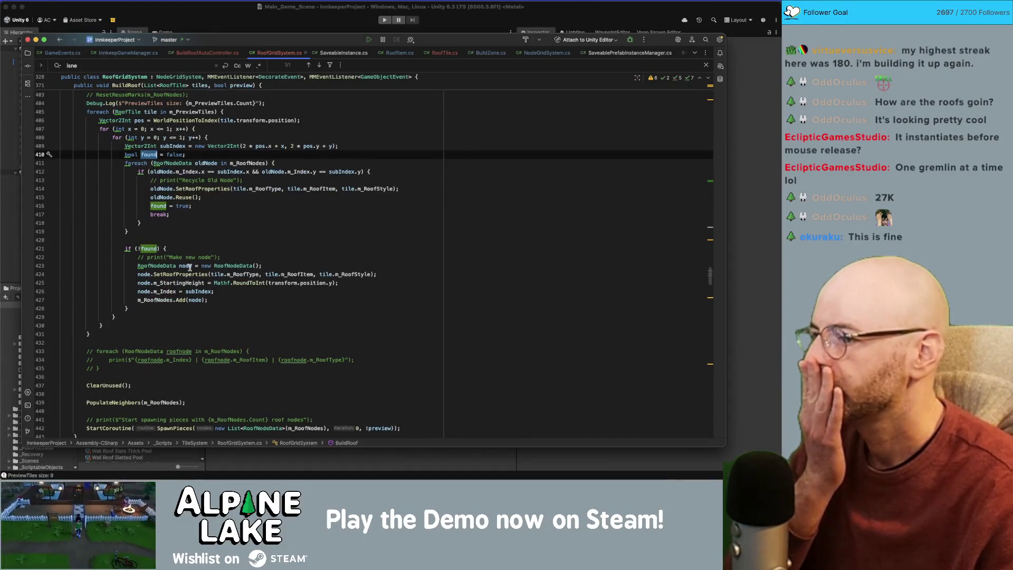
pyautogui.scroll(2, 168, 168)
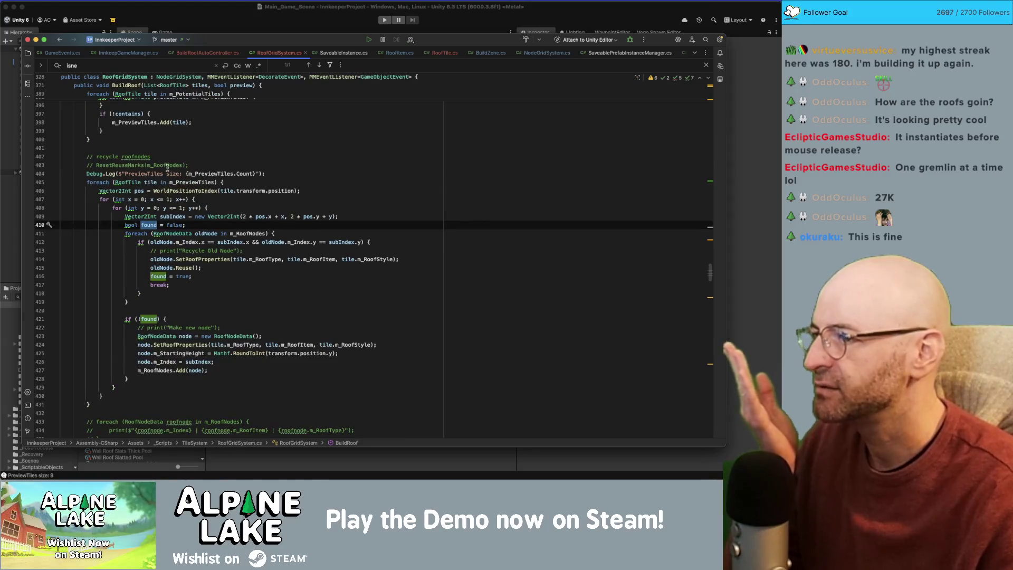
# Step: Search RoofGridSystem.cs for the commented-out ResetReuseMarks references
pyautogui.click(167, 167)
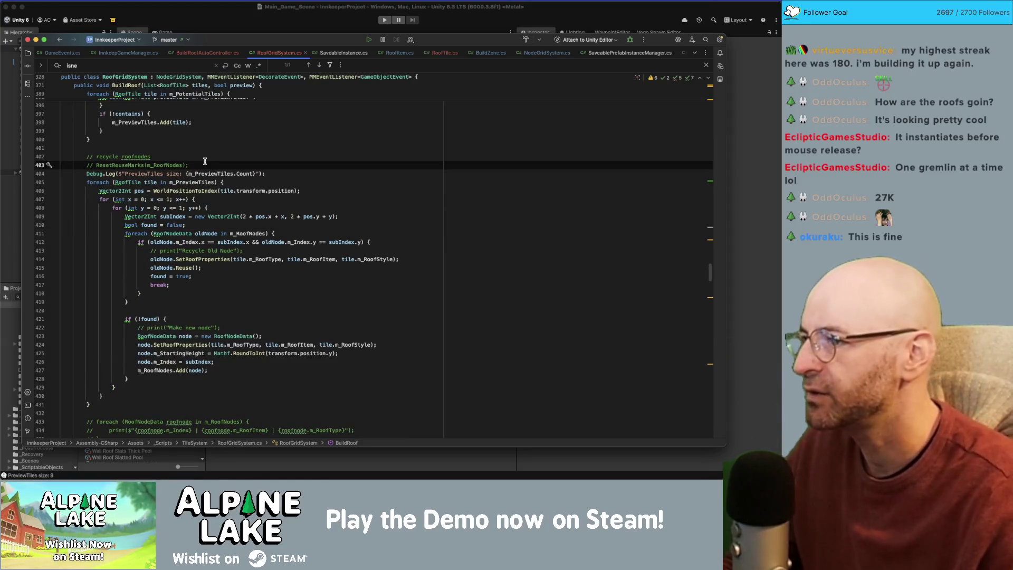
pyautogui.doubleClick(134, 165)
pyautogui.press('cmd+f')
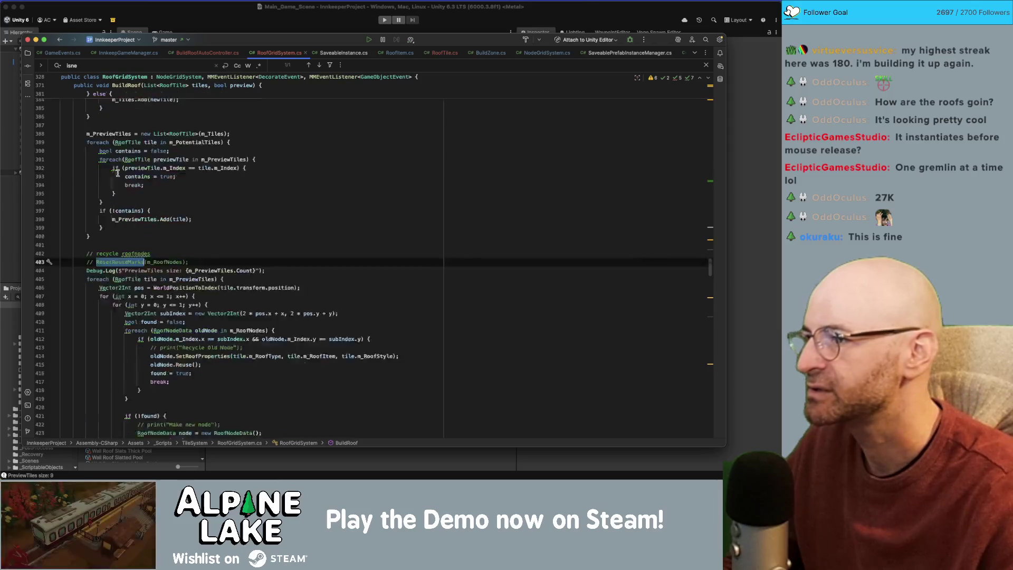
pyautogui.scroll(10, 558, 225)
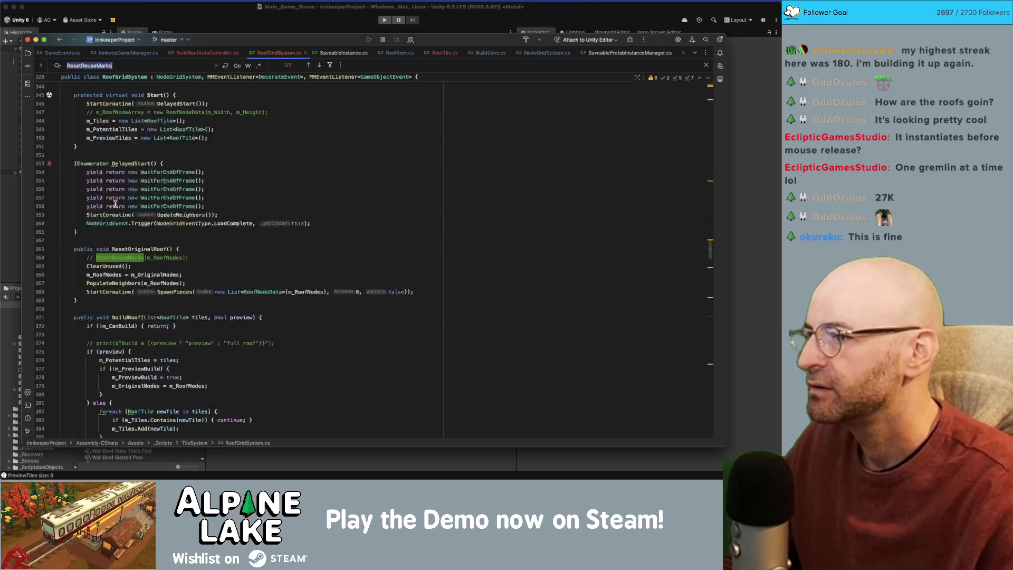
pyautogui.moveTo(710, 249); pyautogui.dragTo(709, 117)
pyautogui.scroll(-3, 453, 206)
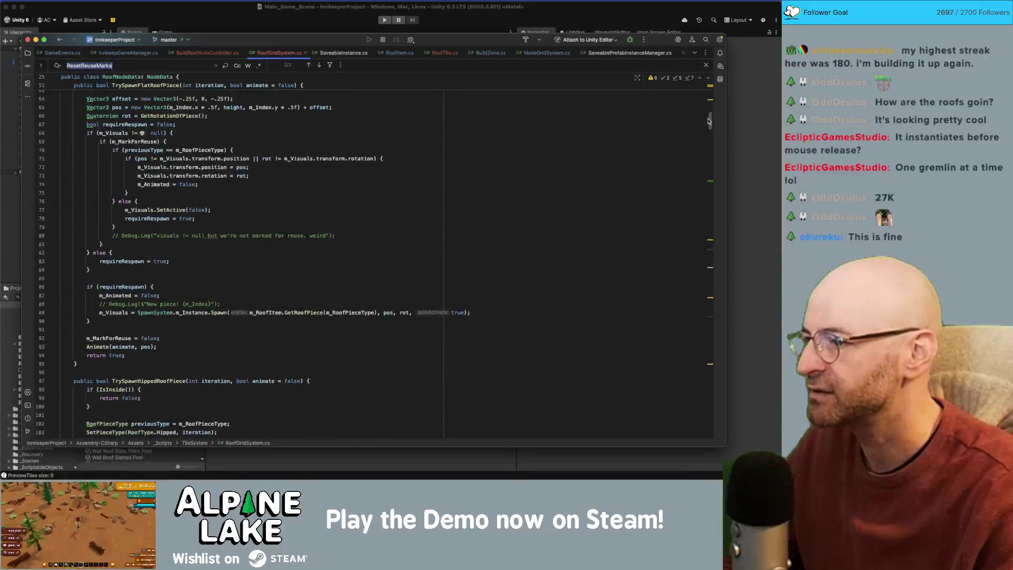
# Step: Delete the m_MarkForReuse = false line 92 from flat roof spawning
pyautogui.click(117, 322)
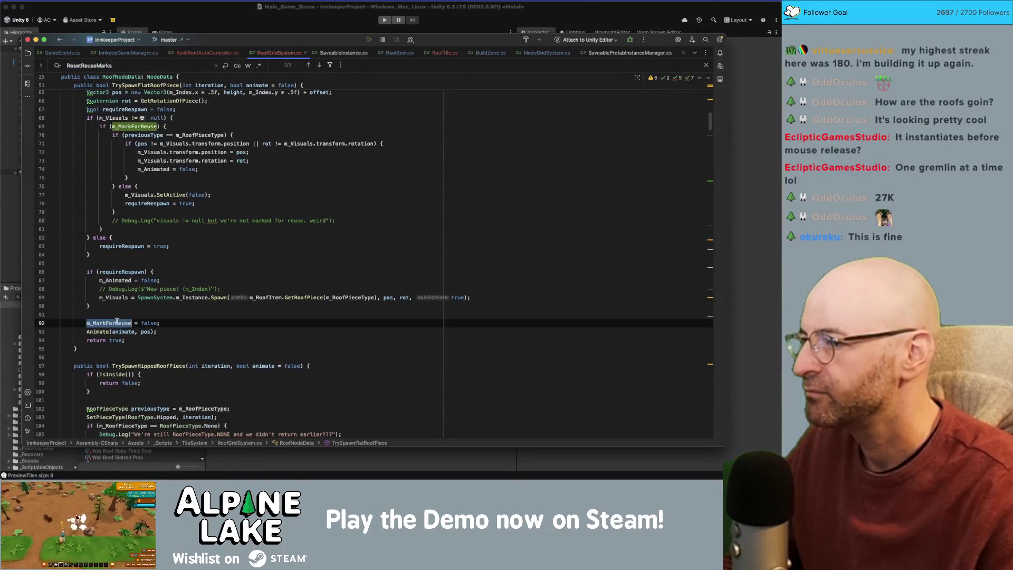
pyautogui.doubleClick(148, 323)
pyautogui.click(150, 323)
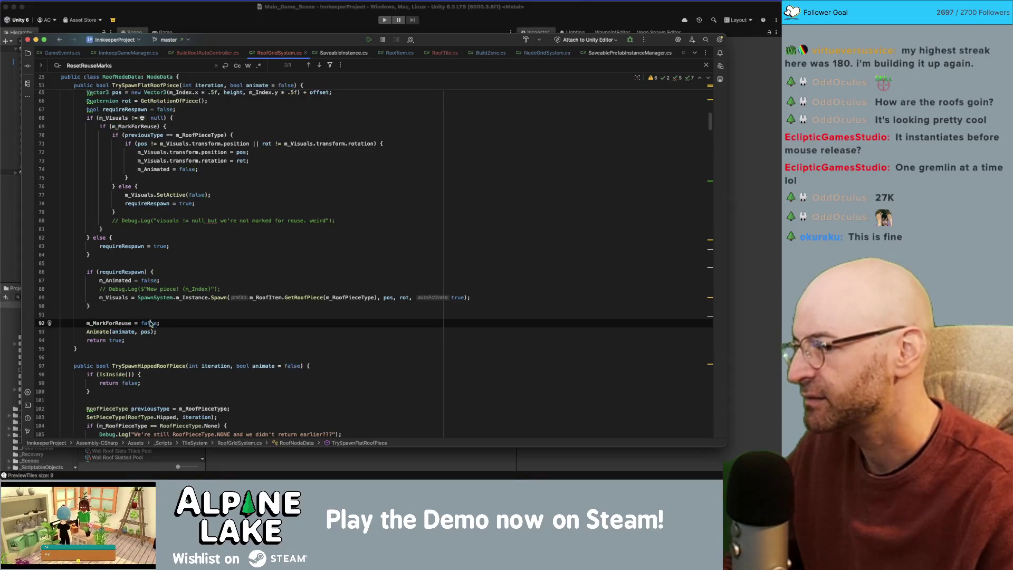
pyautogui.hotkey('shift', 'Home')
pyautogui.press('BackSpace')
pyautogui.press('BackSpace')
pyautogui.press('BackSpace')
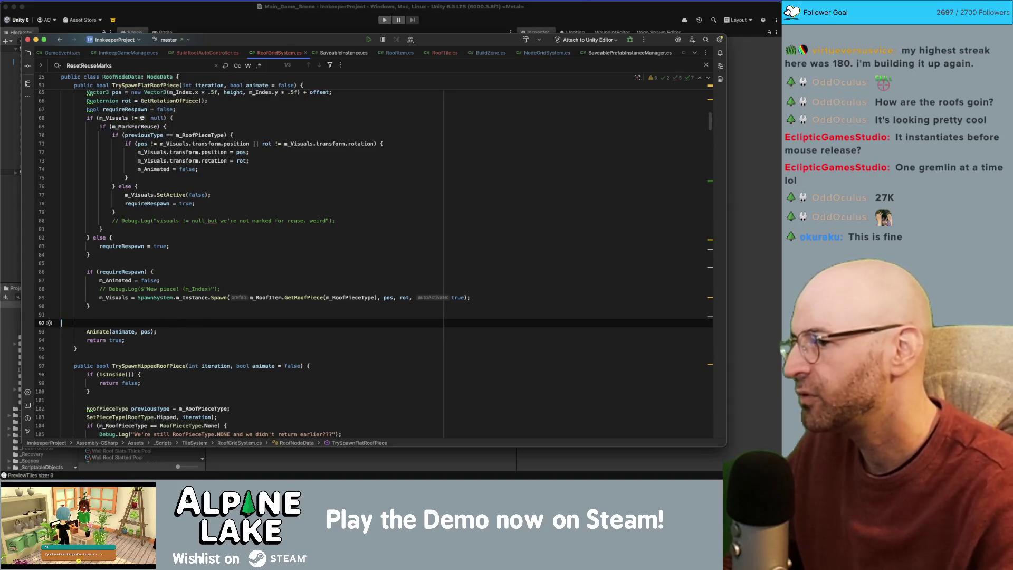
# Step: Uncomment the ResetReuseMarks call in BuildRoof on line 402
pyautogui.write('reset')
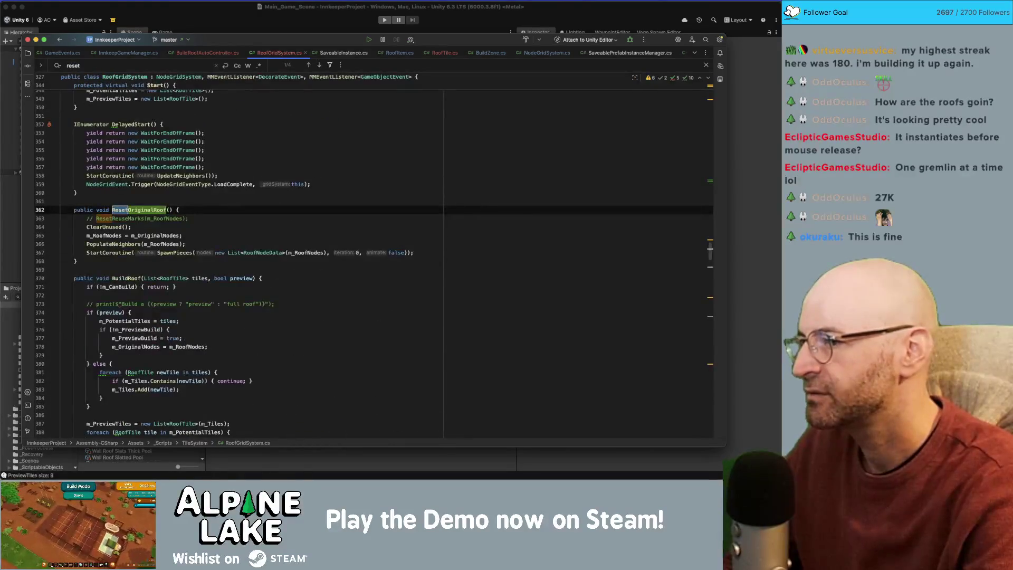
pyautogui.write('re')
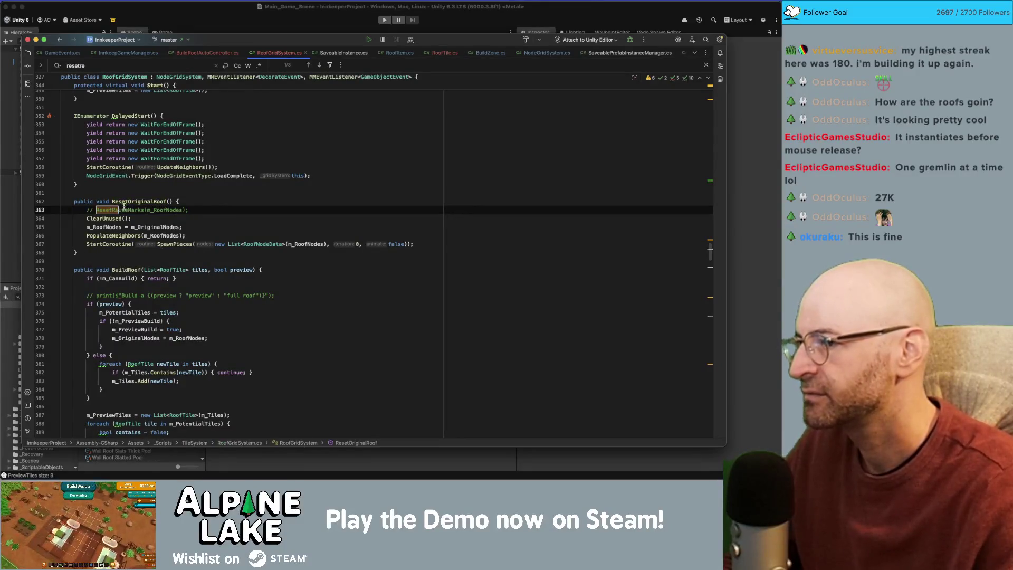
pyautogui.press('Return')
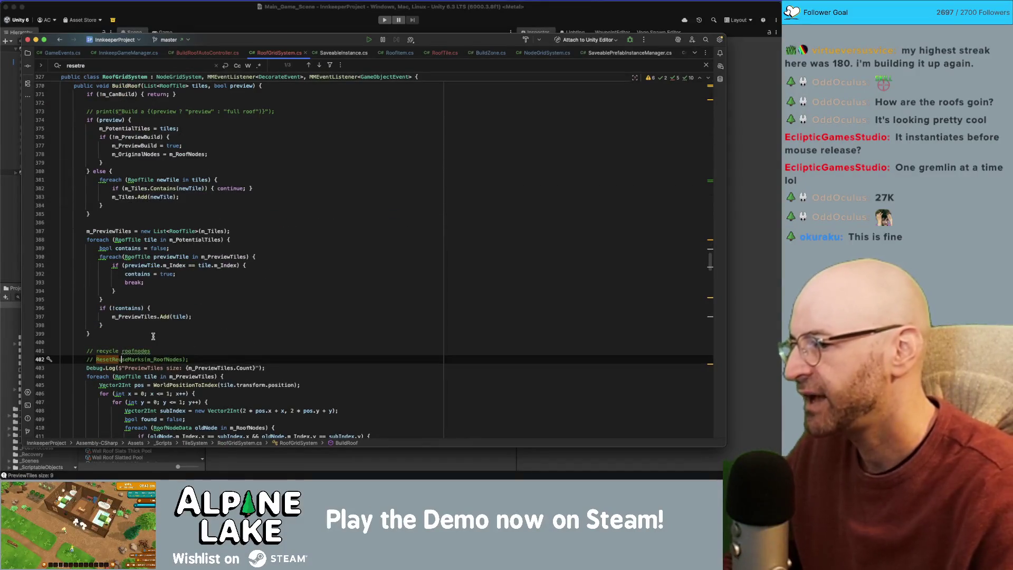
pyautogui.press('super+slash')
# Step: Uncomment the ResetReuseMarks method at lines 510–514, then return to Unity
pyautogui.doubleClick(121, 359)
pyautogui.press('super+f')
pyautogui.scroll(-5, 125, 358)
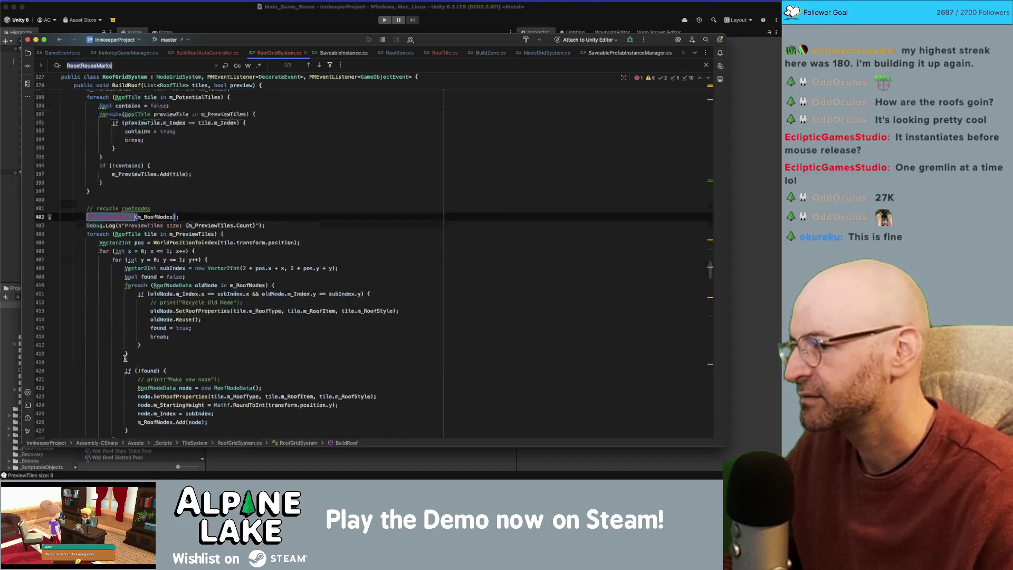
pyautogui.press('Return')
pyautogui.moveTo(95, 256); pyautogui.dragTo(71, 223)
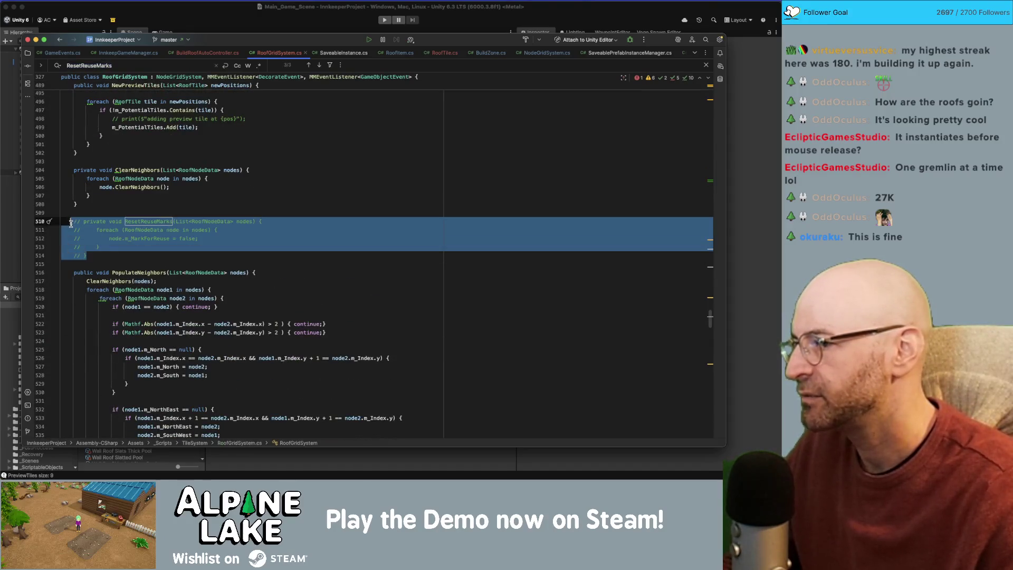
pyautogui.press('super+slash')
pyautogui.click(200, 178)
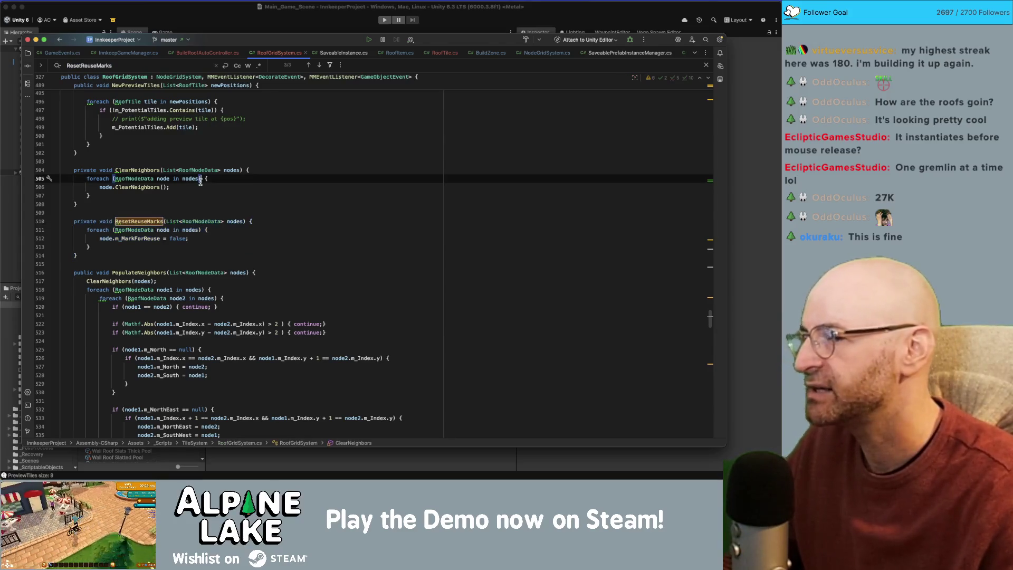
pyautogui.click(251, 226)
pyautogui.click(235, 20)
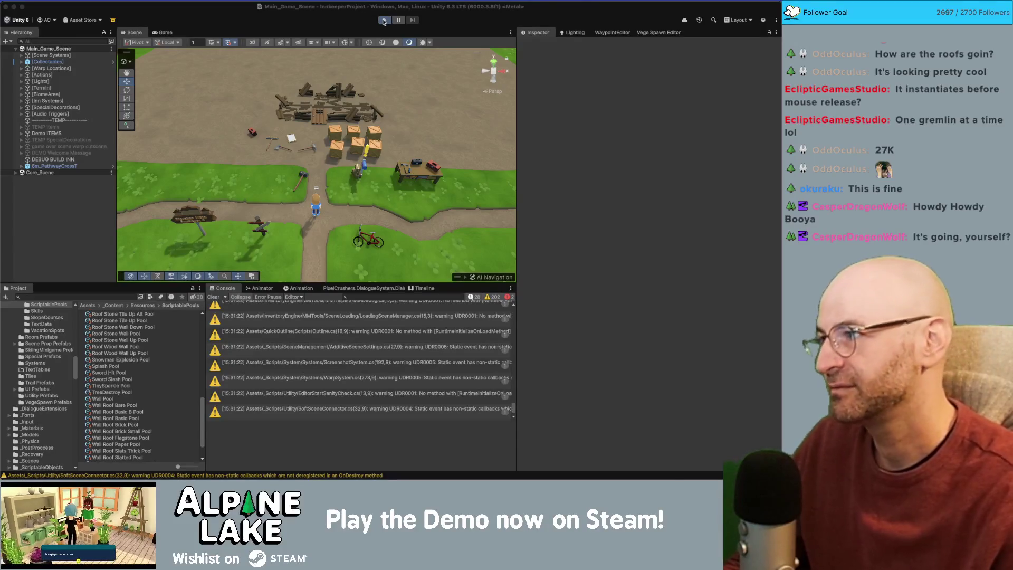
# Step: Start the game in Unity play mode with the Play button
pyautogui.click(383, 21)
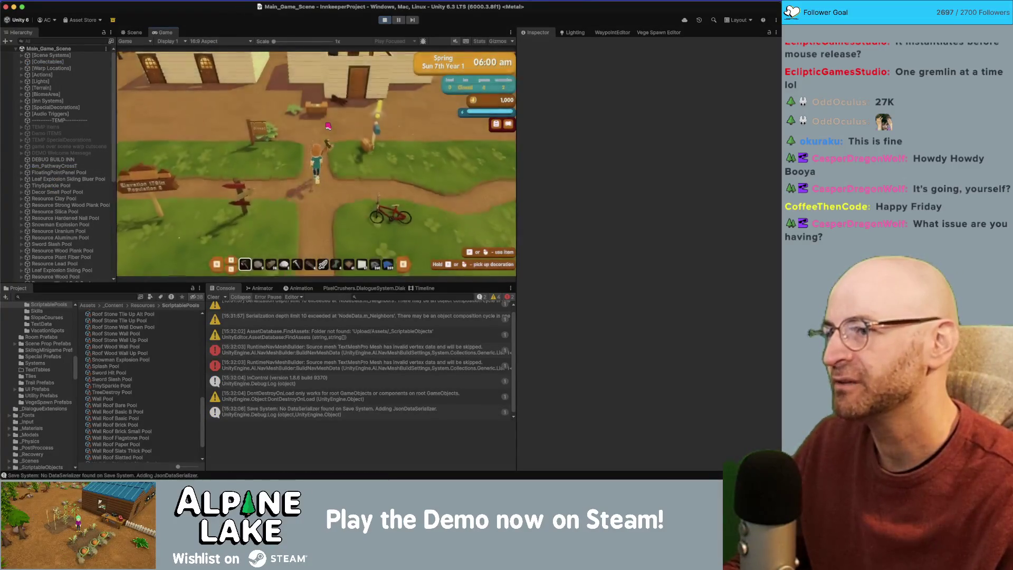
# Step: Walk toward the house, enter Foundation building mode, and drag out floor tiles beside it
pyautogui.press('w')
pyautogui.scroll(2, 332, 124)
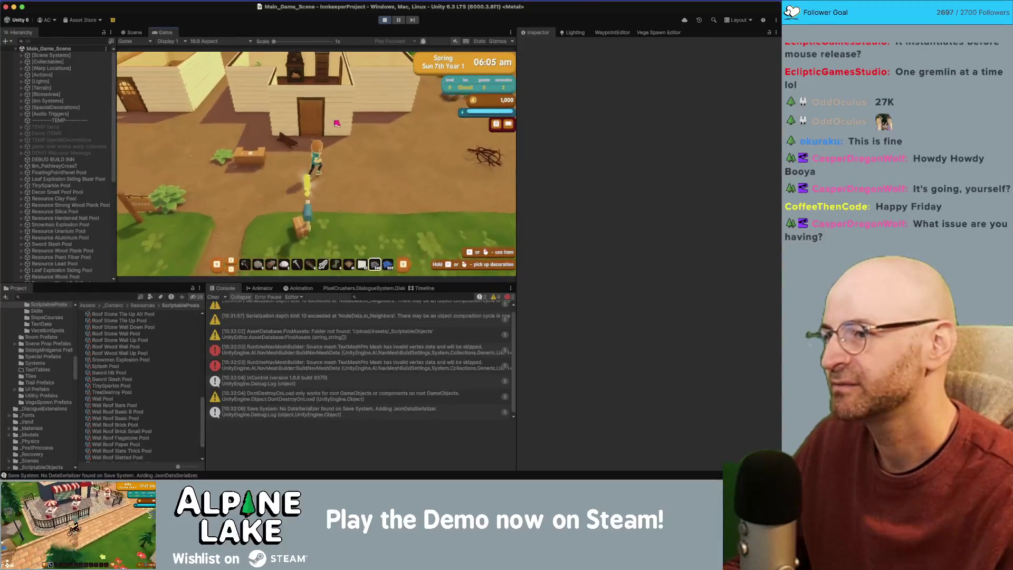
pyautogui.click(337, 124)
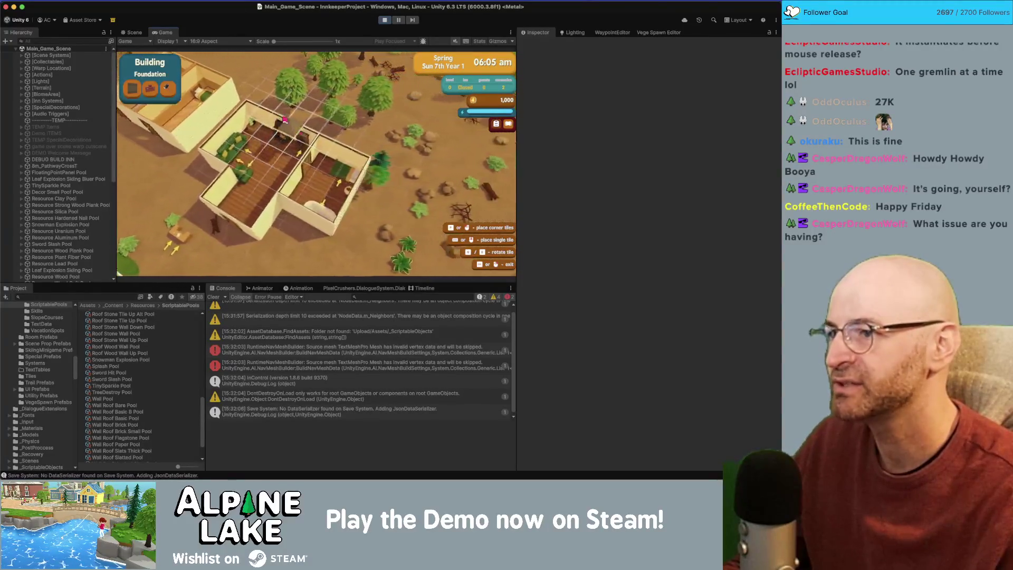
pyautogui.scroll(2, 285, 119)
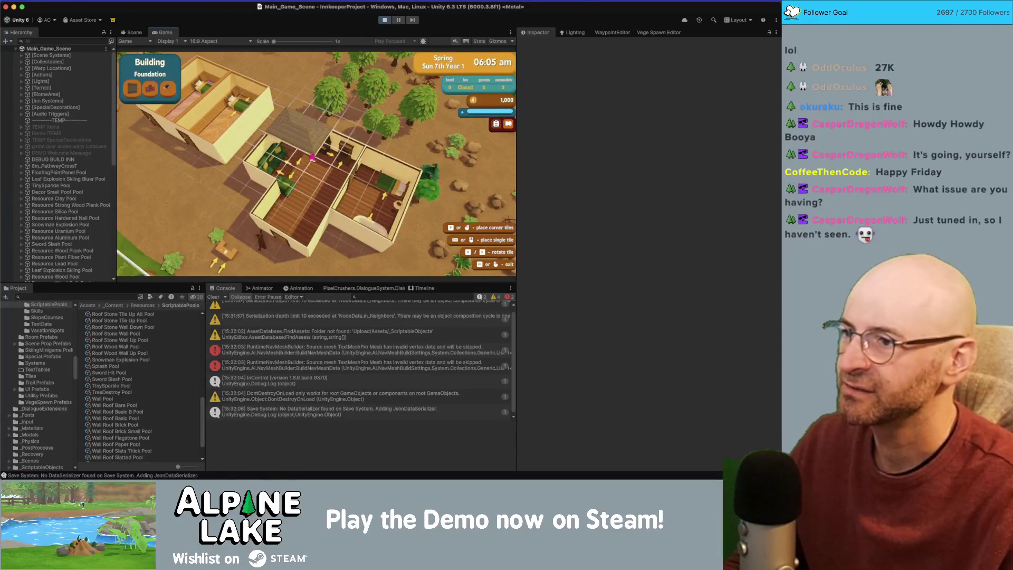
pyautogui.moveTo(312, 157)
pyautogui.mouseDown()
pyautogui.moveTo(336, 150)
pyautogui.moveTo(323, 176)
pyautogui.moveTo(382, 220)
pyautogui.moveTo(423, 185)
pyautogui.mouseUp()
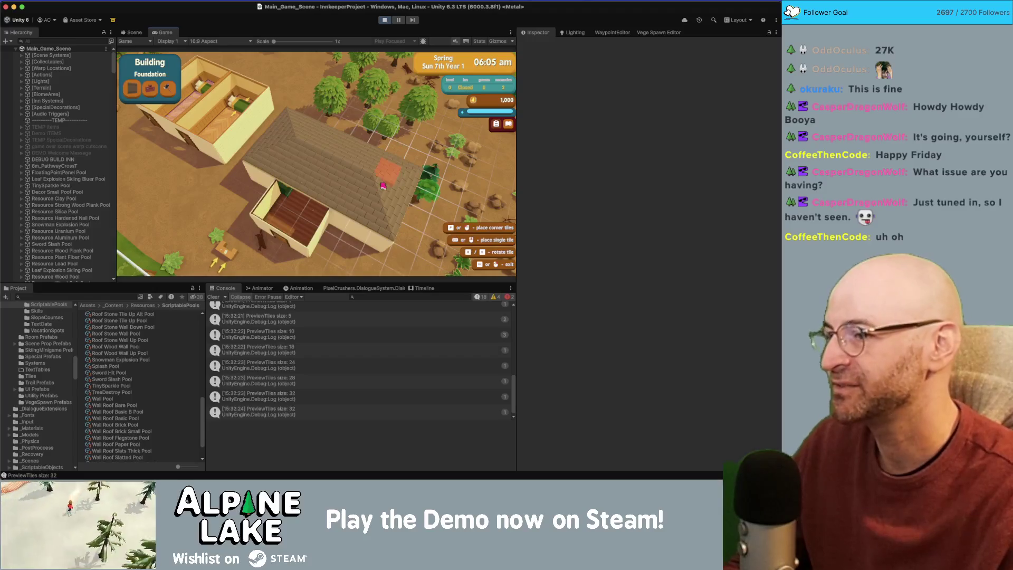
pyautogui.moveTo(287, 196); pyautogui.dragTo(311, 164)
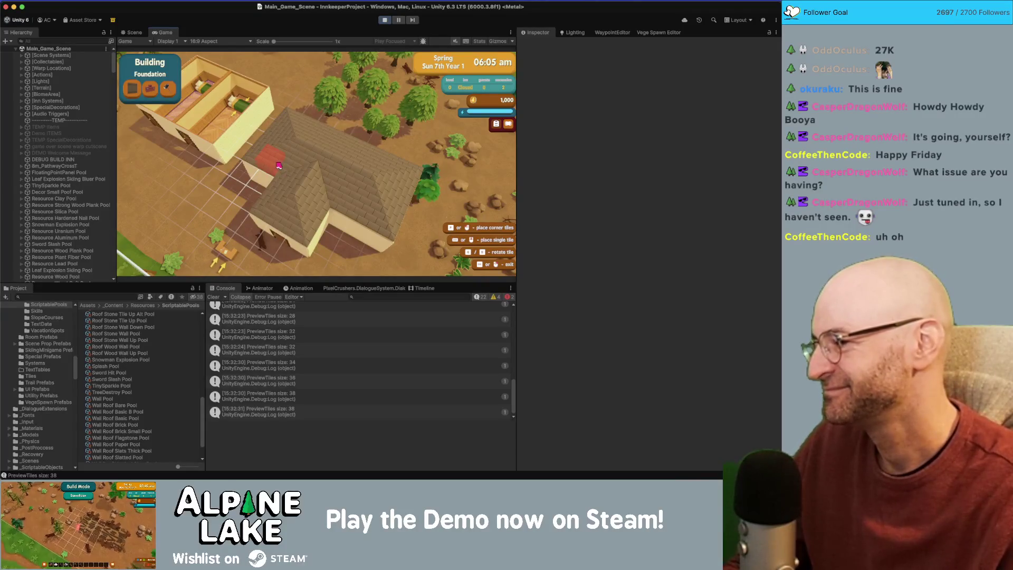
# Step: Pan the game camera with WASD around the house to inspect the roof
pyautogui.press('s')
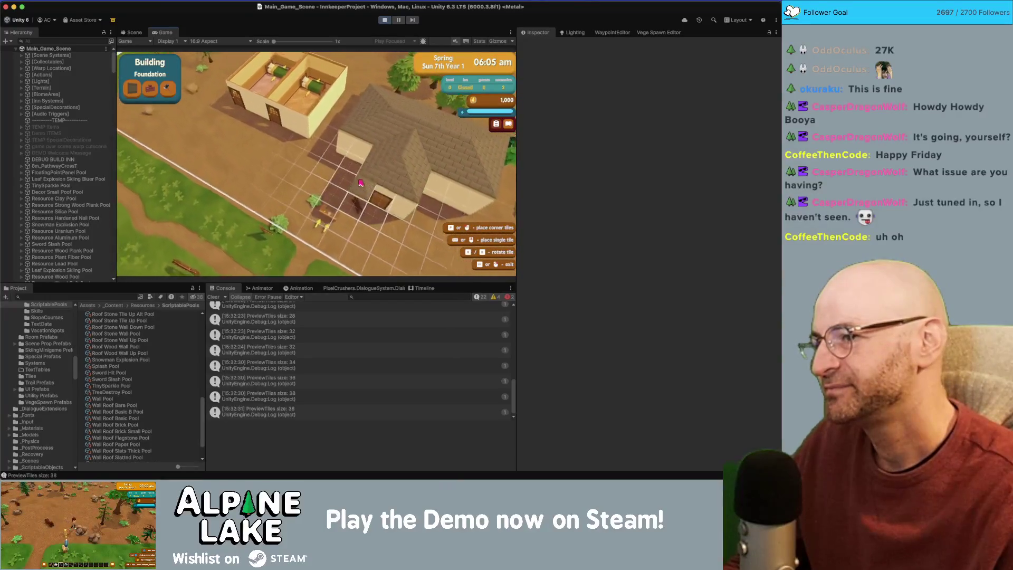
pyautogui.press('w')
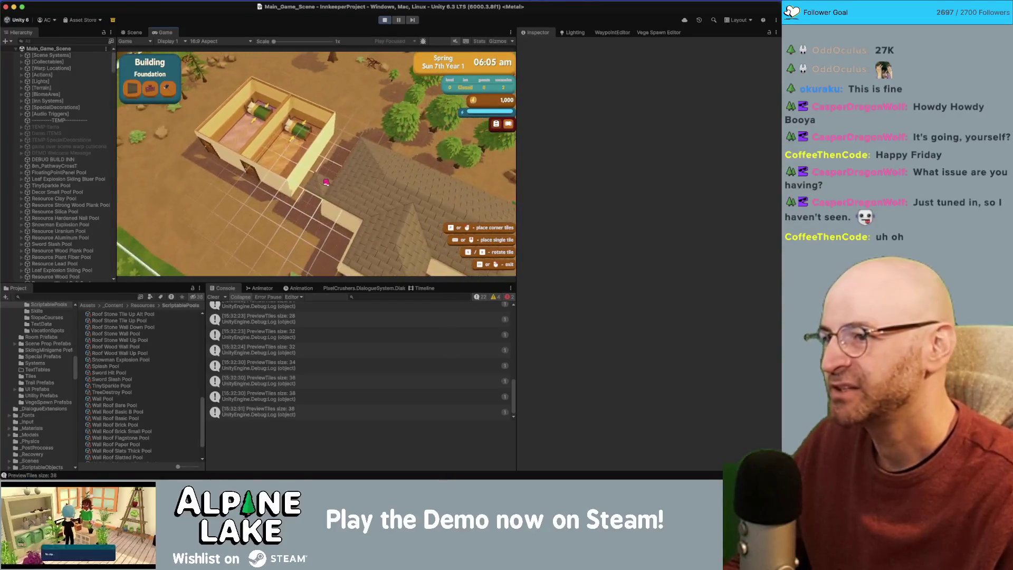
pyautogui.press('d')
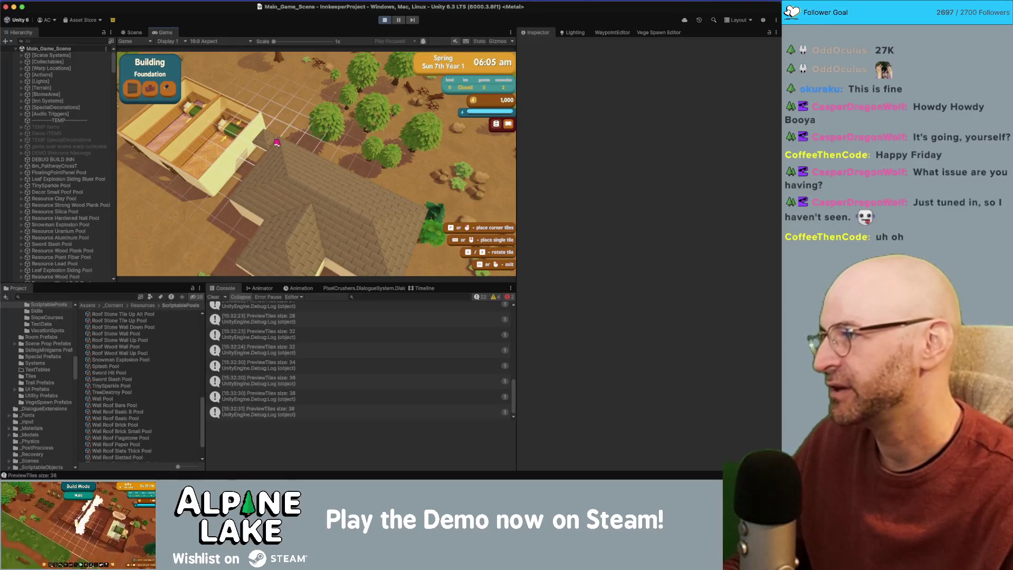
pyautogui.press('s')
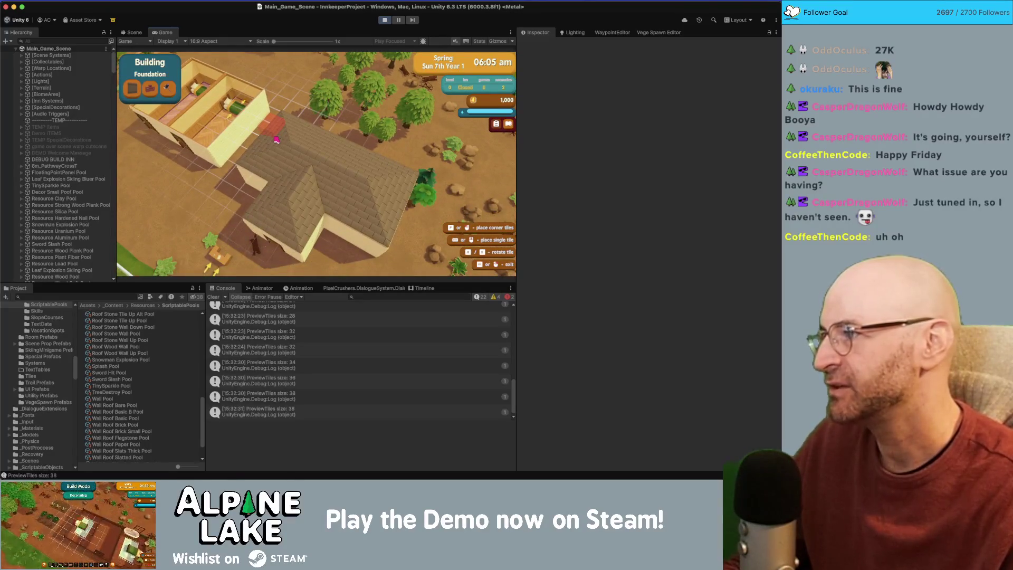
pyautogui.press('a')
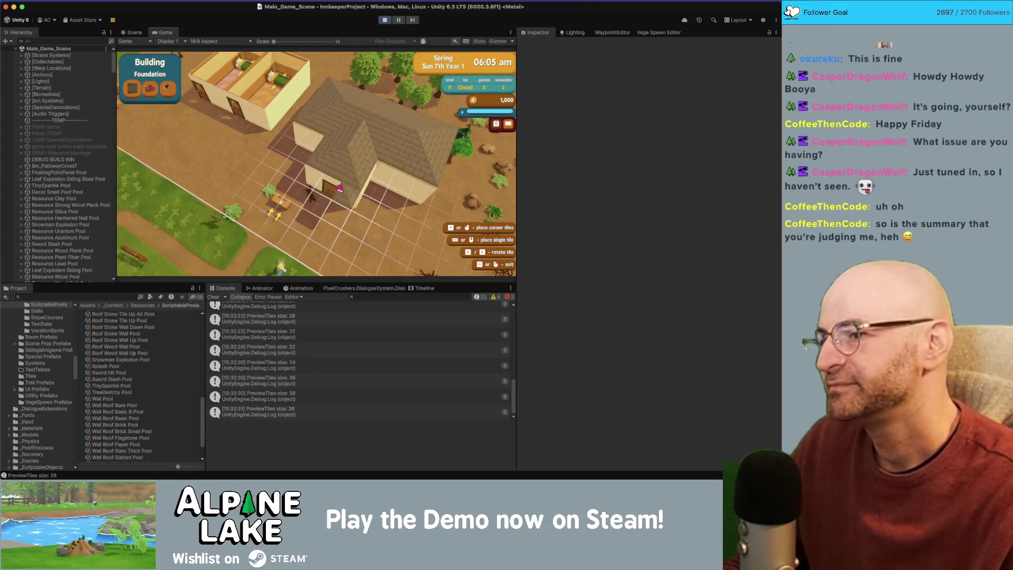
pyautogui.press('a')
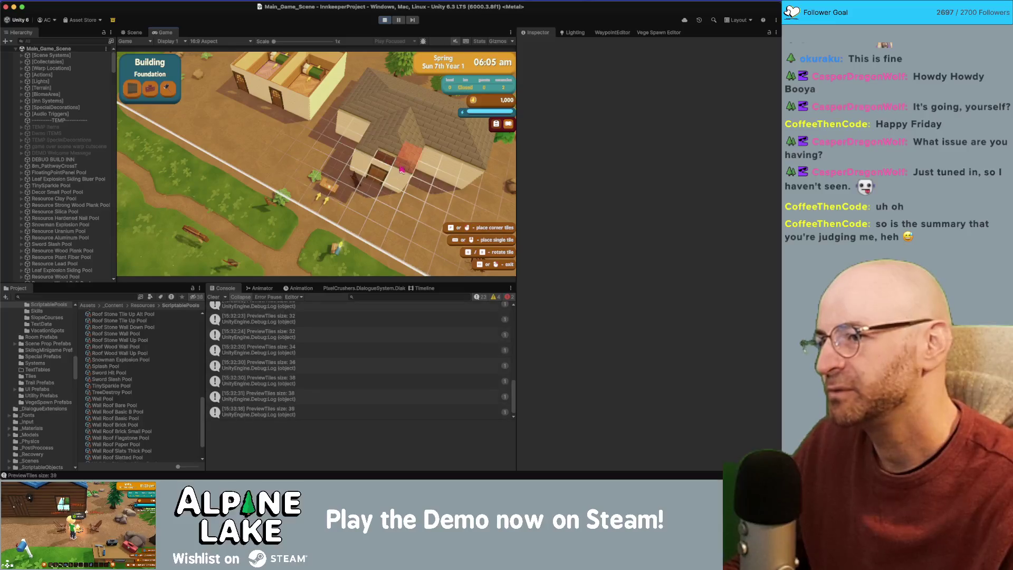
# Step: Pan the game camera with WASD around the house and over the grid below
pyautogui.press('d')
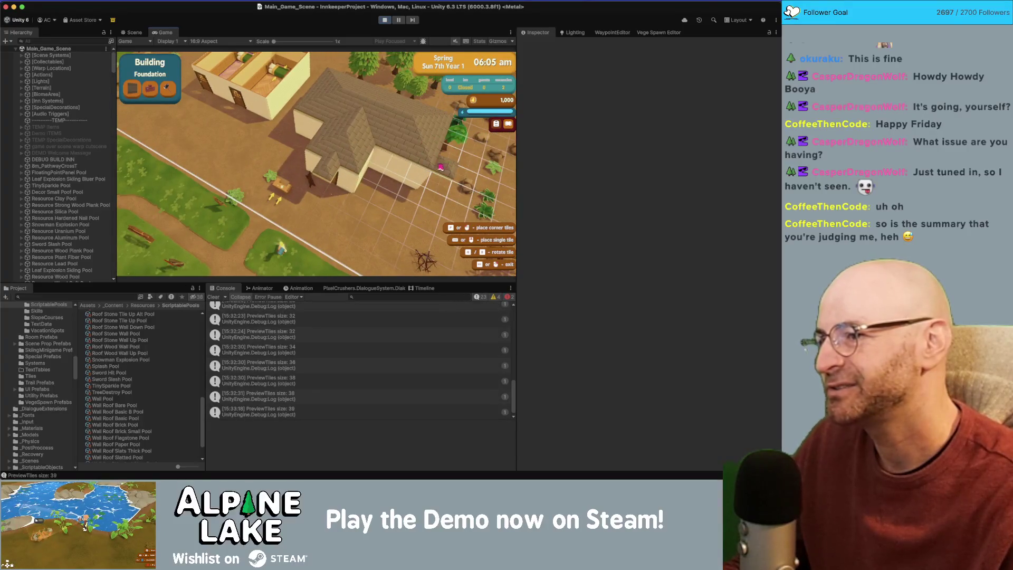
pyautogui.press('d')
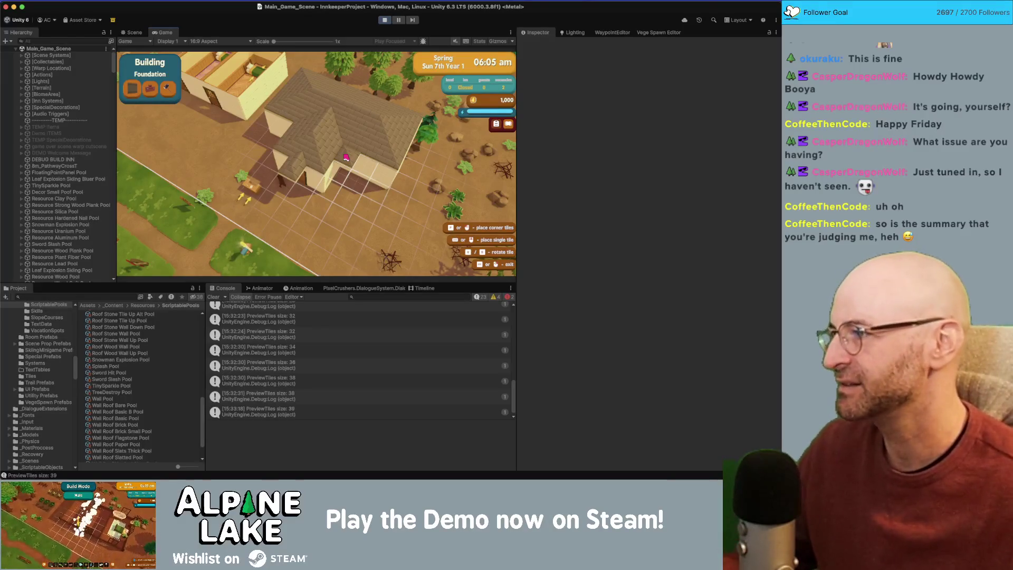
pyautogui.press('w')
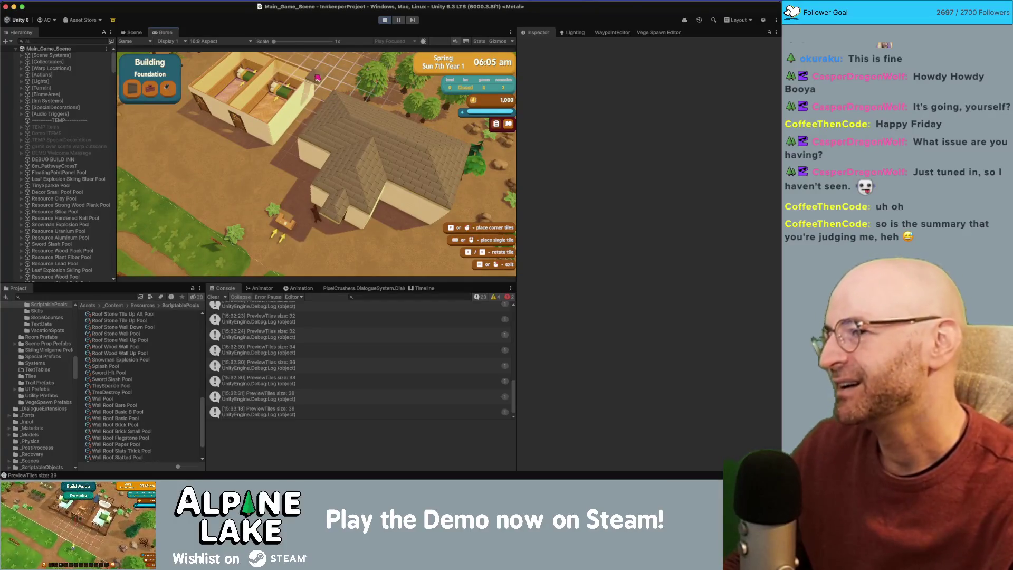
pyautogui.press('w')
pyautogui.press('w')
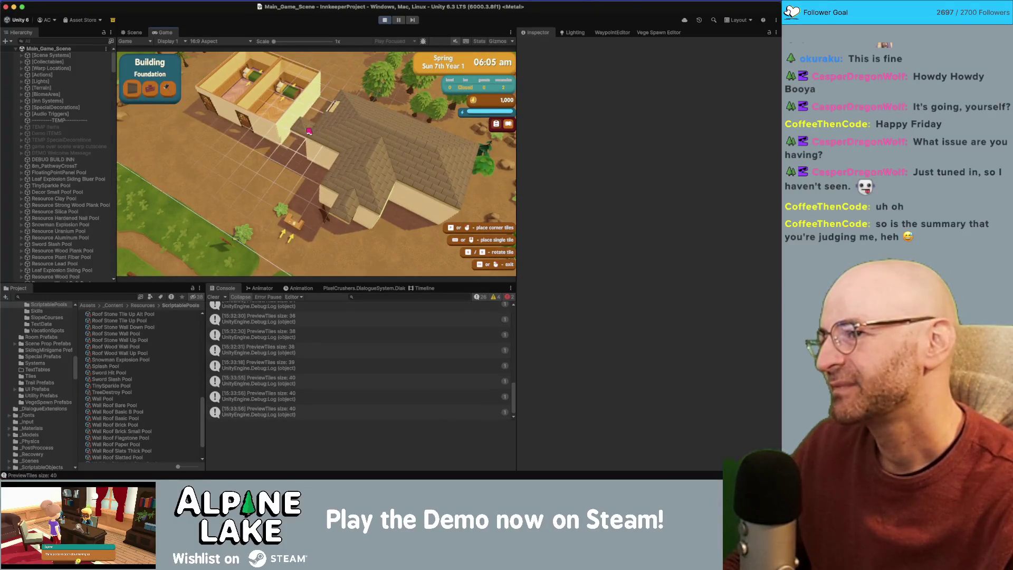
pyautogui.press('w')
pyautogui.press('d')
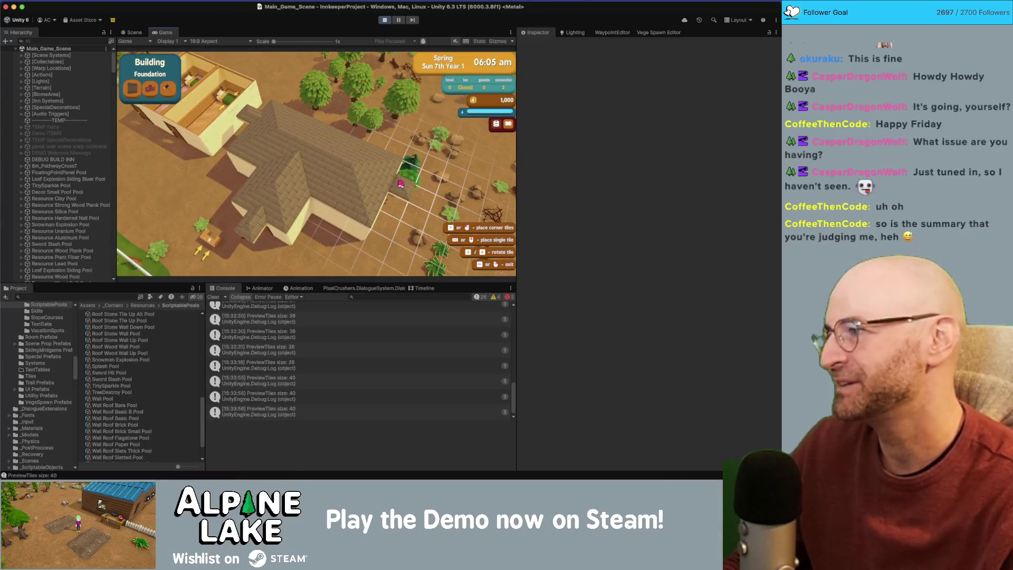
pyautogui.press('w')
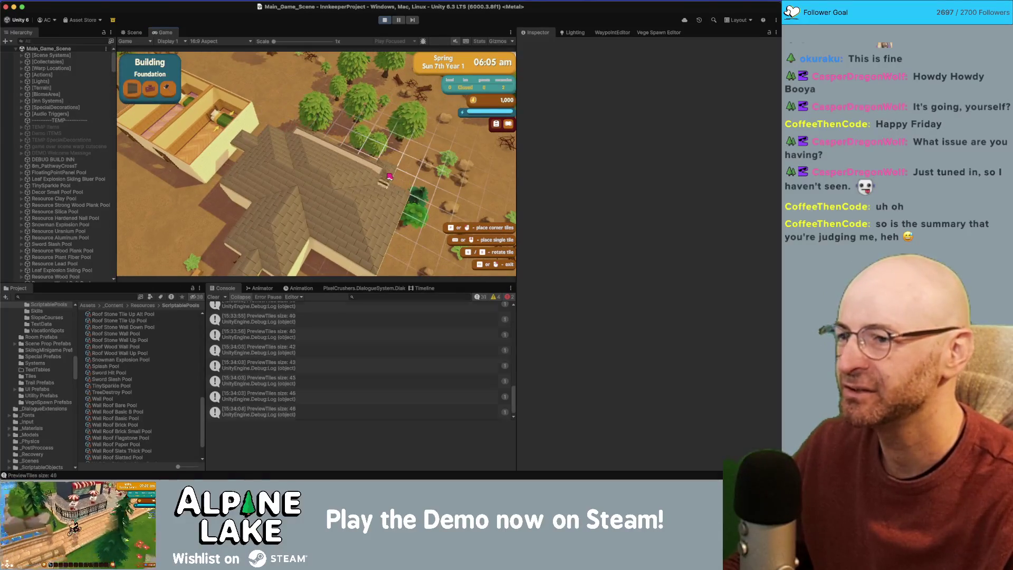
pyautogui.press('w')
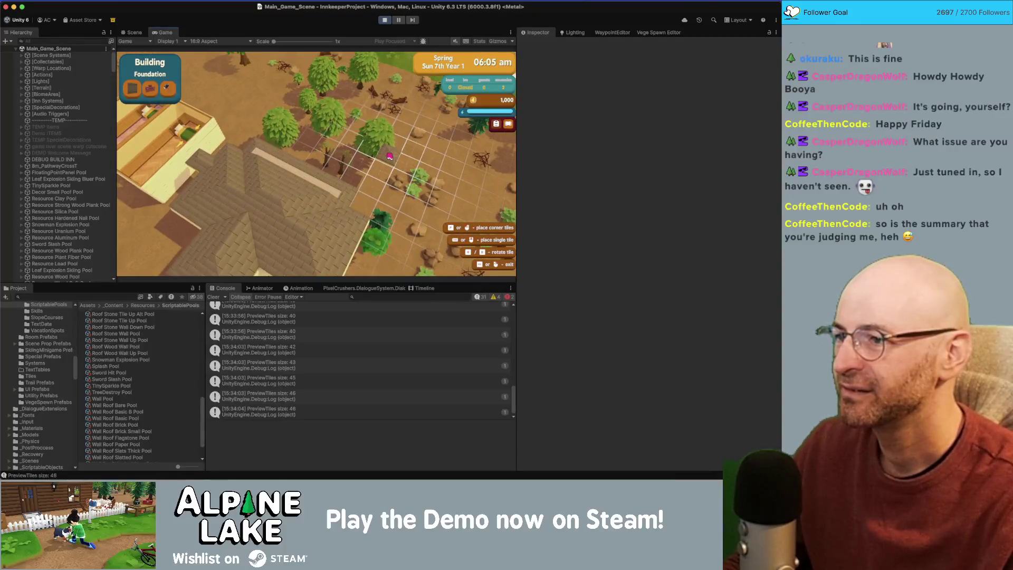
pyautogui.press('s')
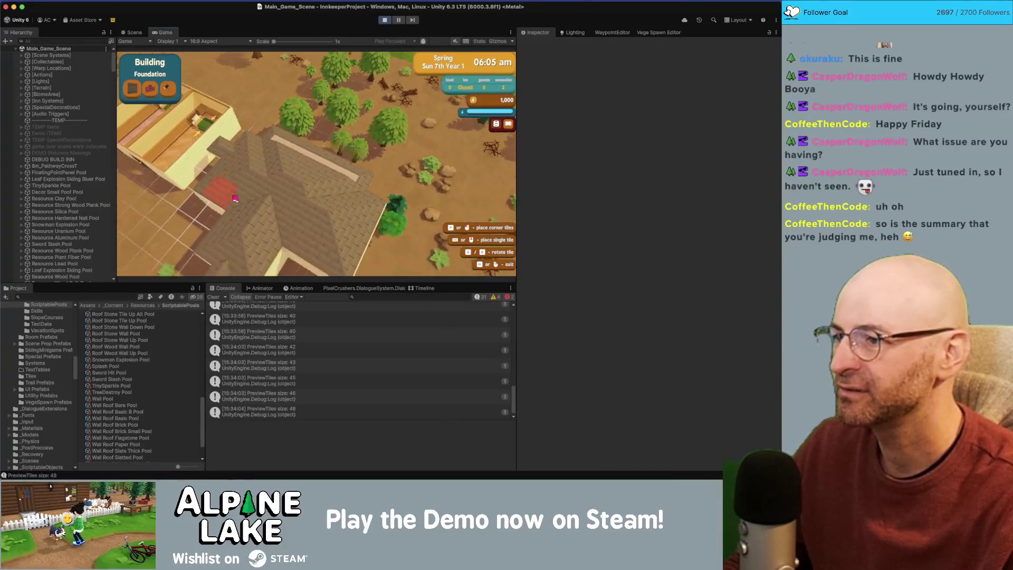
pyautogui.press('s')
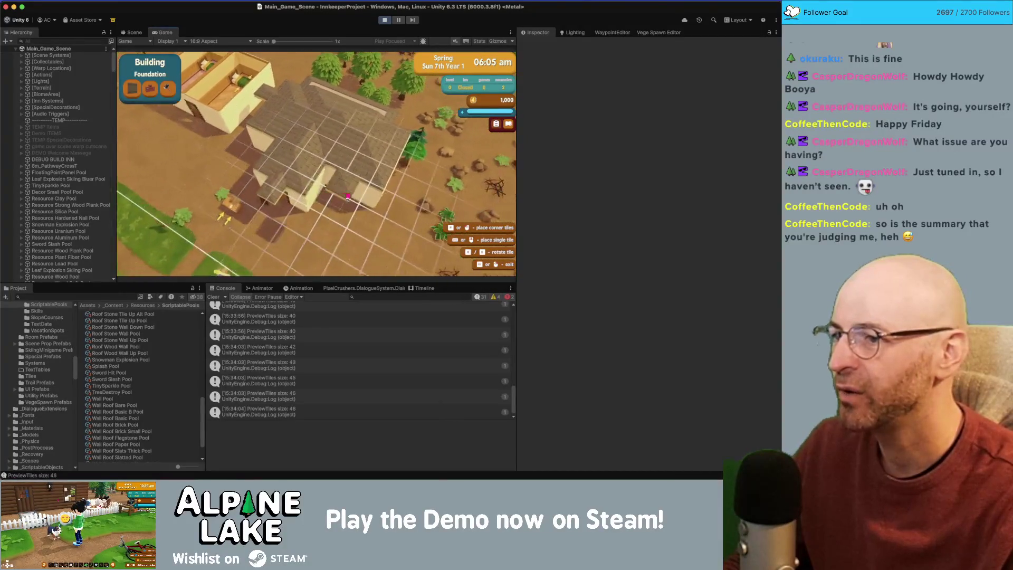
# Step: Drag out a large square of foundation tiles, then inspect the roof in the Scene view
pyautogui.moveTo(341, 191)
pyautogui.mouseDown()
pyautogui.moveTo(353, 248)
pyautogui.moveTo(338, 210)
pyautogui.mouseUp()
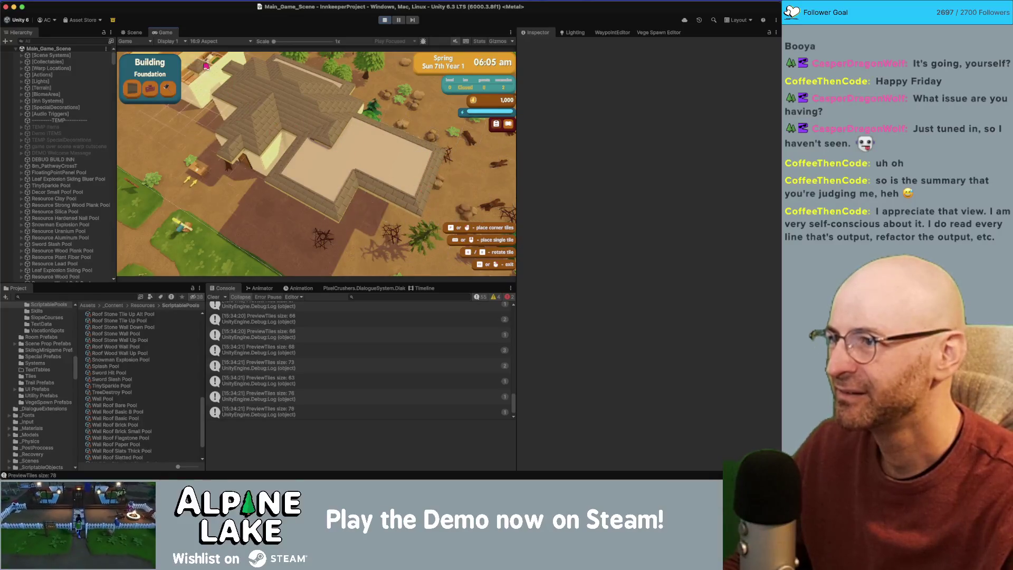
pyautogui.click(134, 32)
pyautogui.moveTo(343, 160)
pyautogui.mouseDown()
pyautogui.moveTo(272, 143)
pyautogui.moveTo(221, 148)
pyautogui.moveTo(314, 122)
pyautogui.moveTo(375, 119)
pyautogui.mouseUp()
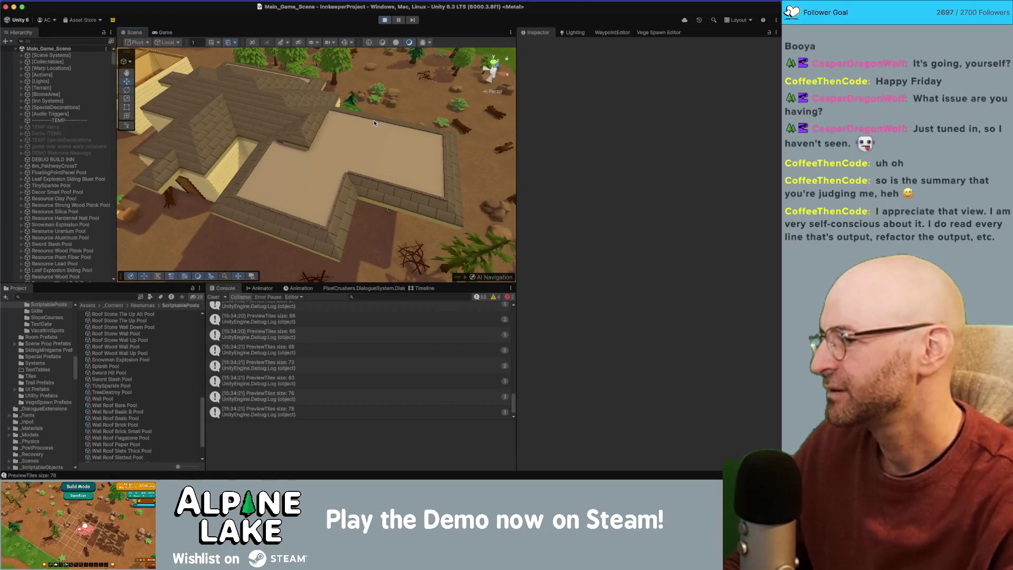
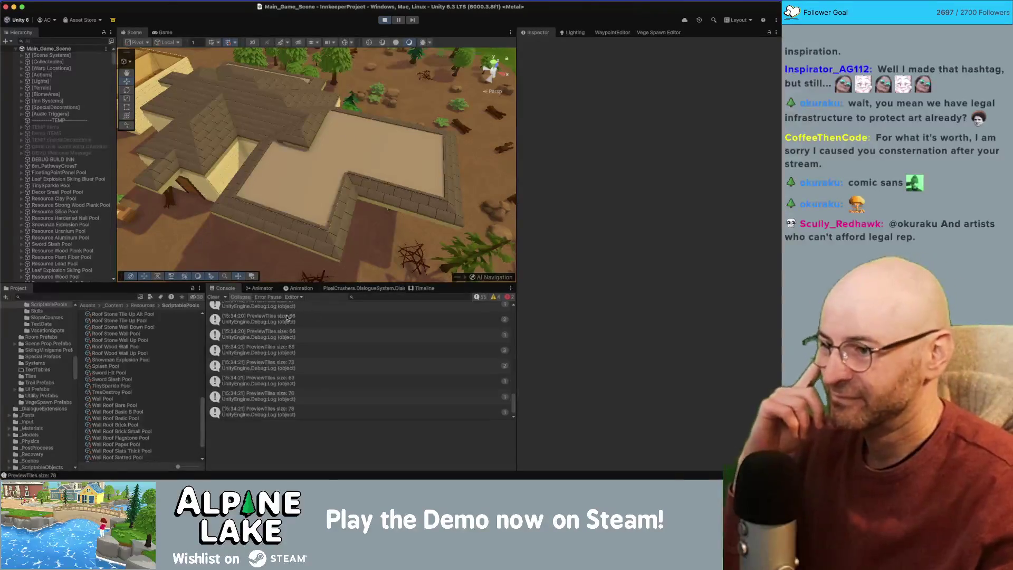
# Step: Select a roof shingle, exit Play mode, clear the Console, and bring Rider to the front
pyautogui.click(337, 134)
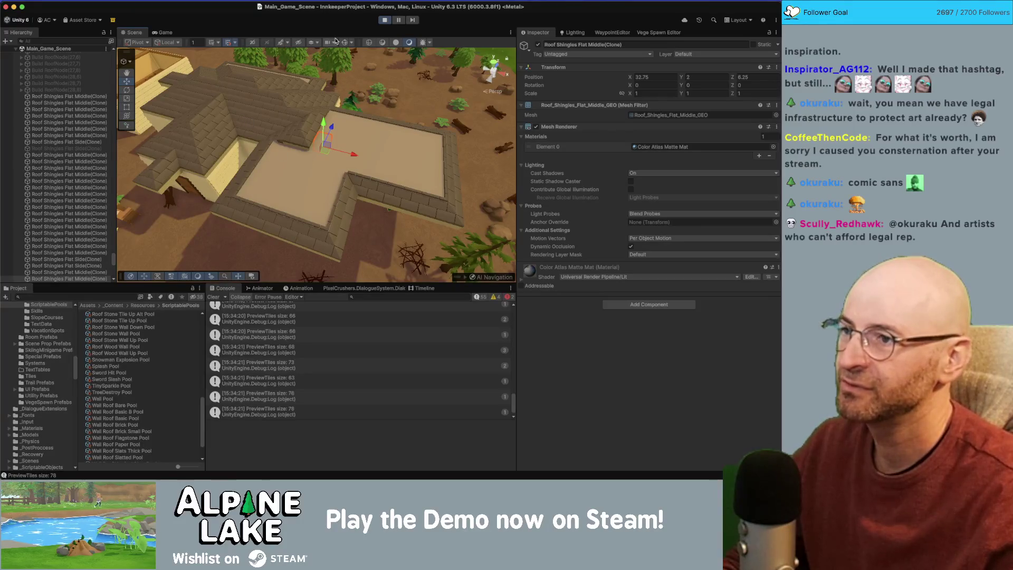
pyautogui.click(384, 20)
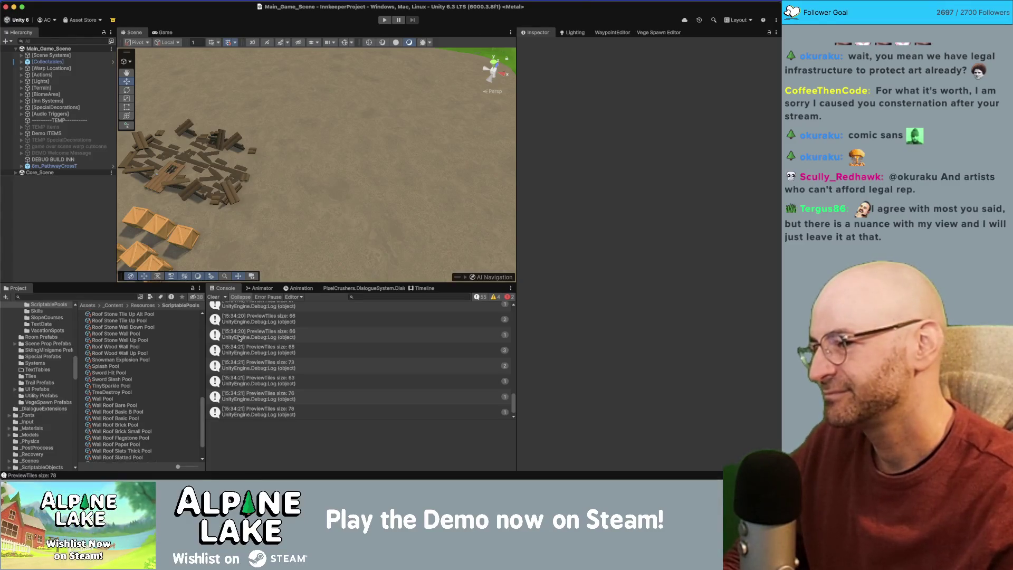
pyautogui.click(213, 298)
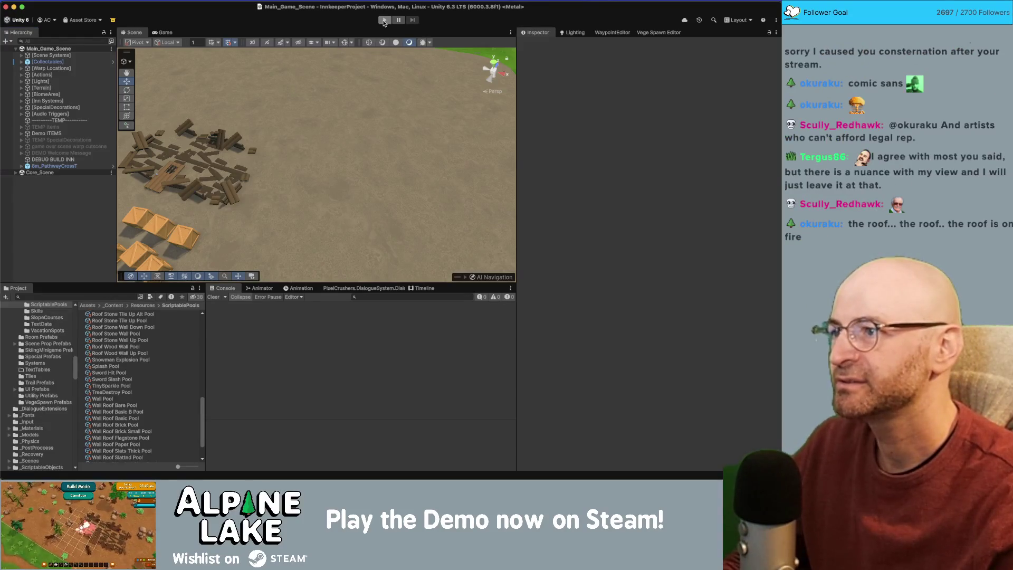
pyautogui.press('super+Tab')
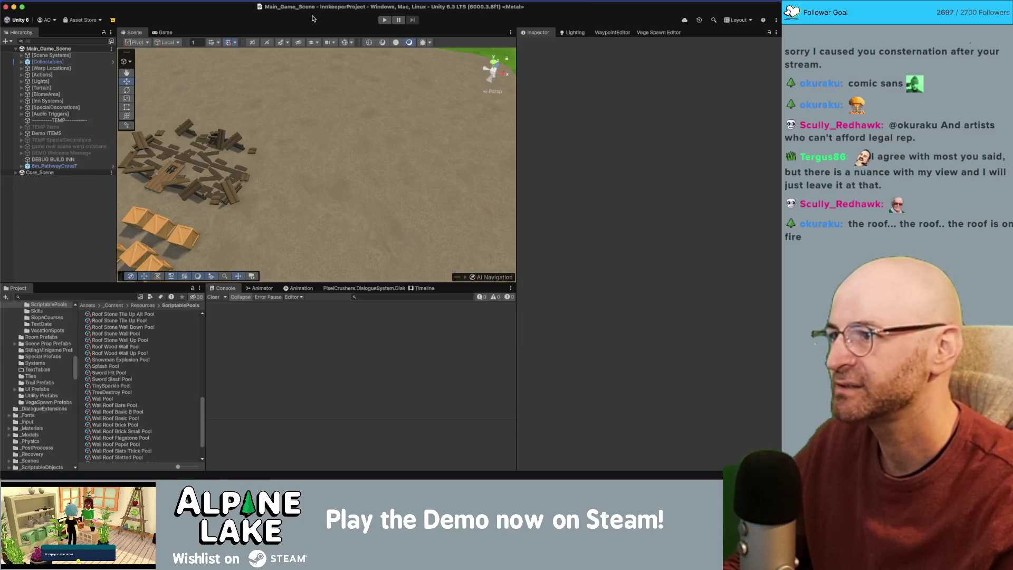
pyautogui.press('super+Tab')
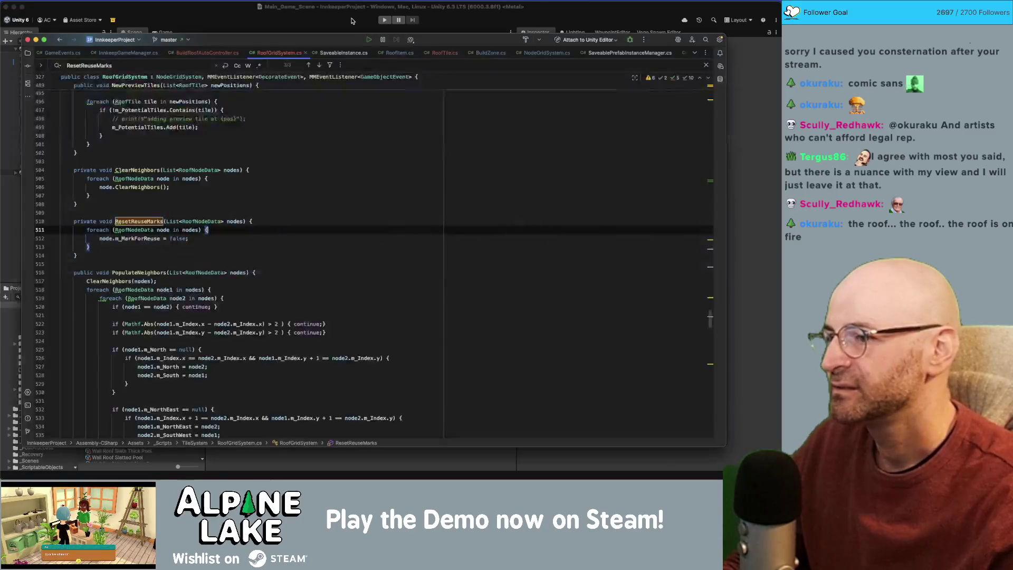
# Step: Review RoofTile.cs and RoofGridSystem.cs's NewPreviewTiles and ClearNeighbors methods, then return to Unity
pyautogui.press('super+Tab')
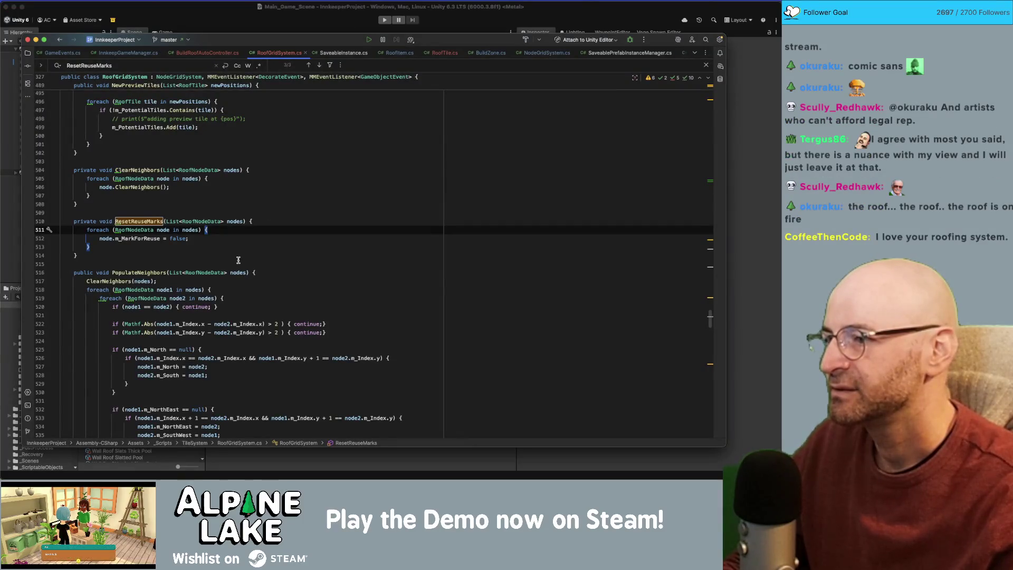
pyautogui.click(446, 54)
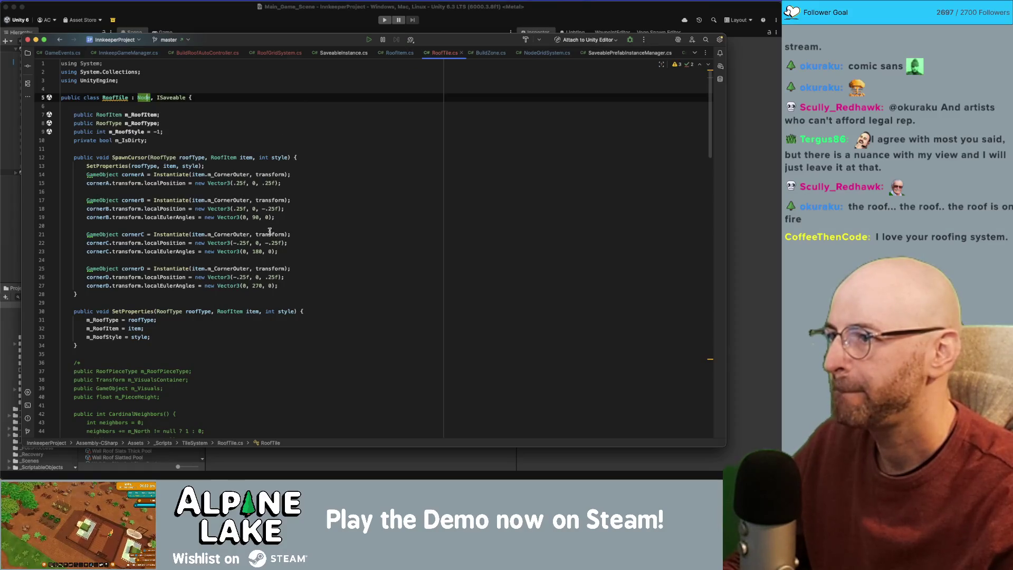
pyautogui.click(281, 53)
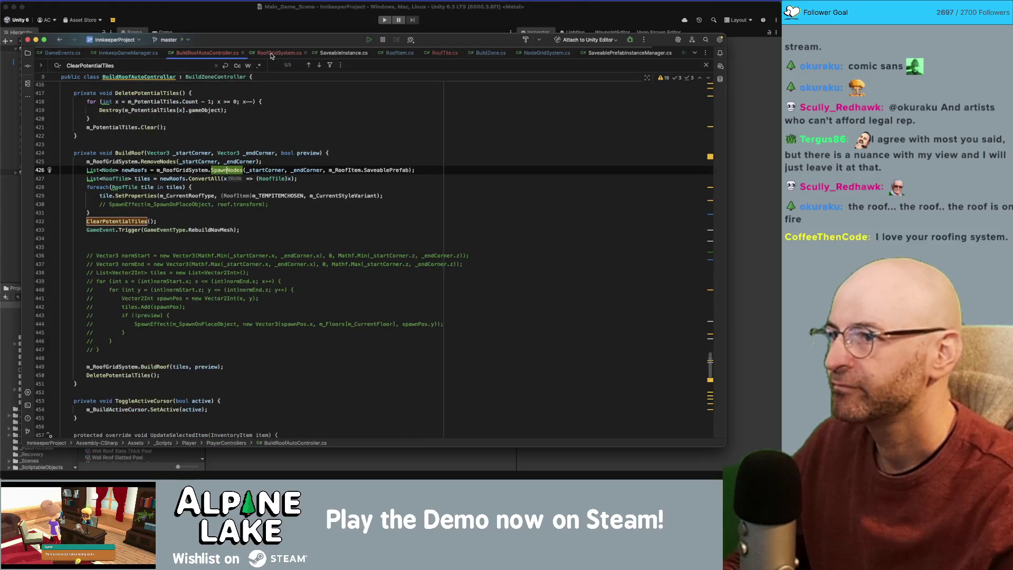
pyautogui.click(281, 106)
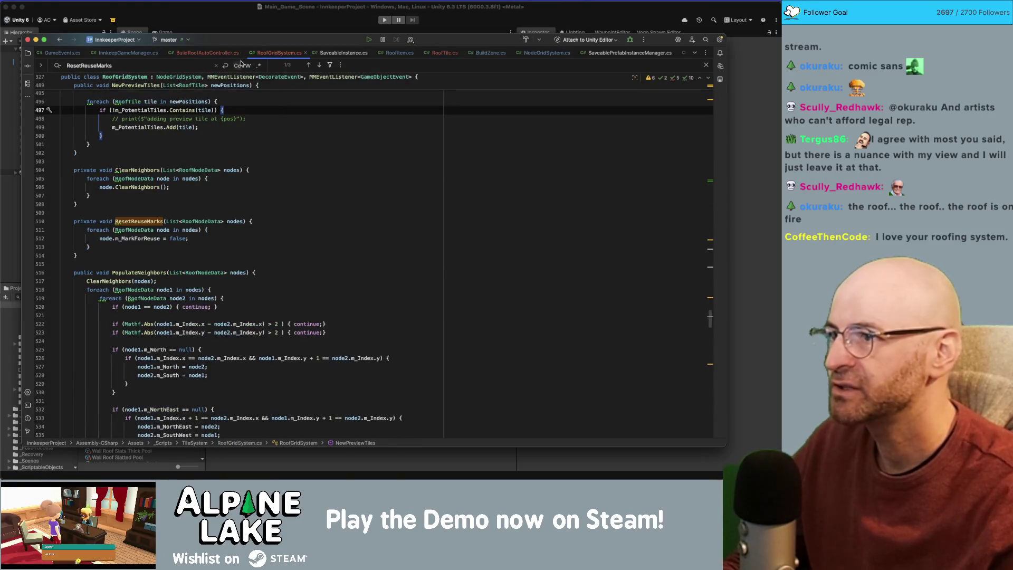
pyautogui.click(300, 178)
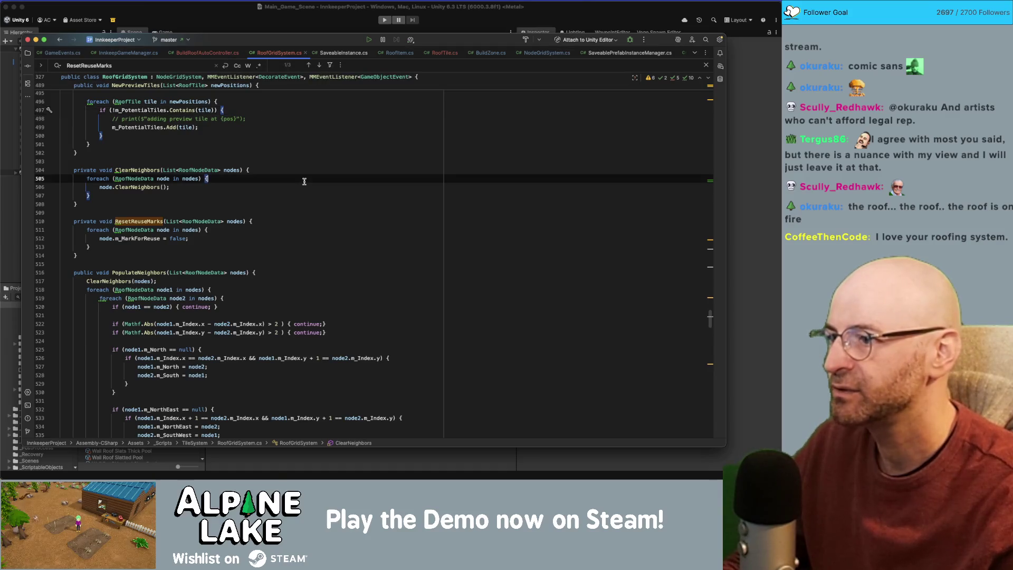
pyautogui.press('super+Tab')
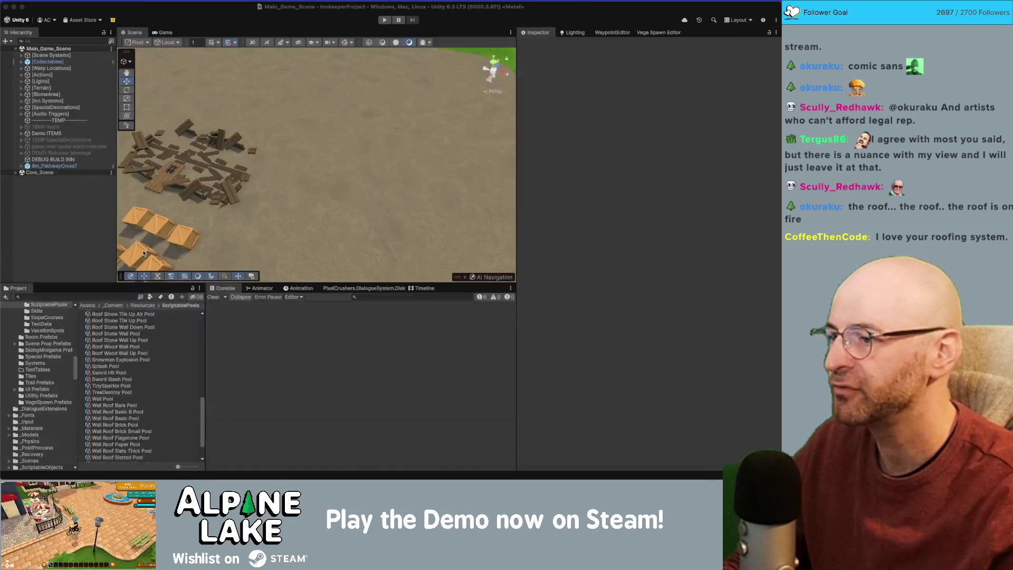
# Step: Search the Project window for 'floortile' and open the FloorTile script
pyautogui.click(96, 297)
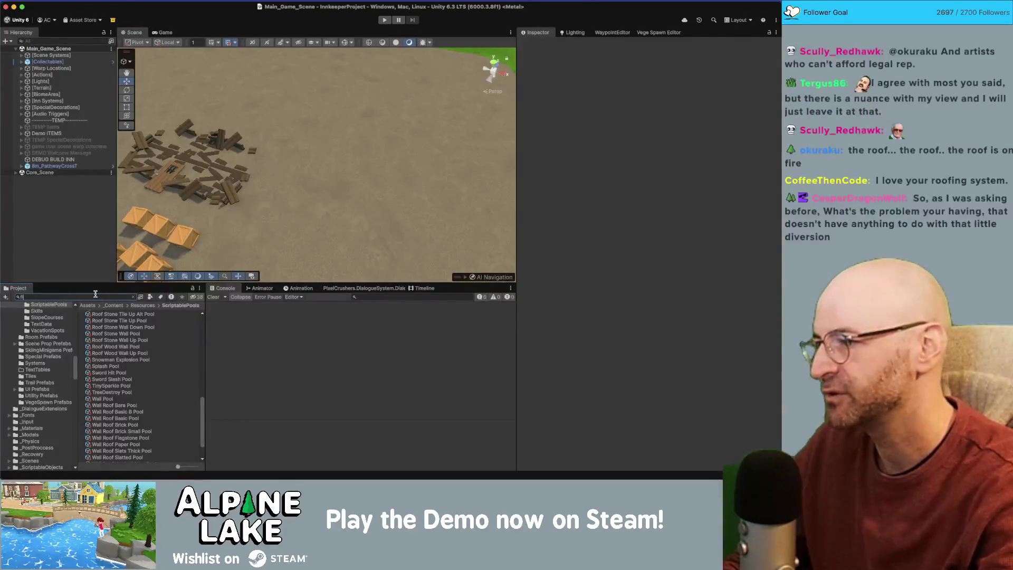
pyautogui.write('Roofloortile')
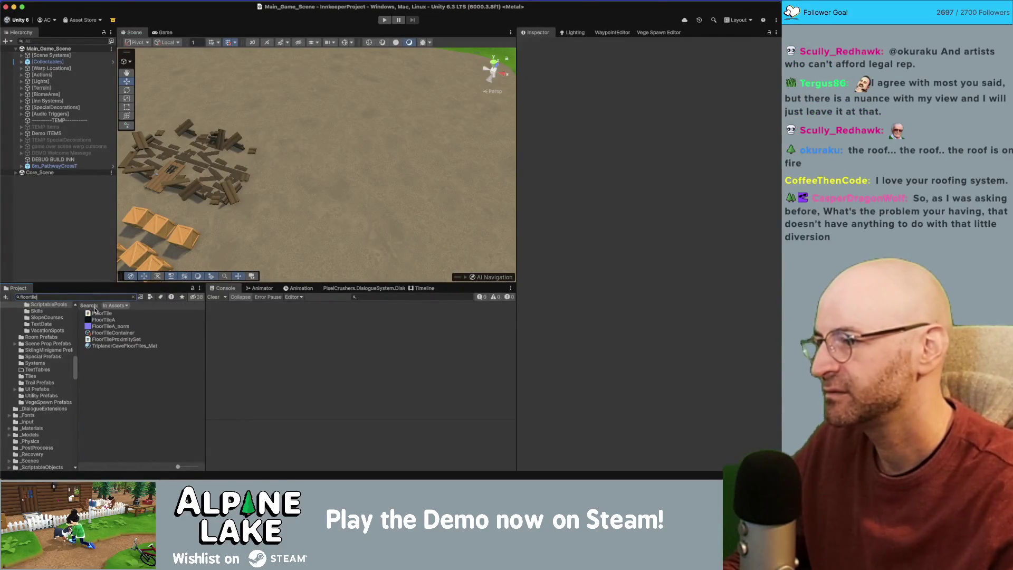
pyautogui.click(97, 313)
pyautogui.scroll(-1, 98, 305)
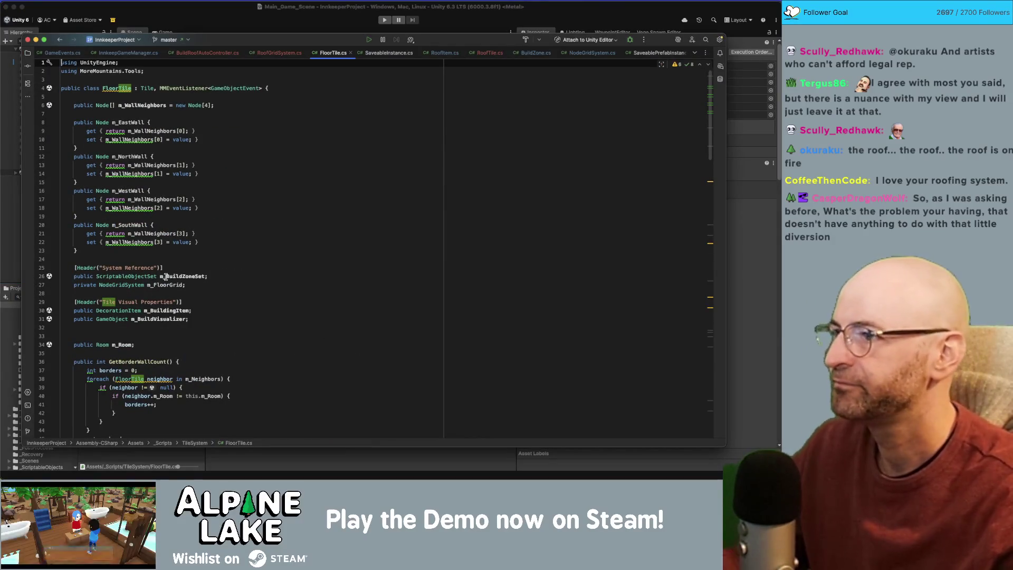
# Step: Search FloorTile.cs for 'Init' and jump to the InitFloorTile declaration in Tile.cs
pyautogui.scroll(-3, 152, 297)
pyautogui.scroll(-5, 152, 297)
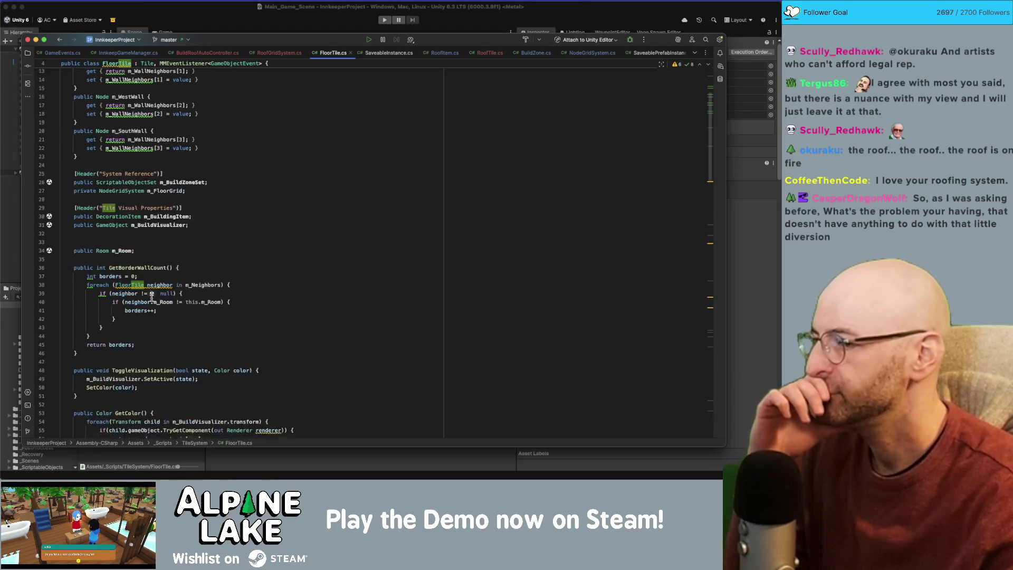
pyautogui.click(152, 290)
pyautogui.scroll(-1, 238, 315)
pyautogui.click(238, 315)
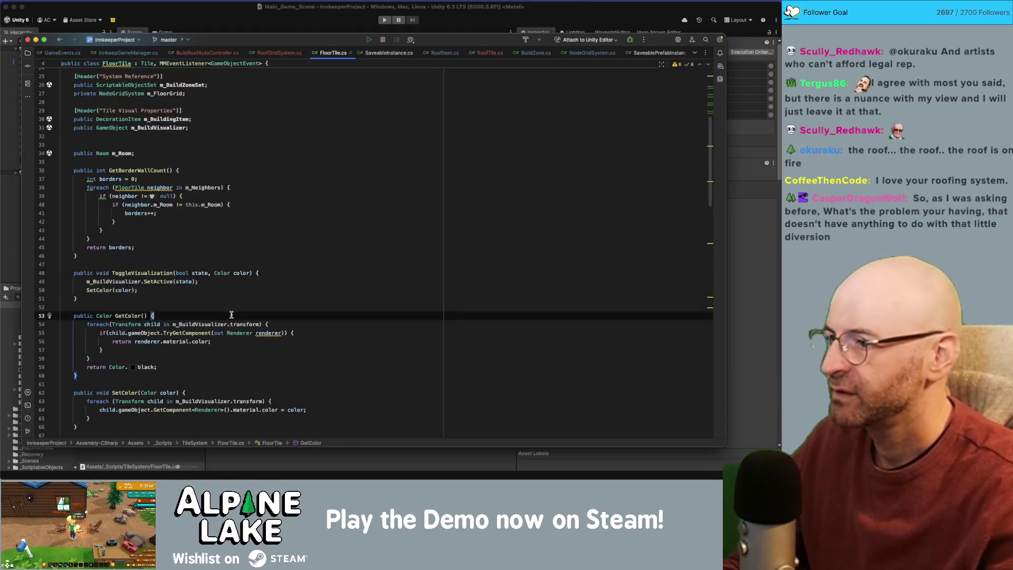
pyautogui.press('super+f')
pyautogui.write('Init')
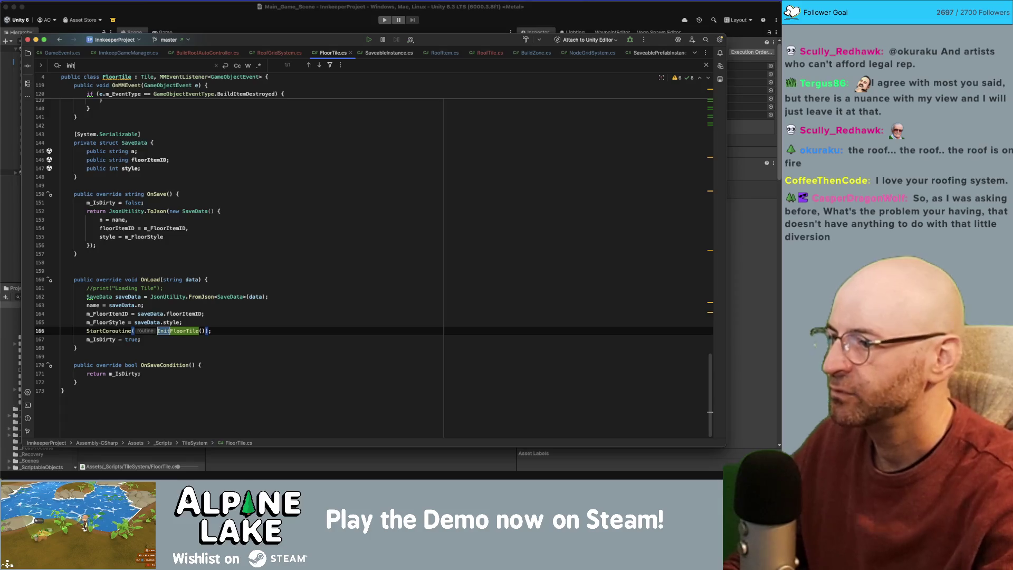
pyautogui.doubleClick(203, 331)
pyautogui.press('super+f')
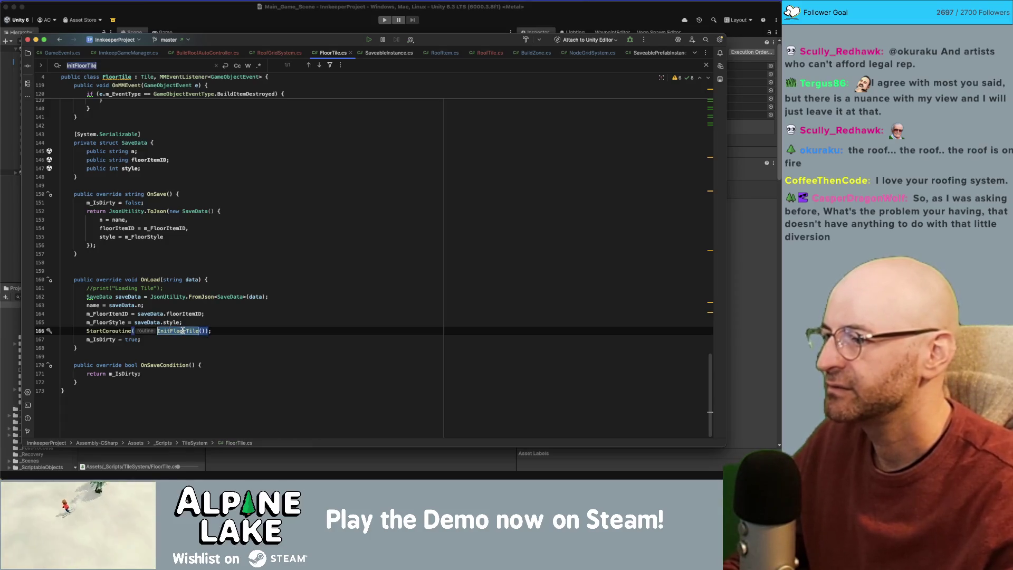
pyautogui.press('Return')
pyautogui.keyDown('super'); pyautogui.click(183, 331); pyautogui.keyUp('super')
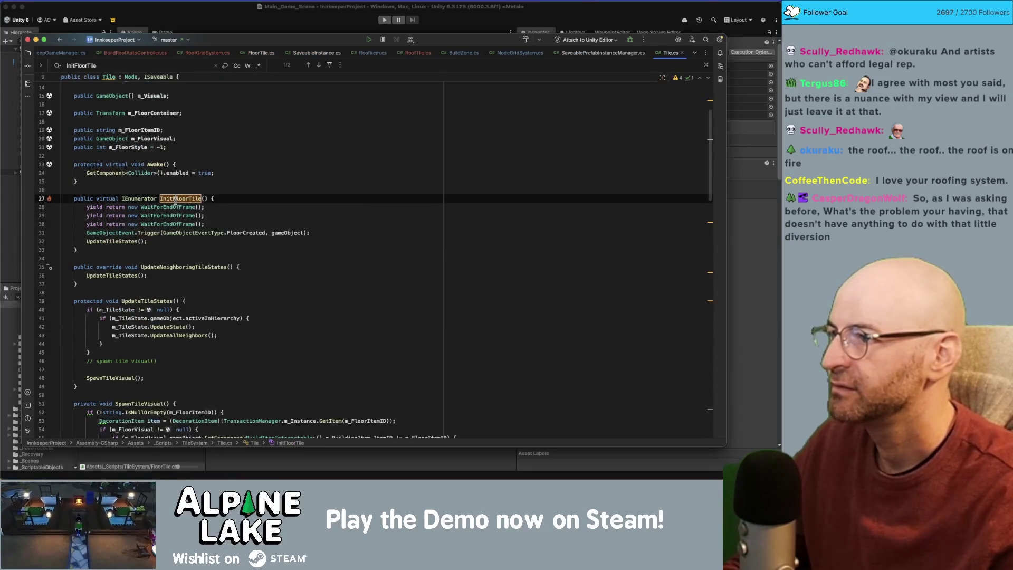
# Step: Select GameObjectEventType and follow its usage to CaveStairs.cs's OnMMEvent handler
pyautogui.scroll(2, 175, 201)
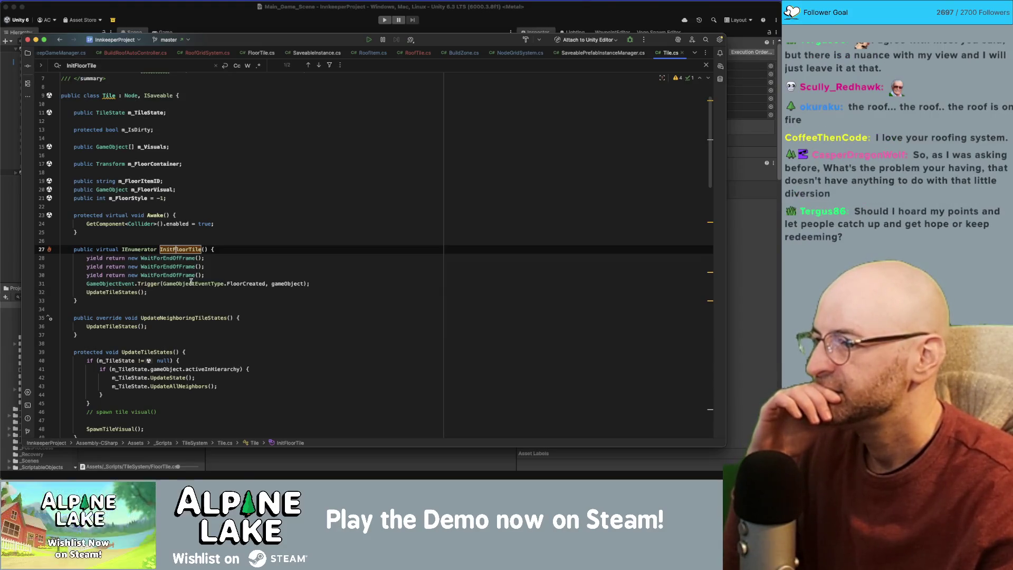
pyautogui.doubleClick(239, 285)
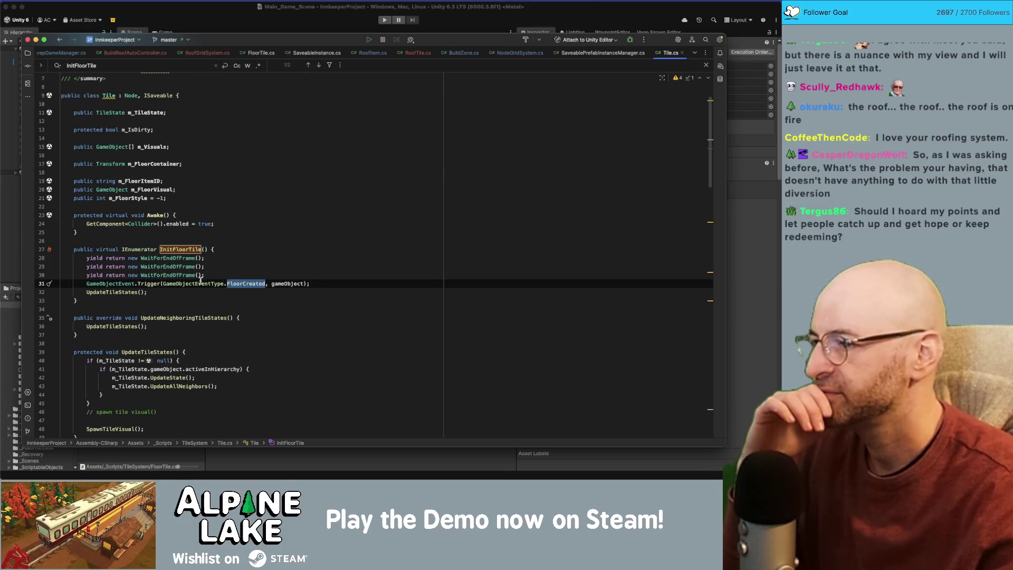
pyautogui.doubleClick(123, 292)
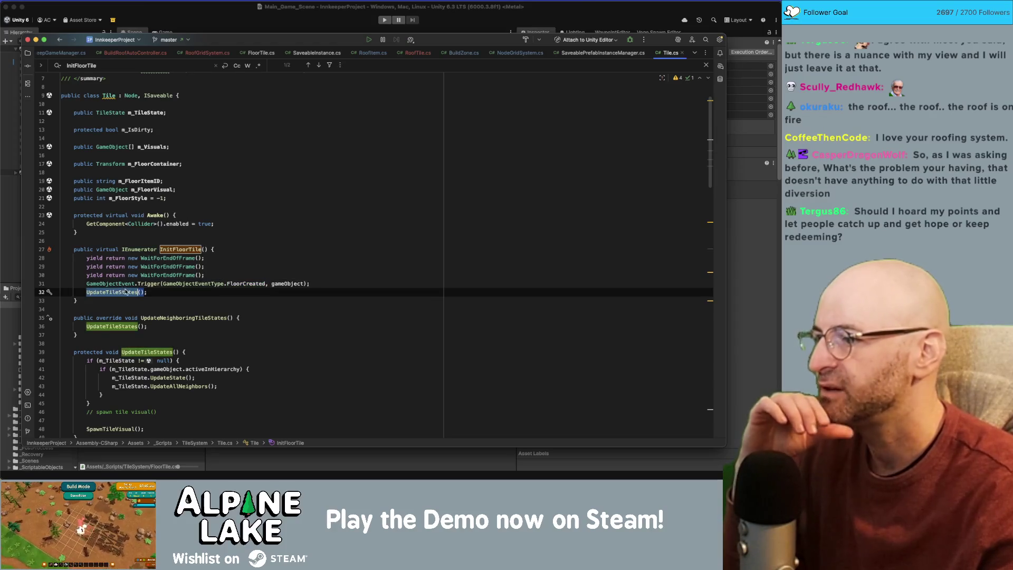
pyautogui.doubleClick(173, 284)
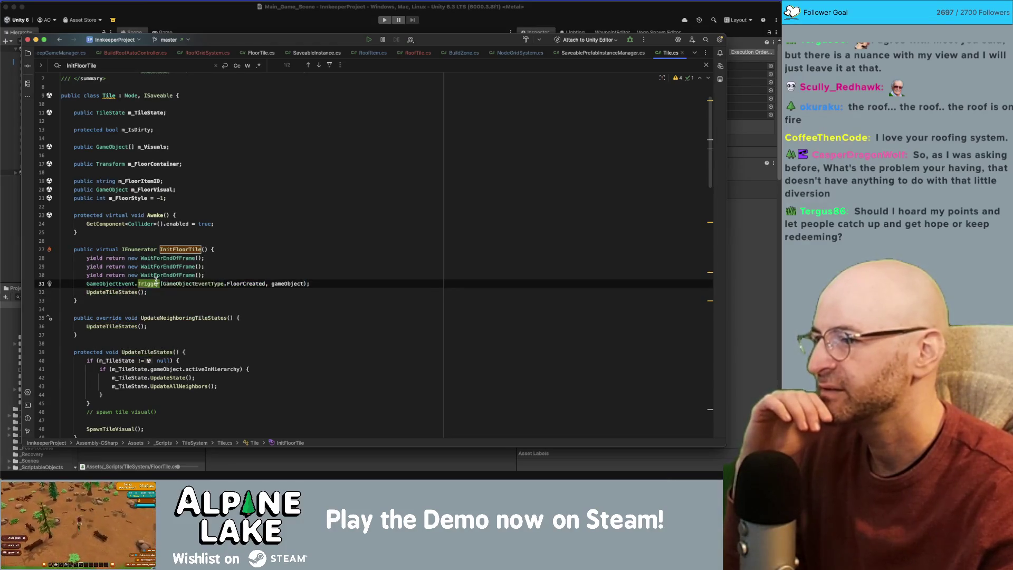
pyautogui.doubleClick(245, 283)
pyautogui.hotkey('alt', 'shift', 'Left')
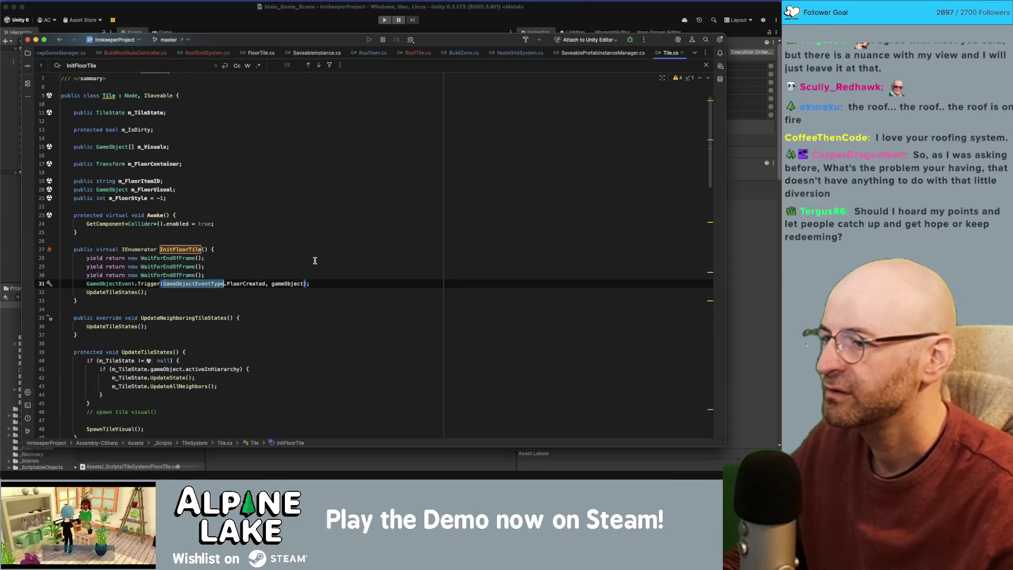
pyautogui.hotkey('alt', 'shift', 'Right')
pyautogui.hotkey('alt', 'shift', 'Right')
pyautogui.press('super+shift+f')
pyautogui.press('Return')
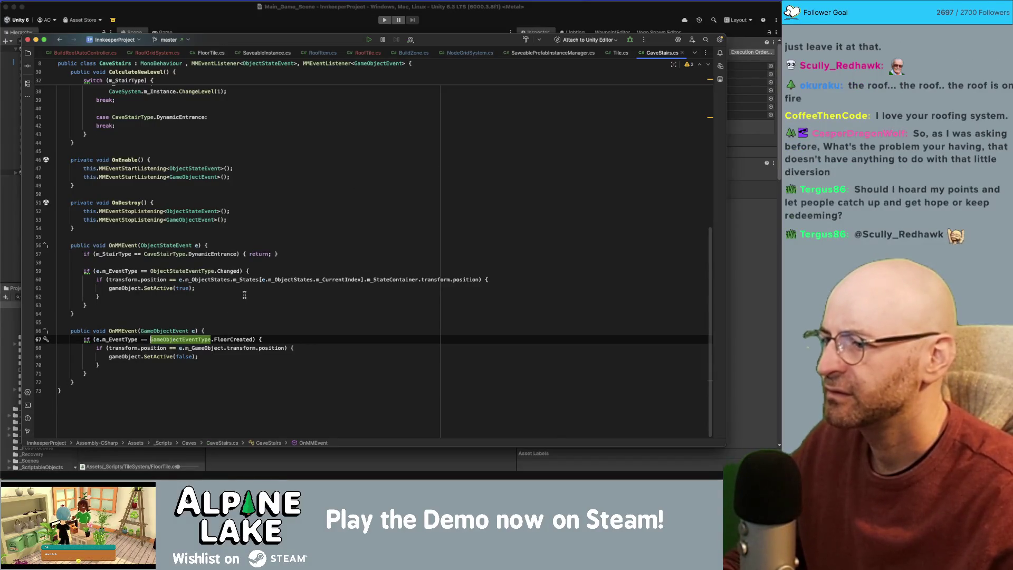
# Step: Search all files for GameObjectEventType.FloorCreated
pyautogui.hotkey('alt', 'shift', 'Right')
pyautogui.hotkey('alt', 'shift', 'Right')
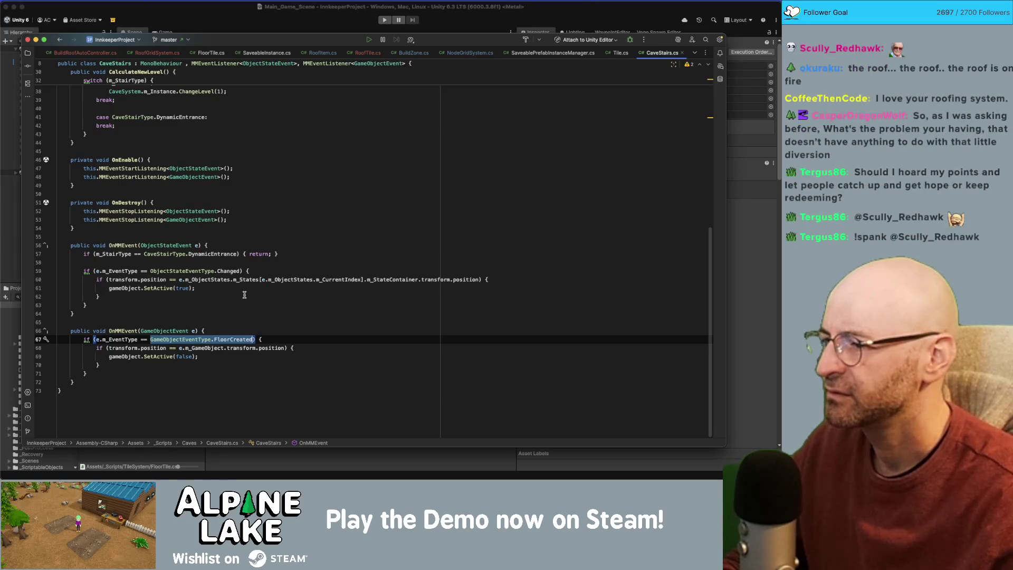
pyautogui.press('super+shift+f')
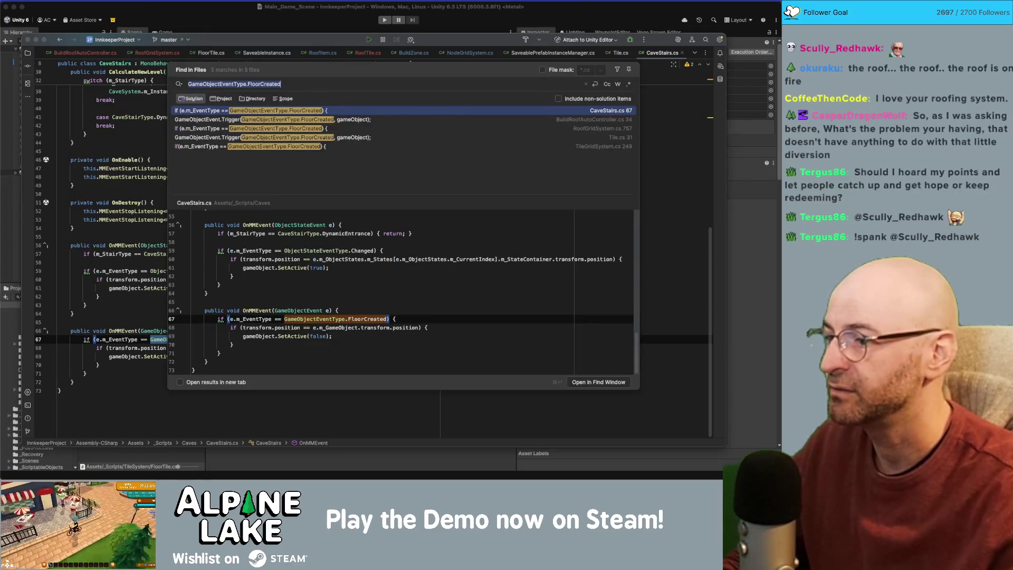
pyautogui.click(223, 292)
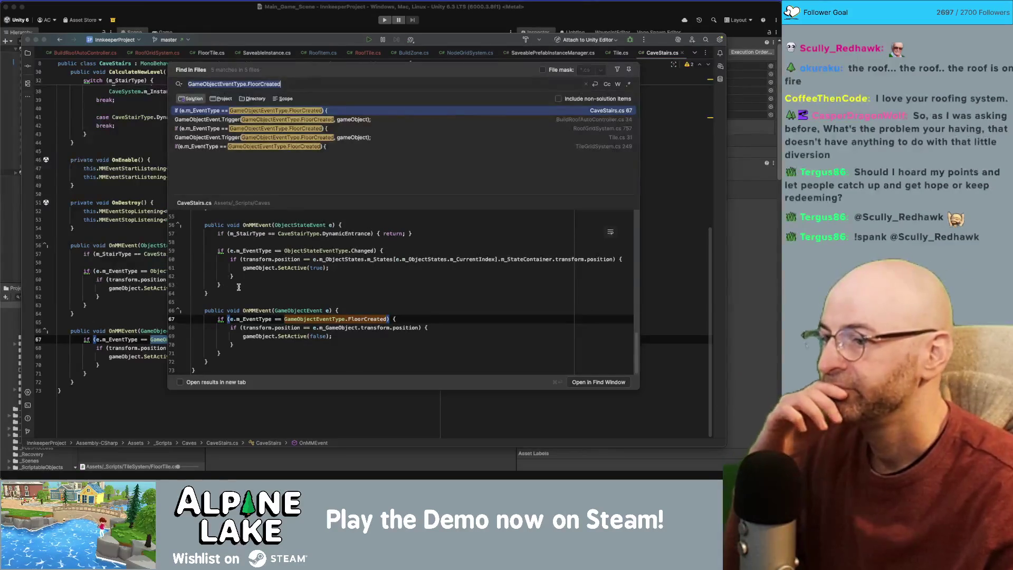
# Step: Open the TileGridSystem.cs match at its AddNodeToGrid handler, then return to Tile's InitFloorTile
pyautogui.click(280, 120)
pyautogui.click(281, 129)
pyautogui.click(285, 147)
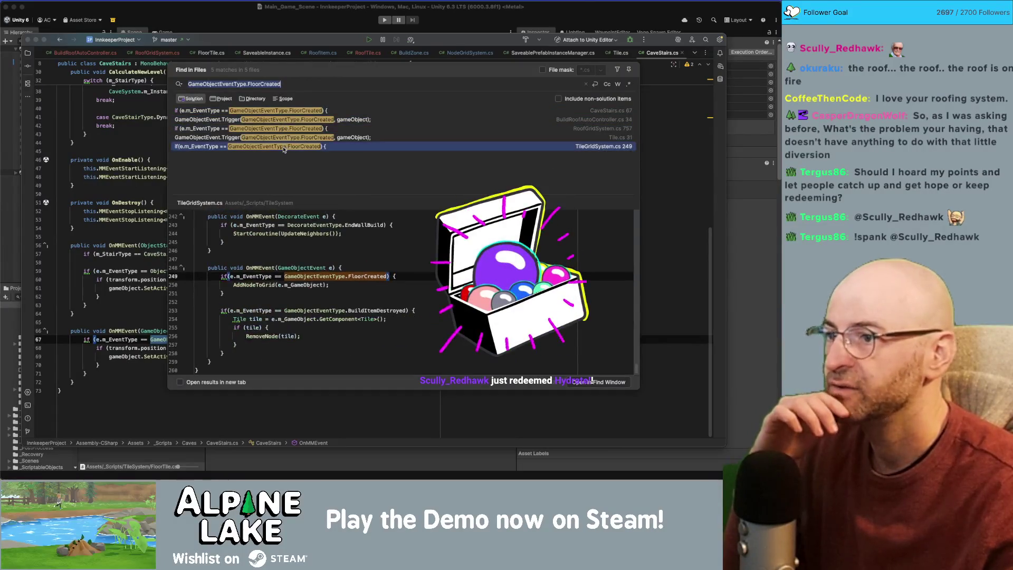
pyautogui.doubleClick(285, 148)
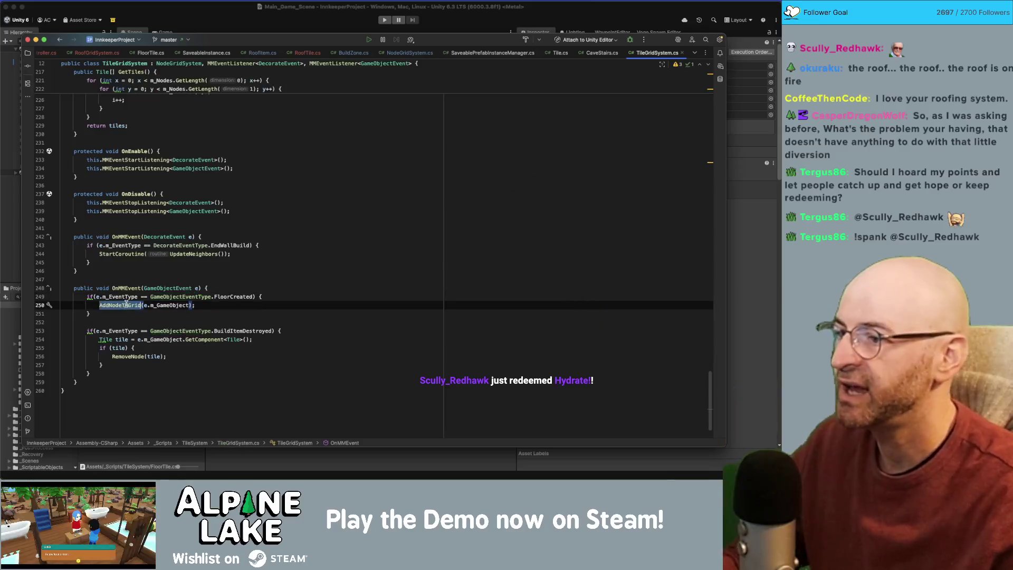
pyautogui.click(128, 305)
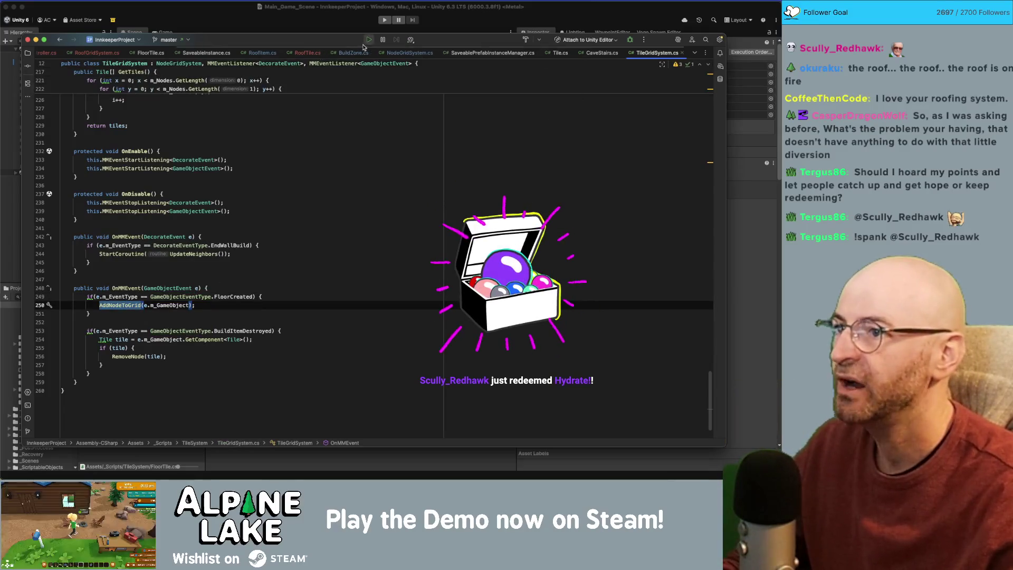
pyautogui.click(561, 53)
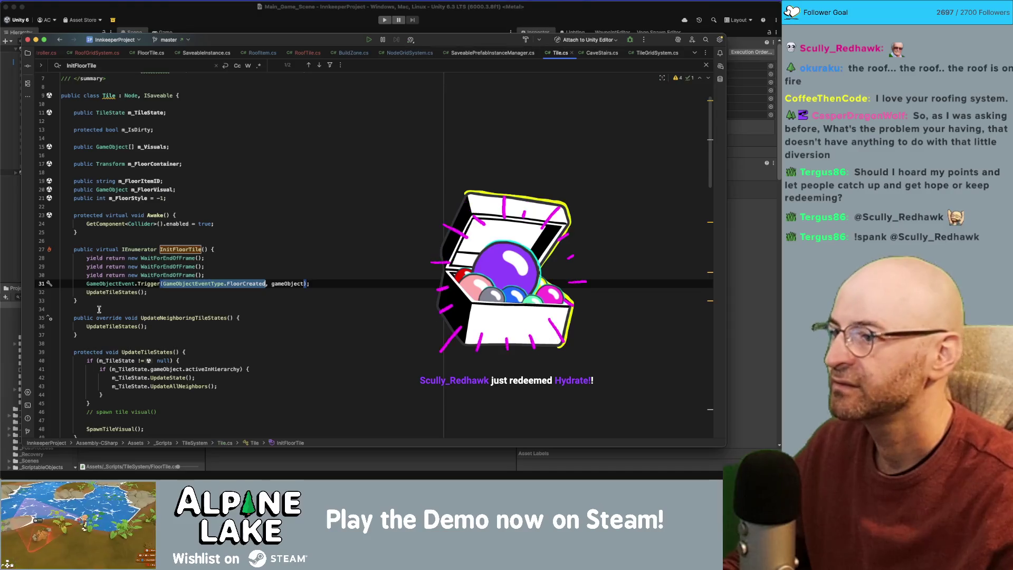
# Step: Copy Tile's InitFloorTile coroutine into RoofTile.cs and rename it InitRoofTile
pyautogui.moveTo(77, 301); pyautogui.dragTo(77, 252)
pyautogui.press('super+c')
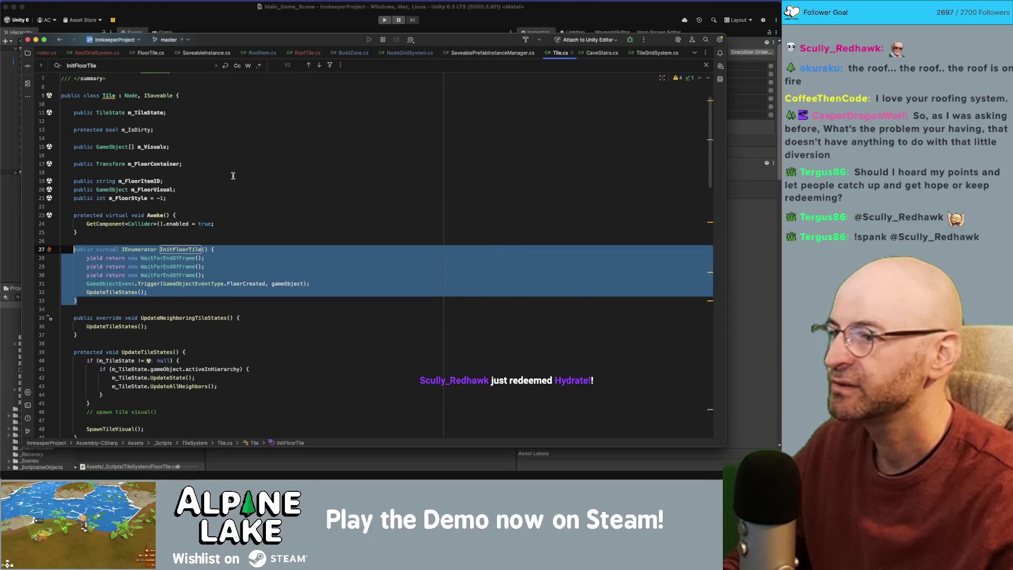
pyautogui.click(308, 53)
pyautogui.click(227, 147)
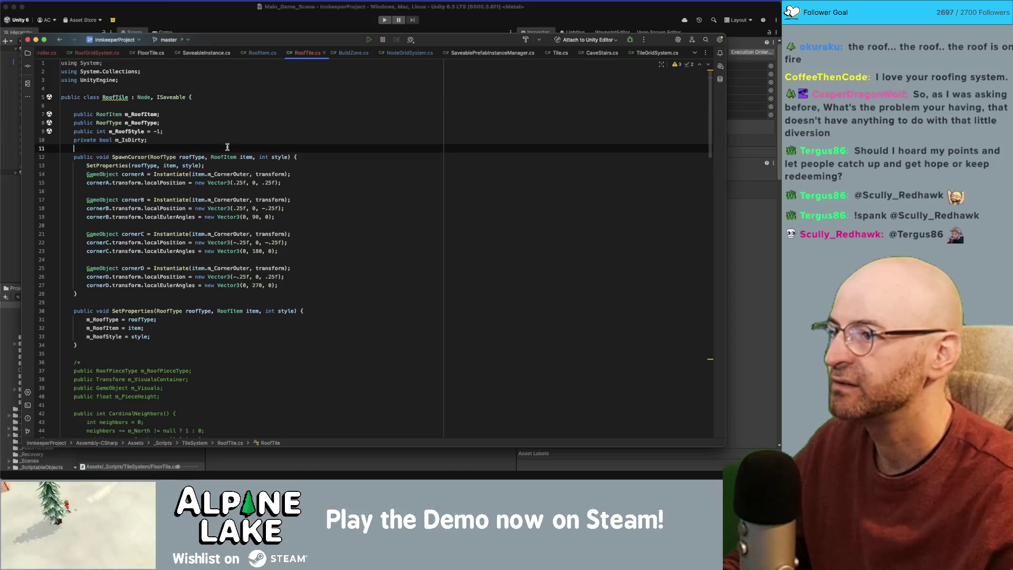
pyautogui.press('Return')
pyautogui.press('super+v')
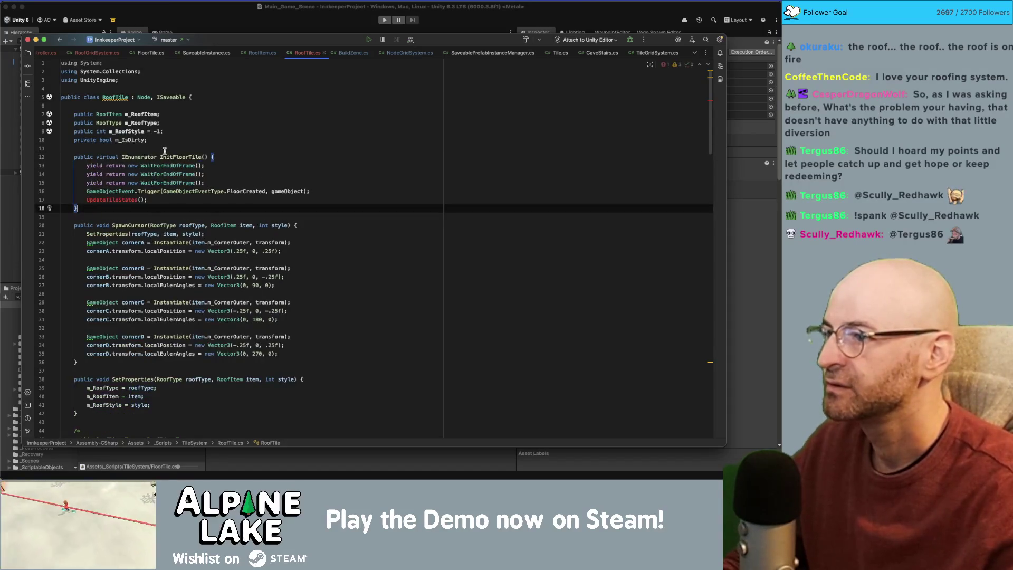
pyautogui.doubleClick(174, 157)
pyautogui.press('BackSpace')
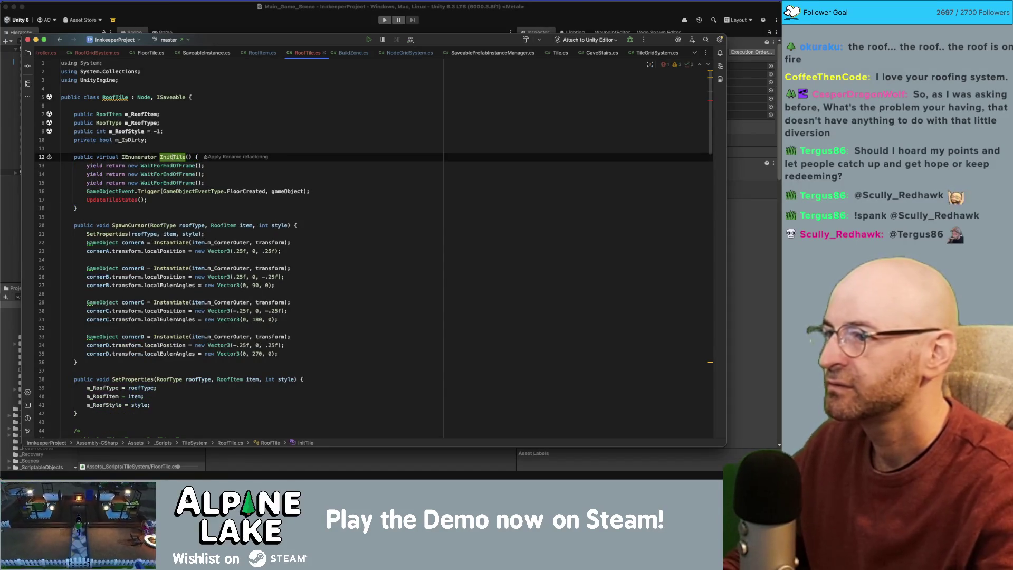
pyautogui.write('Roof')
# Step: Delete the UpdateTileStates call and change the triggered event to RoofNodeCreated
pyautogui.press('Down')
pyautogui.press('Down')
pyautogui.press('Down')
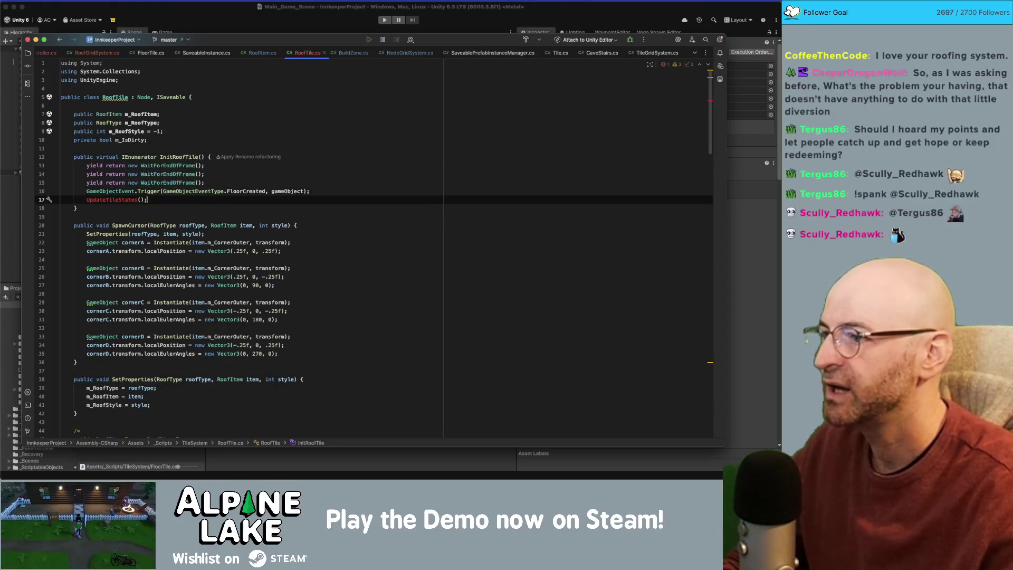
pyautogui.hotkey('shift', 'Home')
pyautogui.hotkey('shift', 'Home')
pyautogui.press('BackSpace')
pyautogui.press('BackSpace')
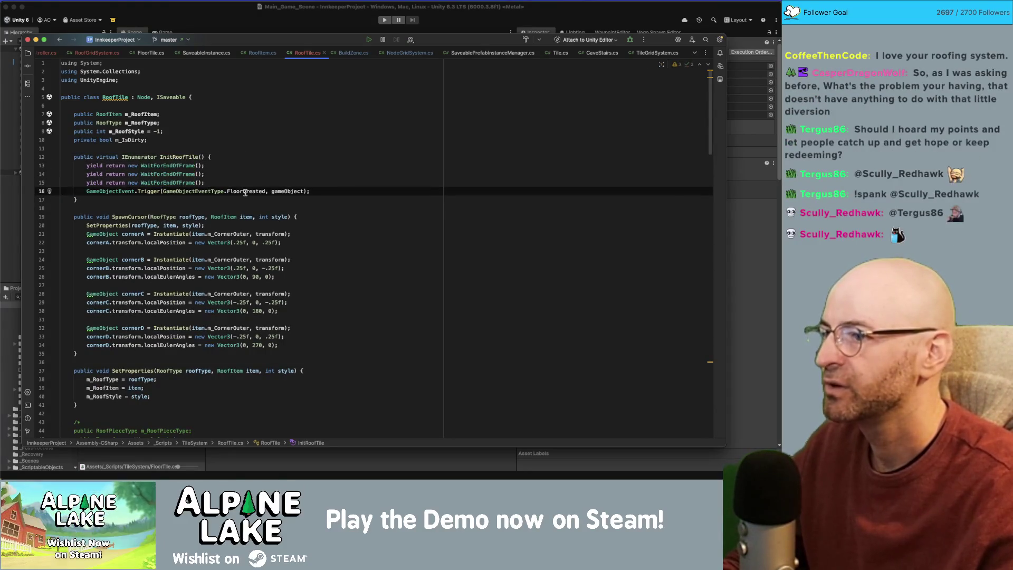
pyautogui.doubleClick(245, 191)
pyautogui.press('Escape')
pyautogui.write('roof')
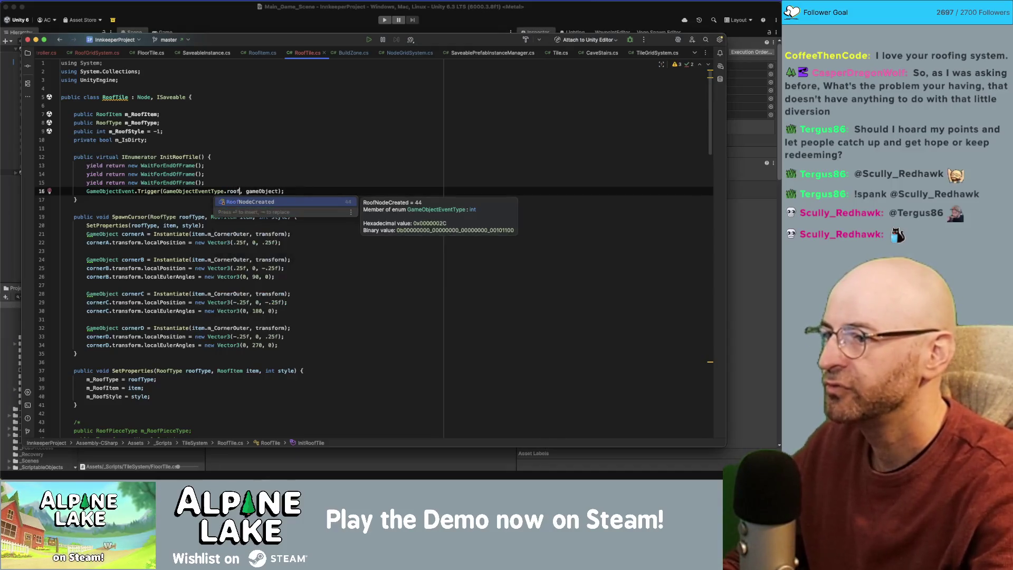
pyautogui.press('Return')
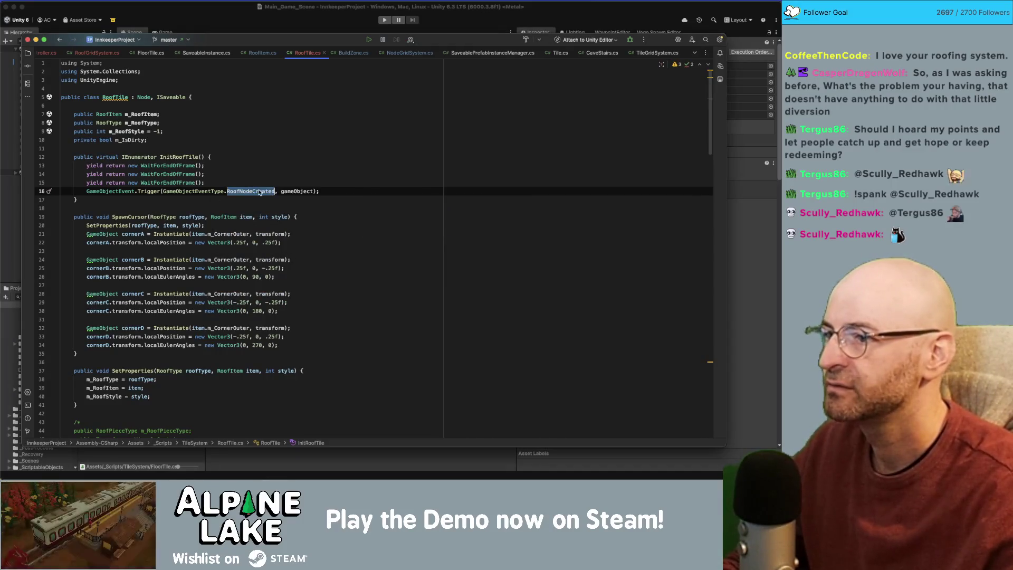
pyautogui.hotkey('alt', 'Up')
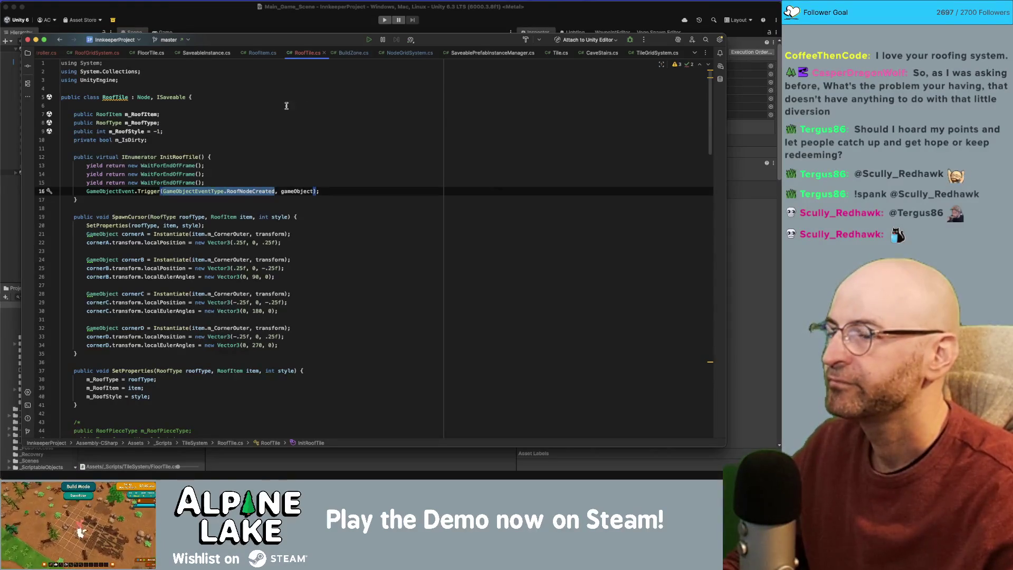
pyautogui.press('super+bracketleft')
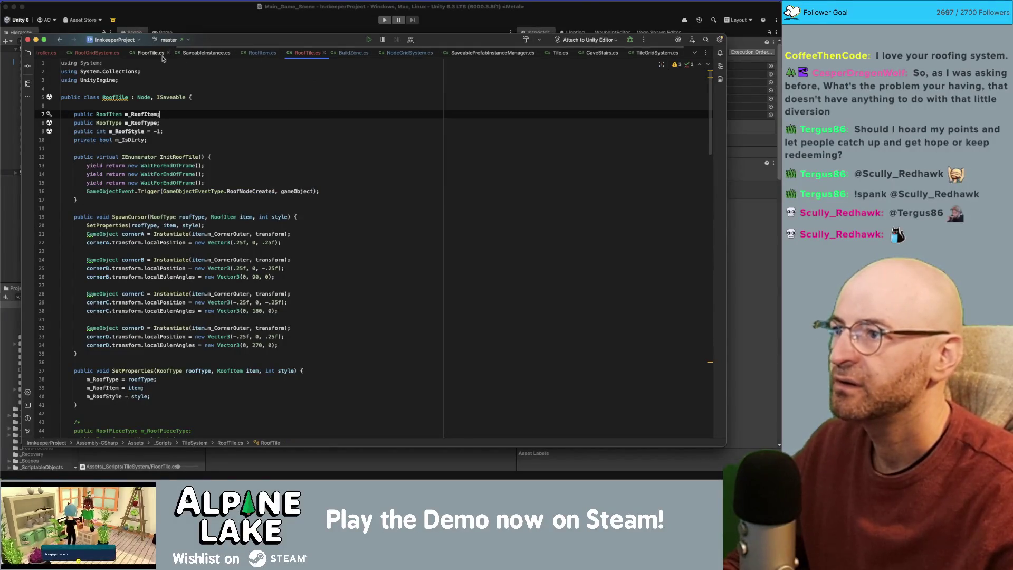
pyautogui.hscroll(2, 222, 55)
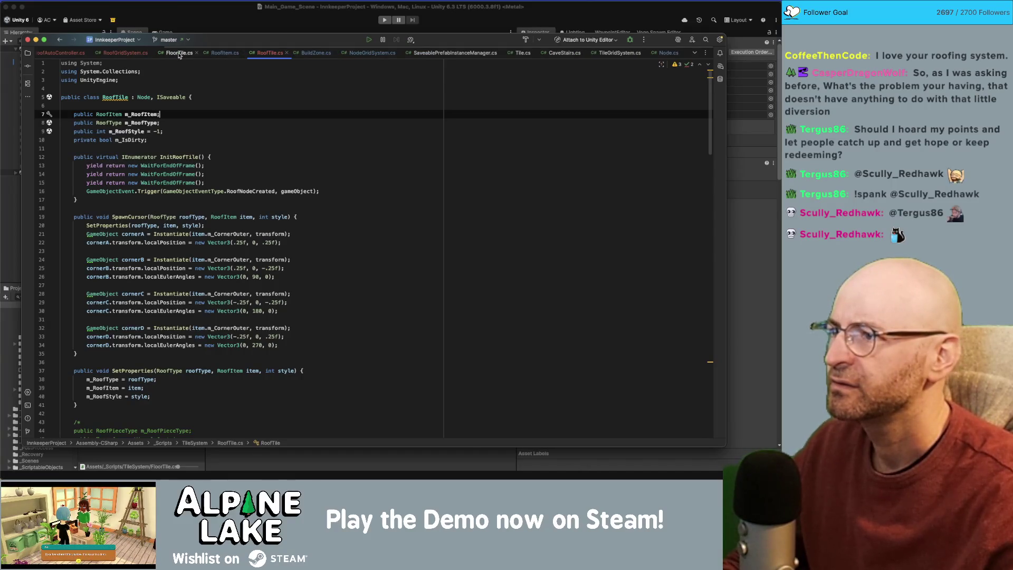
# Step: Open RoofGridSystem.cs and search it for GameObjectEvent usages
pyautogui.click(127, 52)
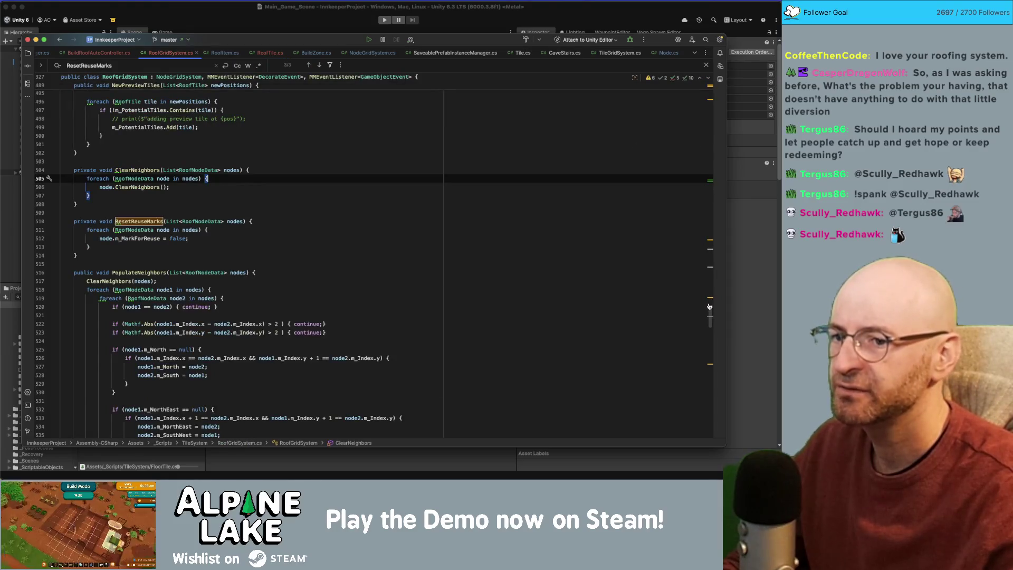
pyautogui.moveTo(709, 306); pyautogui.dragTo(715, 439)
pyautogui.scroll(5, 490, 325)
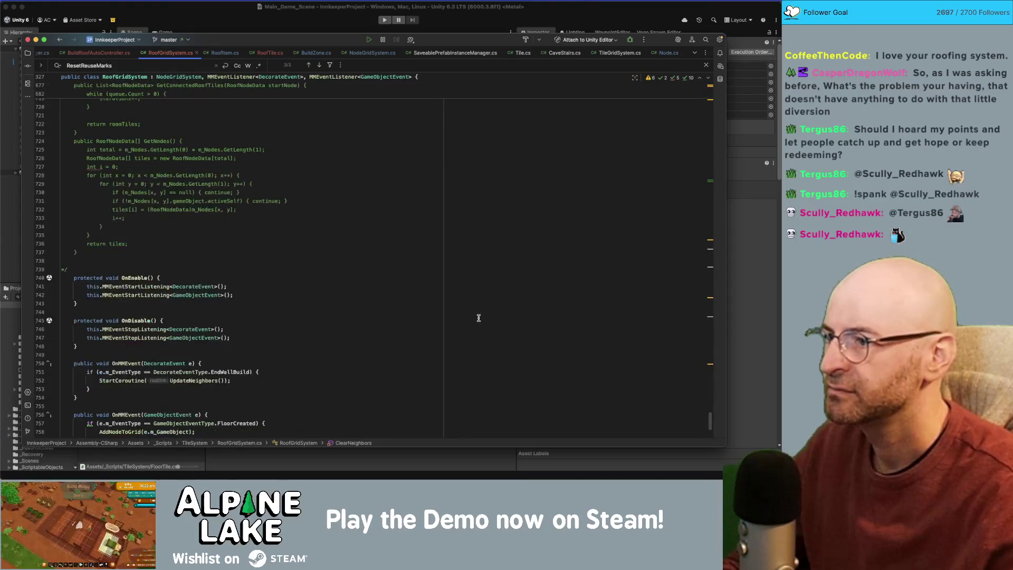
pyautogui.scroll(20, 710, 420)
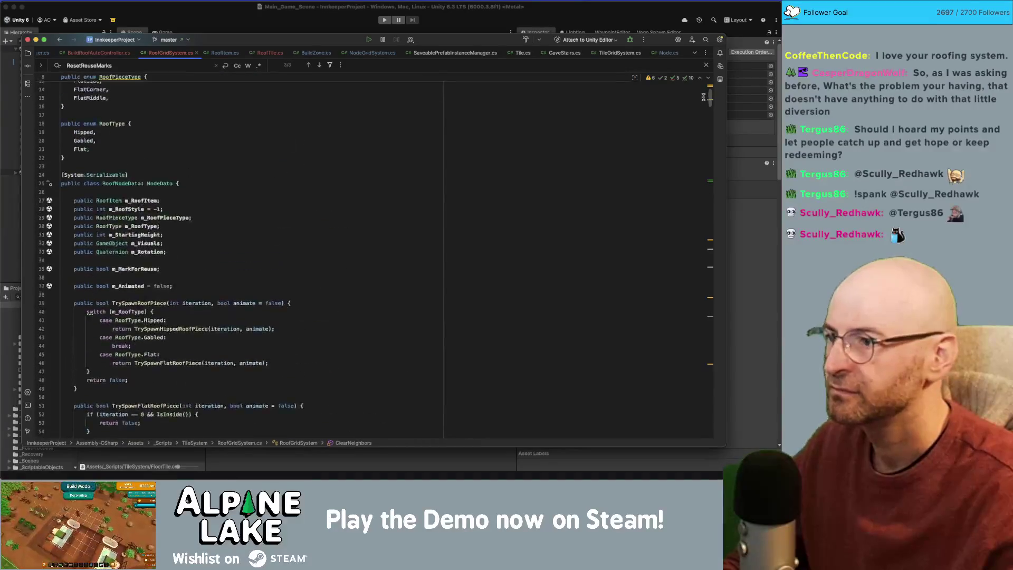
pyautogui.click(178, 211)
pyautogui.scroll(-5, 233, 222)
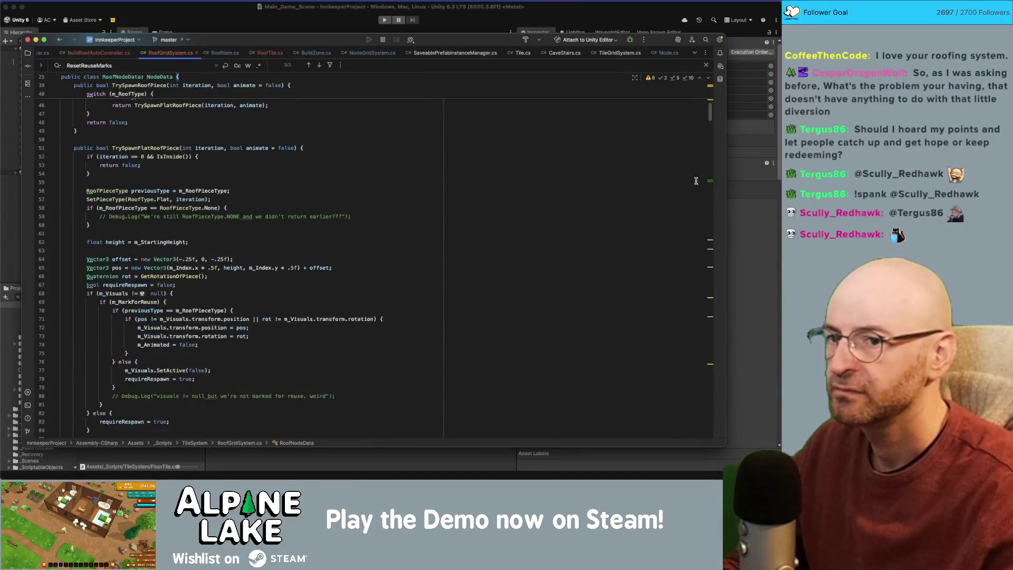
pyautogui.moveTo(709, 120); pyautogui.dragTo(716, 241)
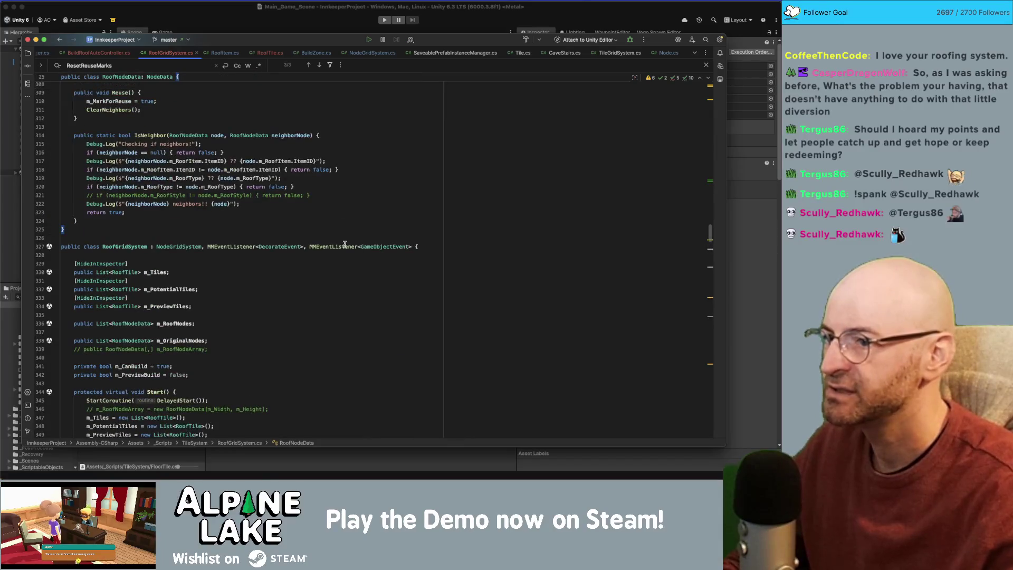
pyautogui.doubleClick(371, 247)
pyautogui.press('super+f')
pyautogui.press('Return')
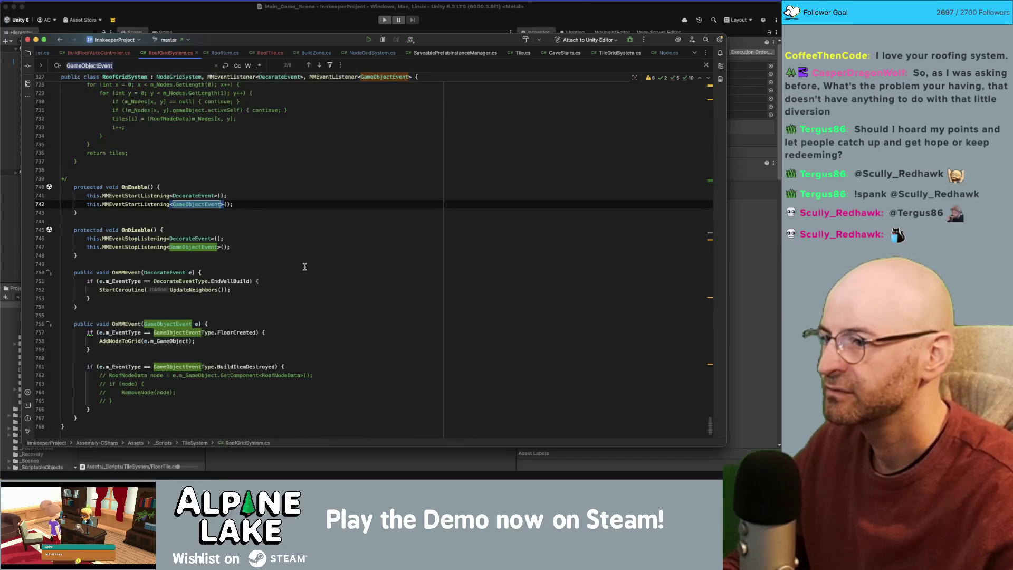
pyautogui.click(227, 289)
pyautogui.click(203, 247)
# Step: Change the OnMMEvent condition from FloorCreated to RoofNodeCreated, then return to Unity
pyautogui.click(233, 340)
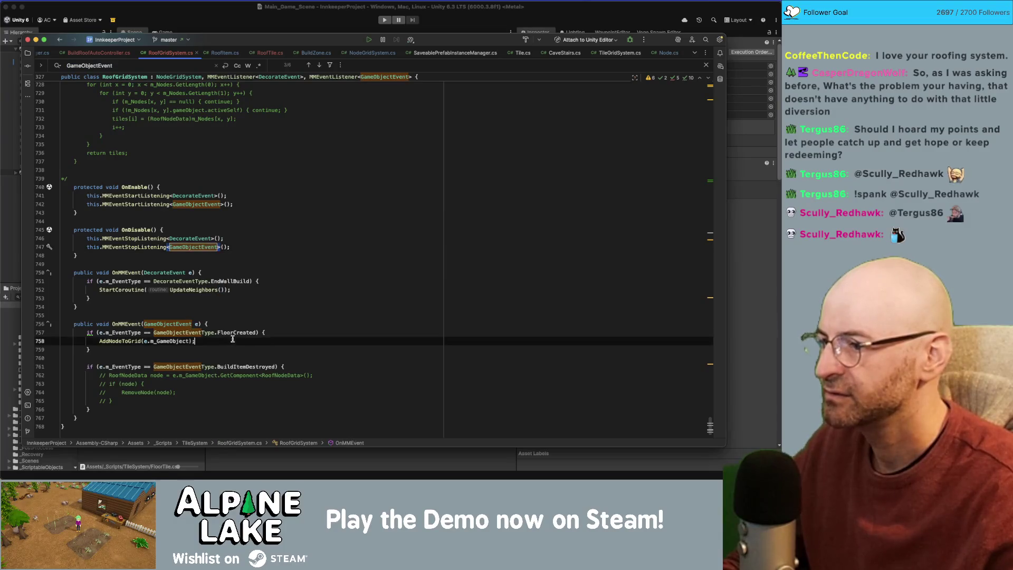
pyautogui.click(231, 333)
pyautogui.press('BackSpace')
pyautogui.press('BackSpace')
pyautogui.press('BackSpace')
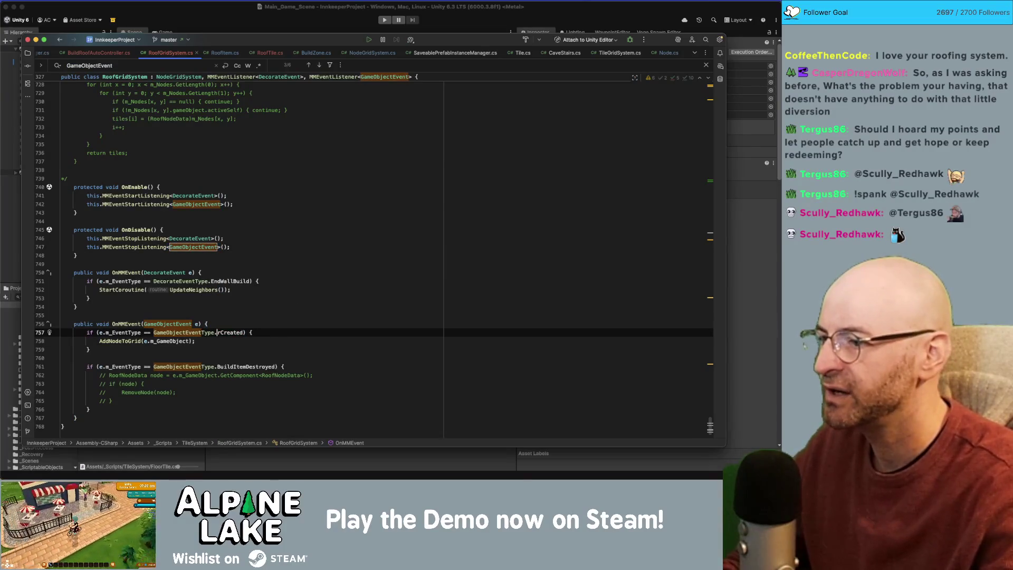
pyautogui.write('Roof')
pyautogui.press('Return')
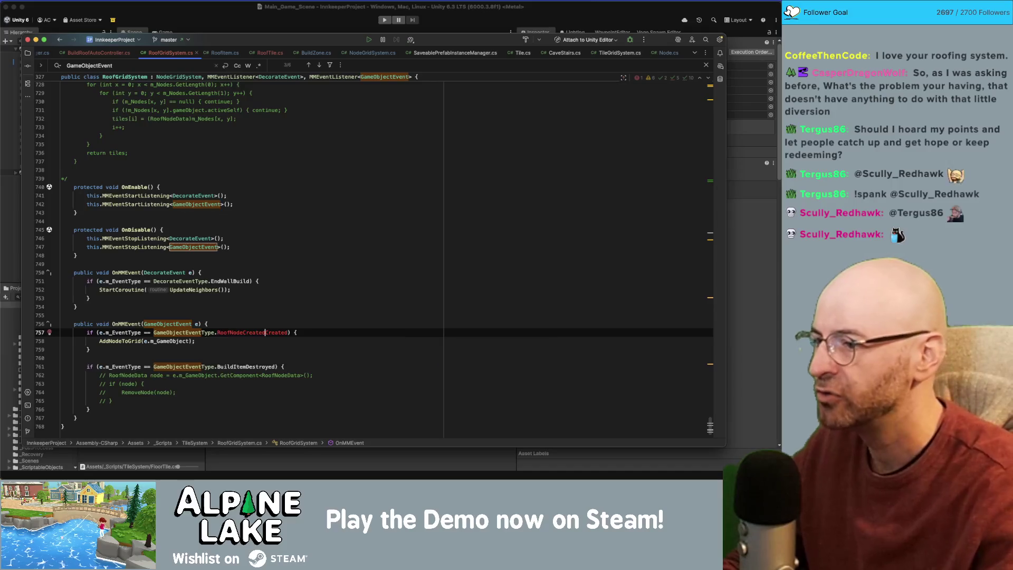
pyautogui.press('Delete')
pyautogui.press('Delete')
pyautogui.press('Delete')
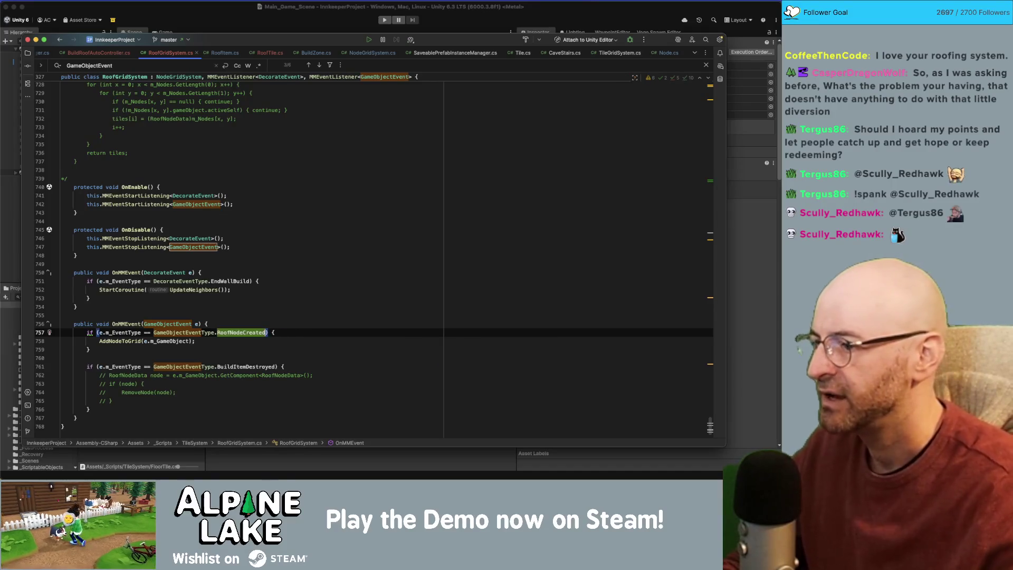
pyautogui.click(191, 341)
pyautogui.click(243, 349)
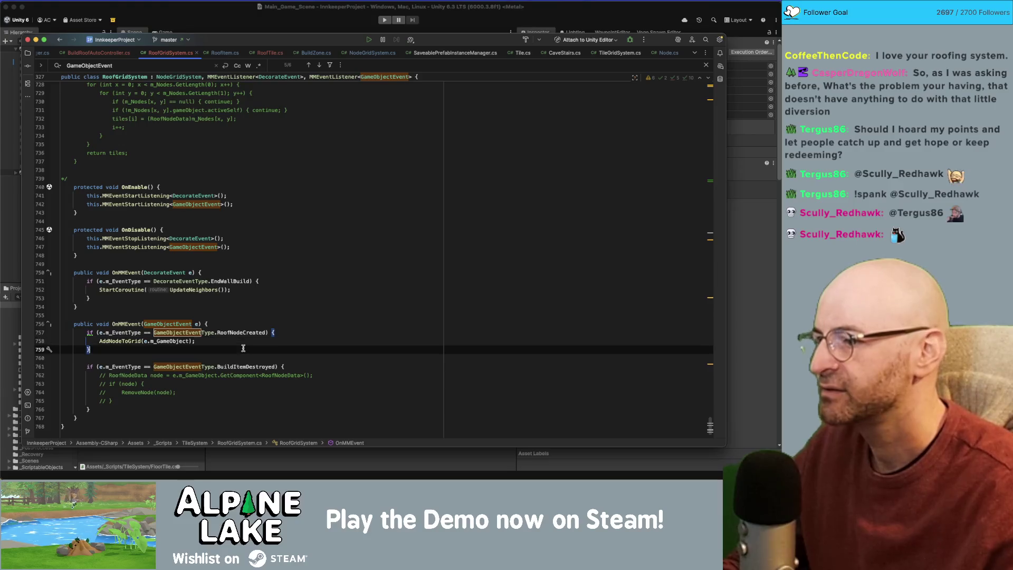
pyautogui.click(204, 25)
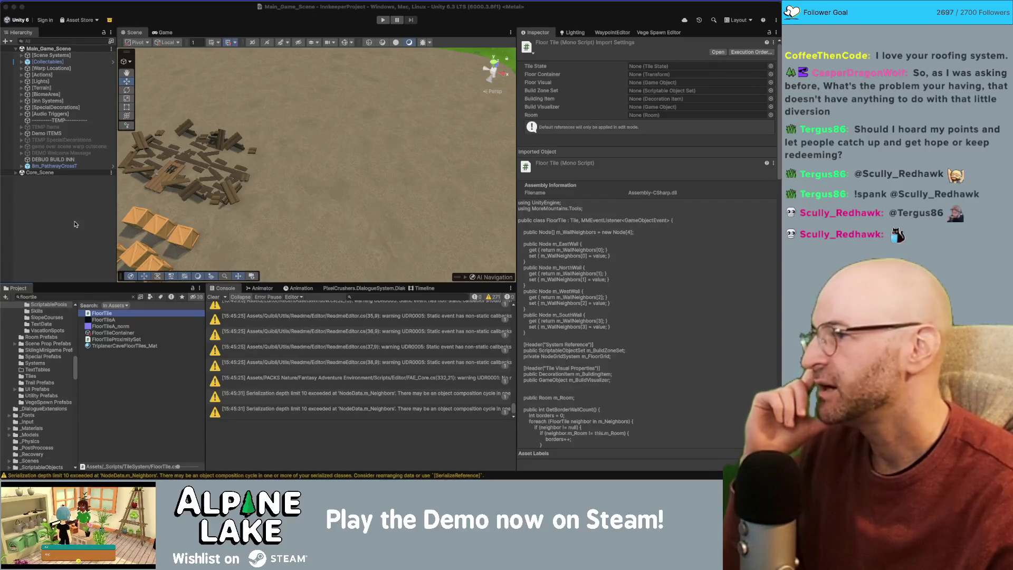
# Step: Run the game in Play mode to test the RoofNodeCreated roof changes
pyautogui.click(382, 20)
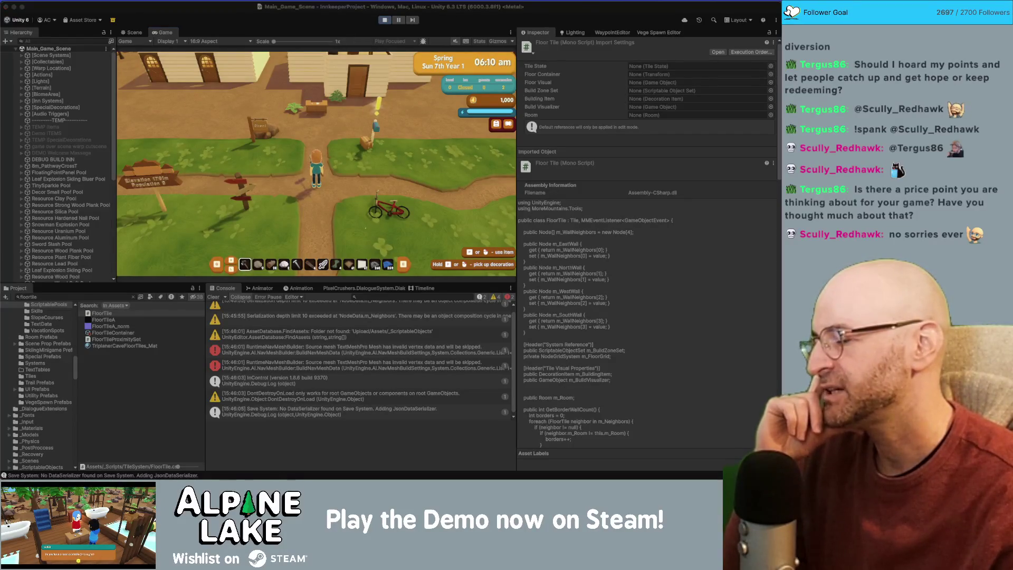
# Step: Enter Foundation building mode with B, pan the camera around the inn, then show the Scene view
pyautogui.click(307, 120)
pyautogui.press('b')
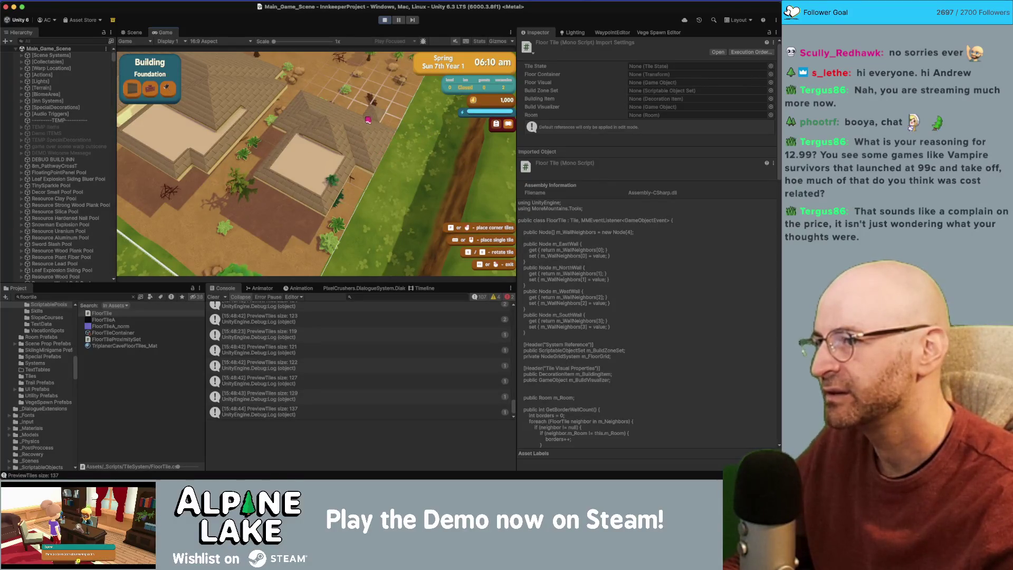
pyautogui.press('a')
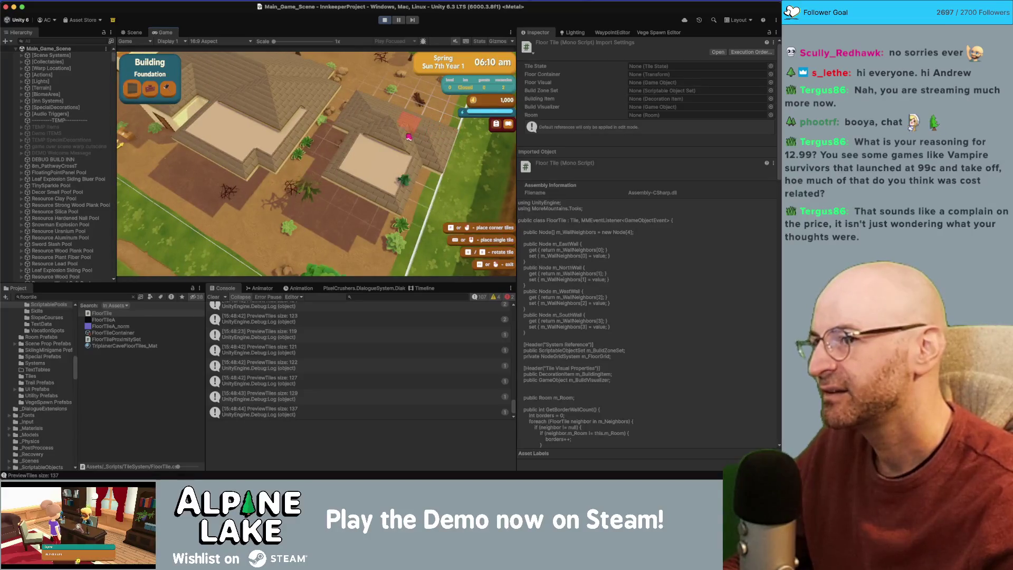
pyautogui.press('a')
pyautogui.press('w')
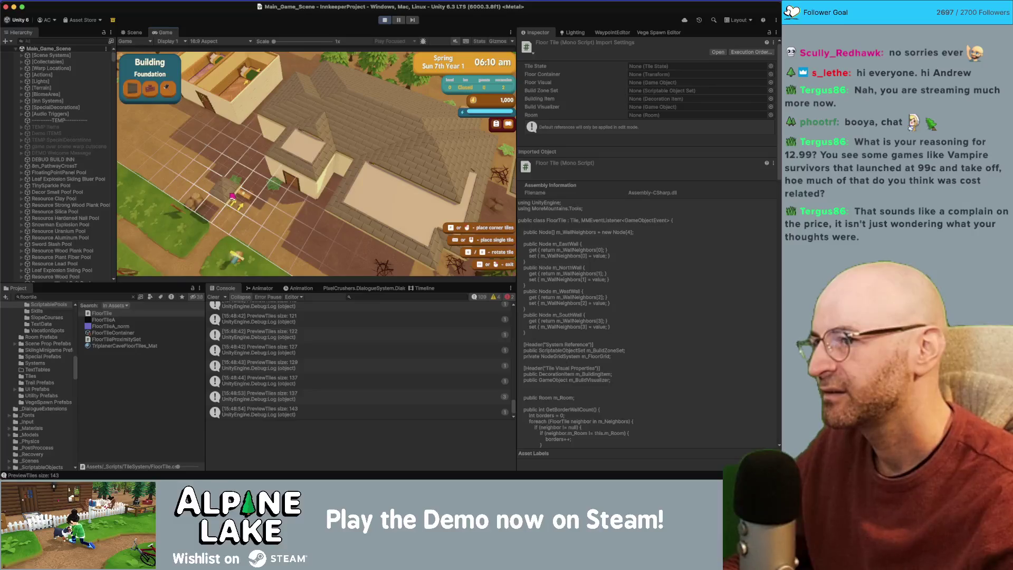
pyautogui.press('w')
pyautogui.press('a')
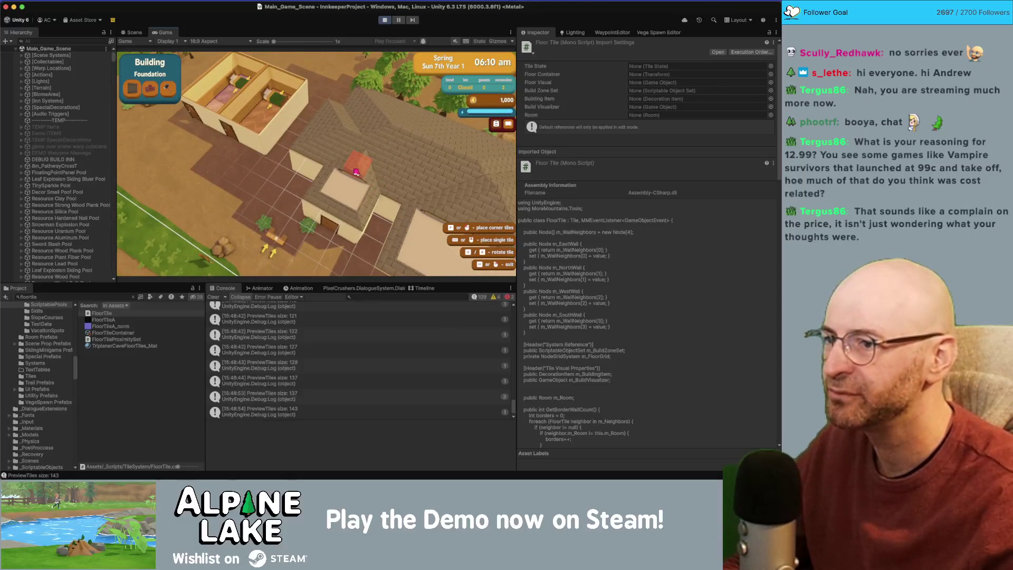
pyautogui.press('s')
pyautogui.press('super+1')
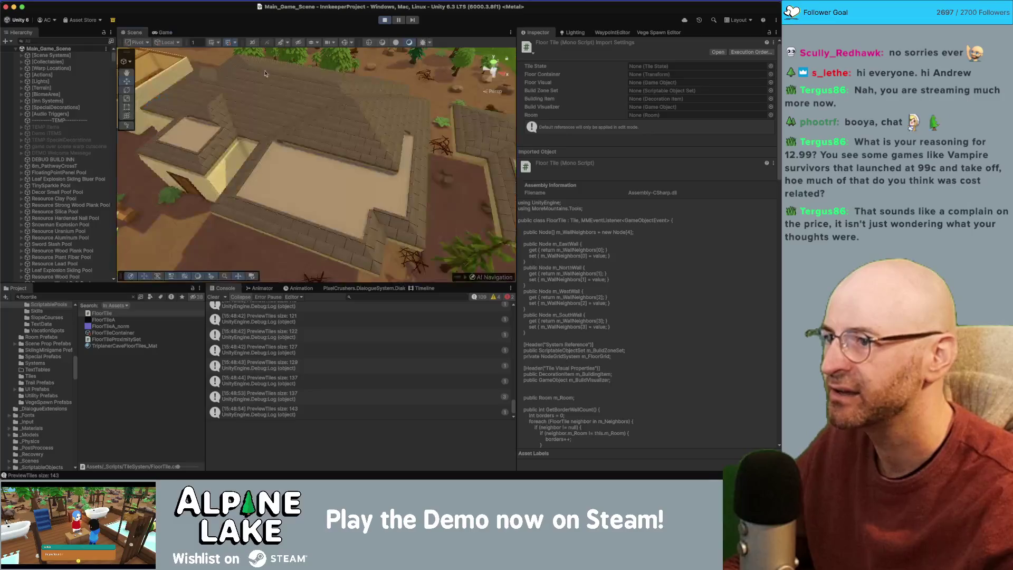
# Step: Orbit the Scene view toward the inn's roof tiles, then go back to the Game view
pyautogui.moveTo(265, 73)
pyautogui.mouseDown()
pyautogui.moveTo(307, 101)
pyautogui.moveTo(503, 94)
pyautogui.moveTo(285, 147)
pyautogui.moveTo(377, 189)
pyautogui.moveTo(375, 180)
pyautogui.mouseUp()
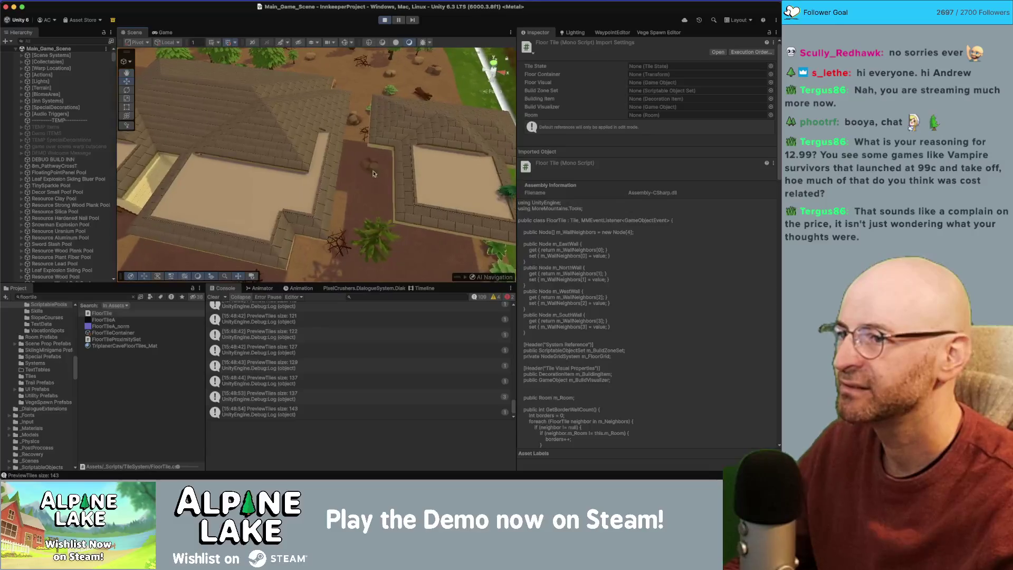
pyautogui.click(165, 32)
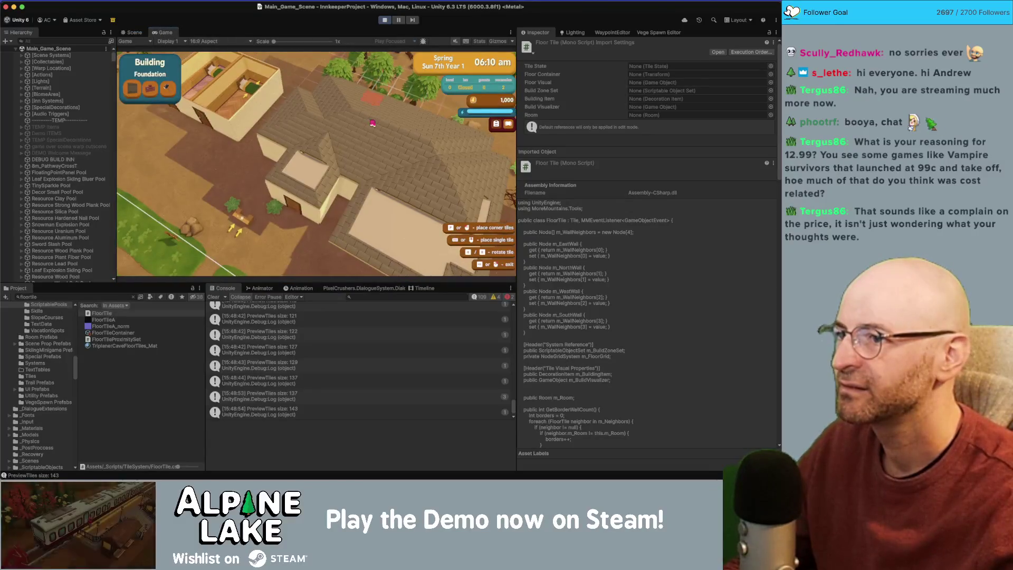
pyautogui.press('b')
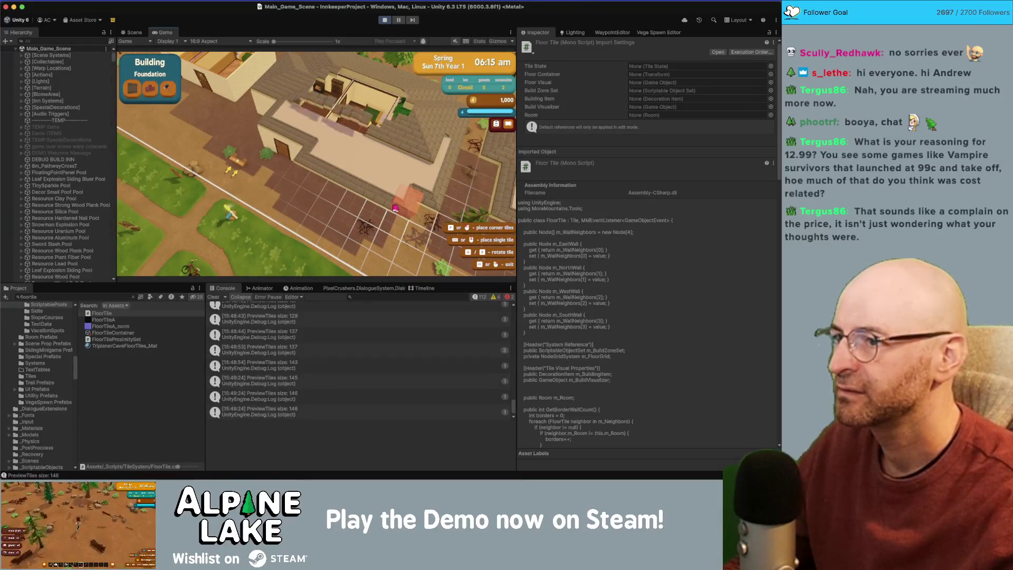
pyautogui.press('w')
pyautogui.press('d')
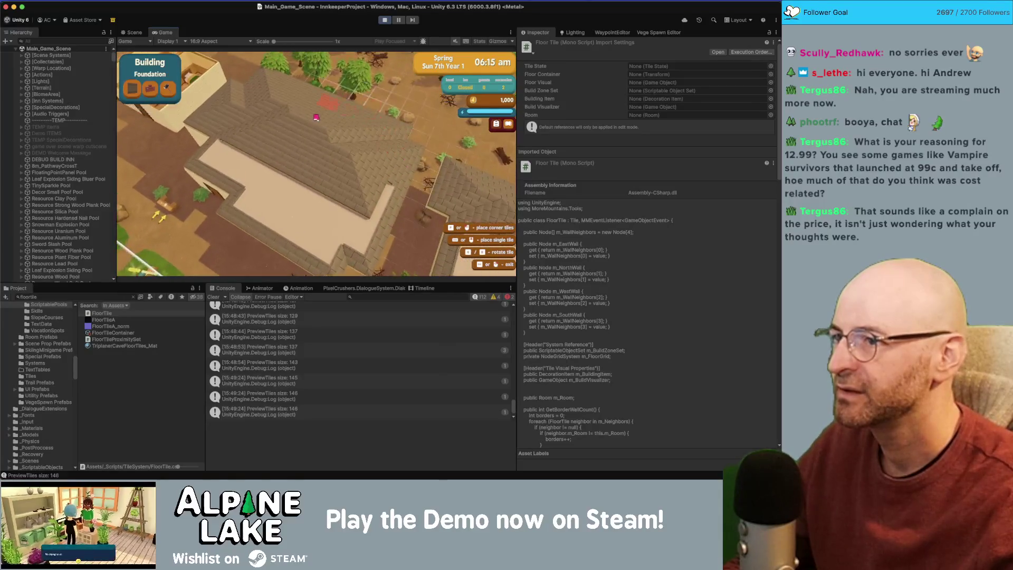
pyautogui.press('w')
pyautogui.press('a')
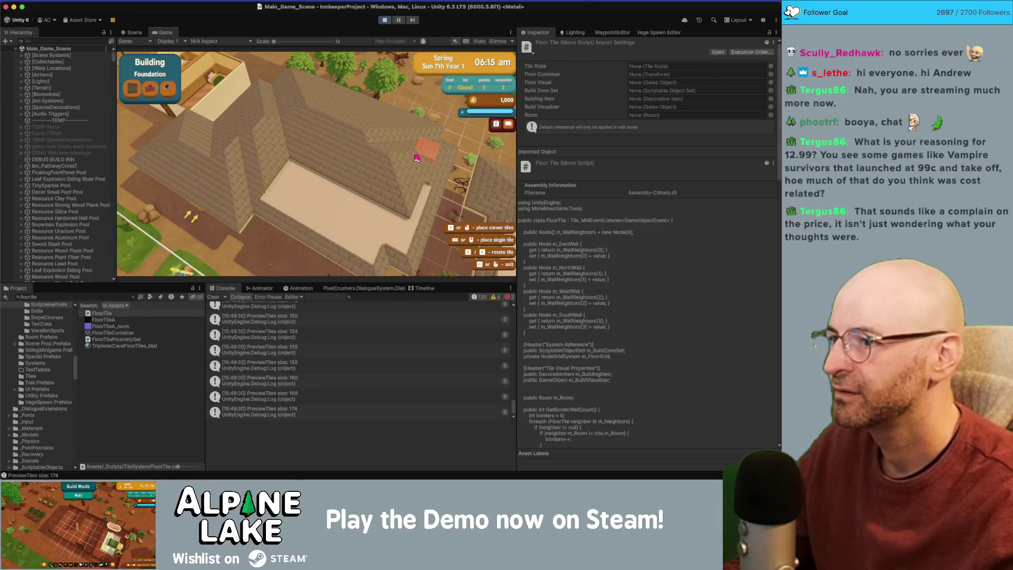
pyautogui.press('s')
pyautogui.press('d')
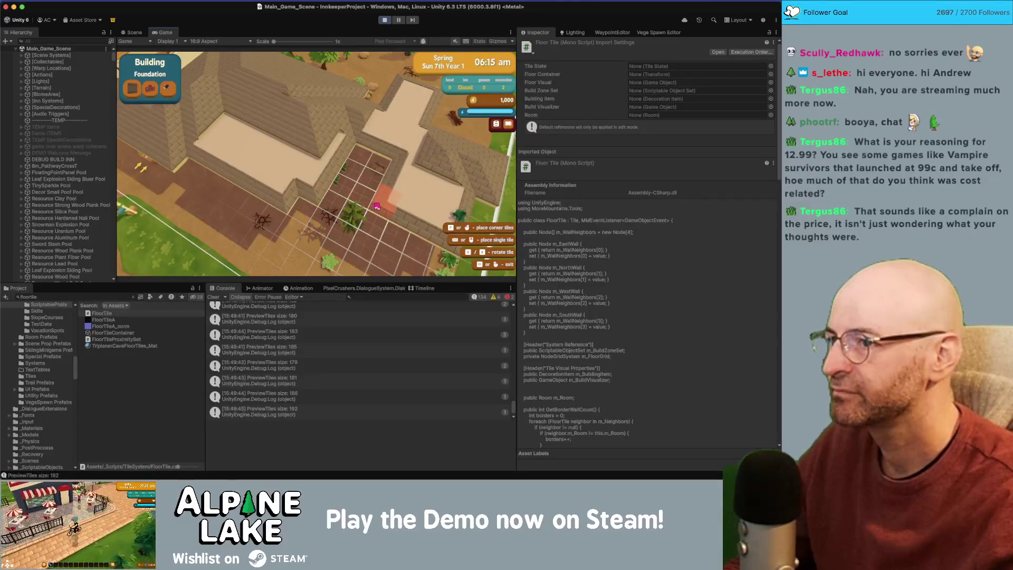
pyautogui.press('a')
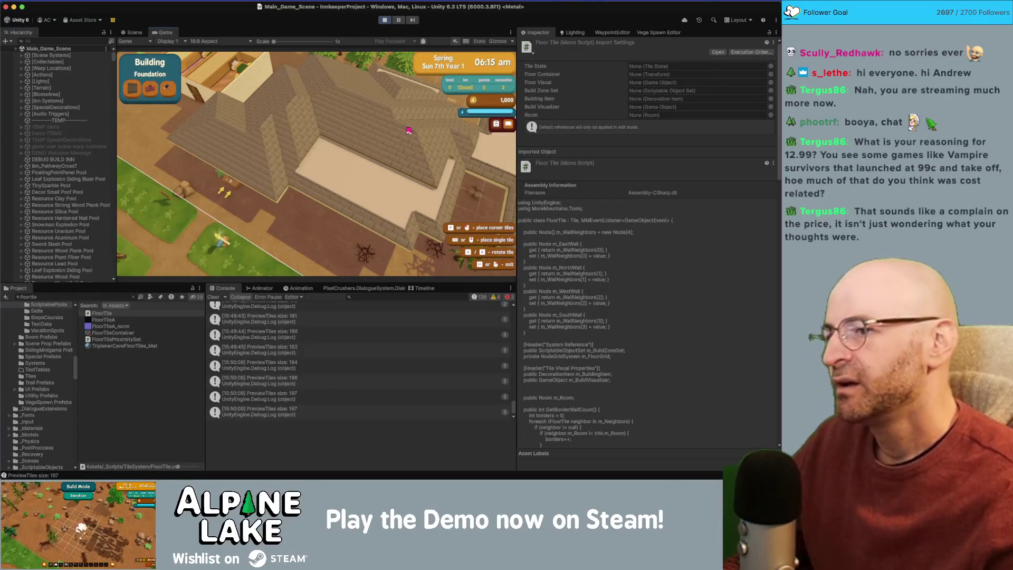
pyautogui.press('w')
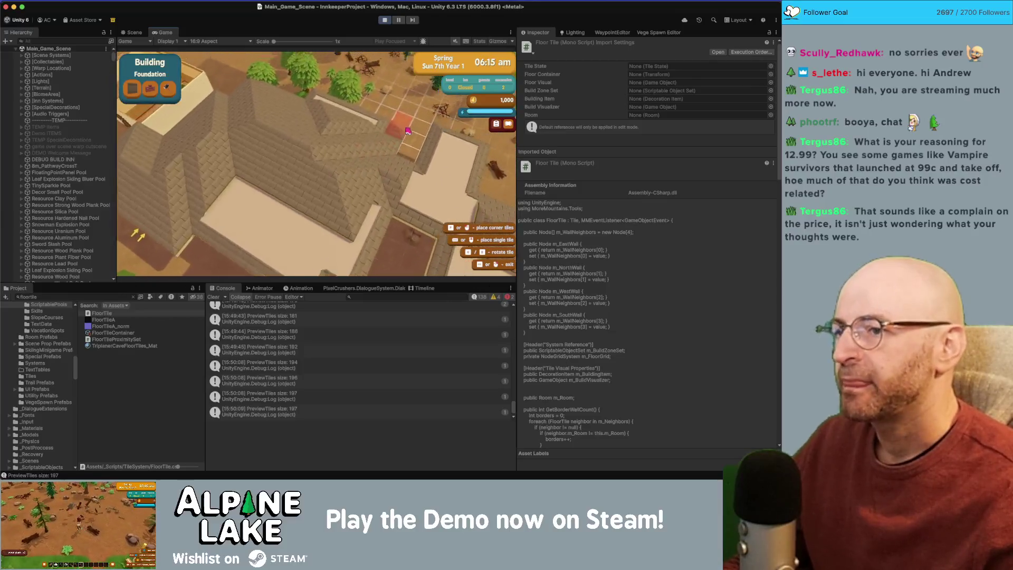
pyautogui.press('w')
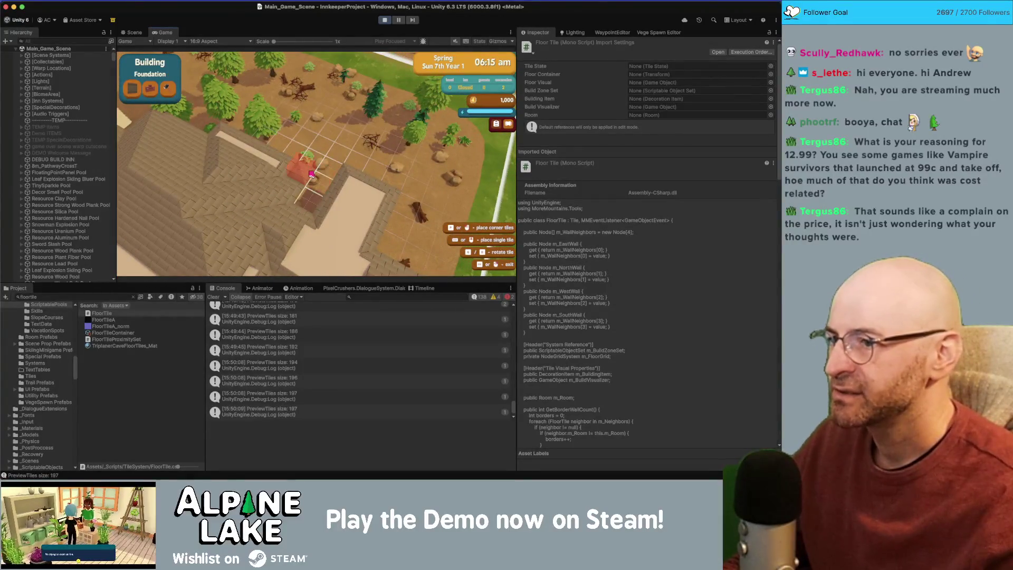
pyautogui.moveTo(271, 134)
pyautogui.mouseDown()
pyautogui.moveTo(327, 164)
pyautogui.moveTo(344, 157)
pyautogui.mouseUp()
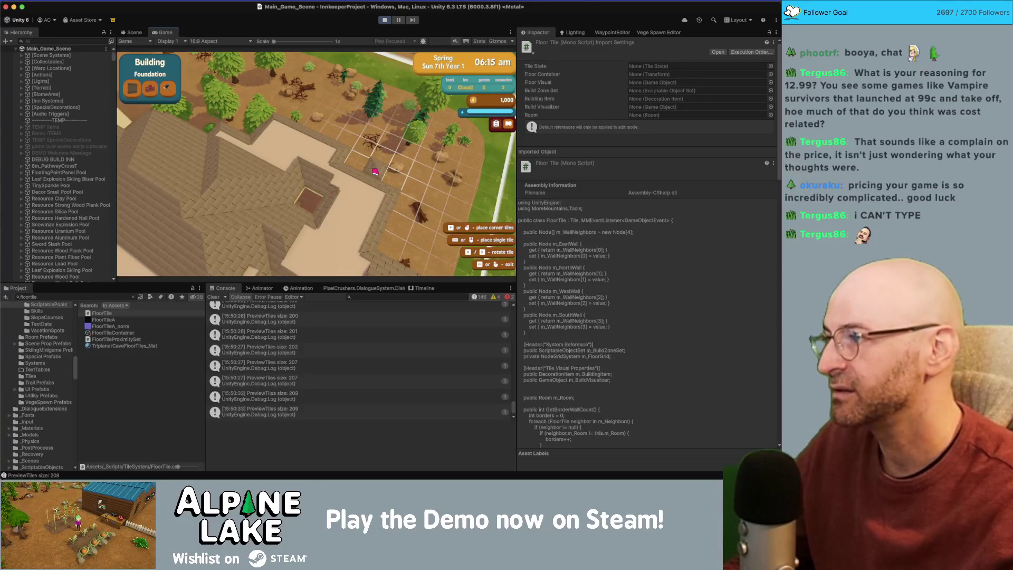
# Step: Pan across the farm and building, then drag a rectangular floor-tile preview over the lower room
pyautogui.press('d')
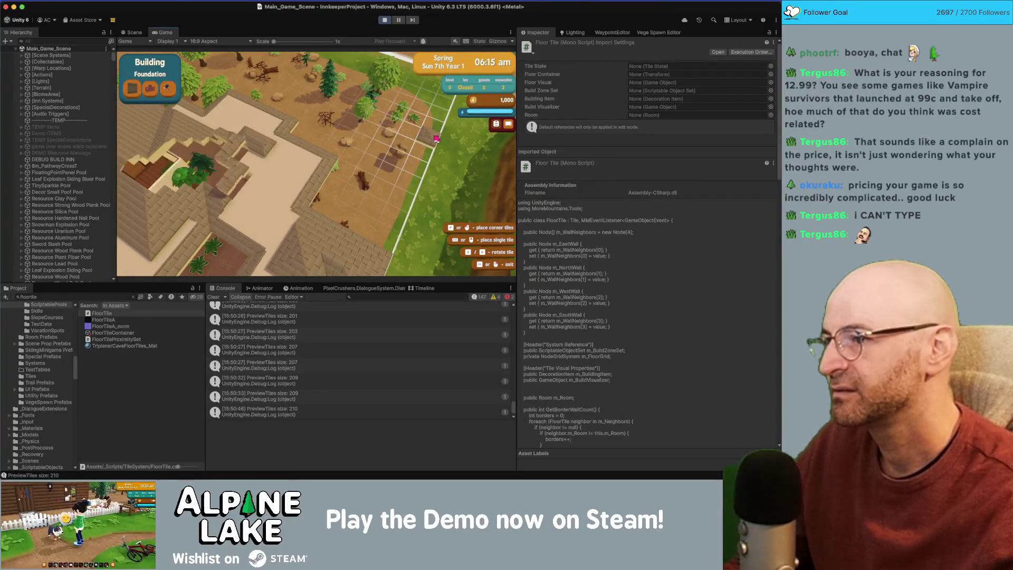
pyautogui.press('a')
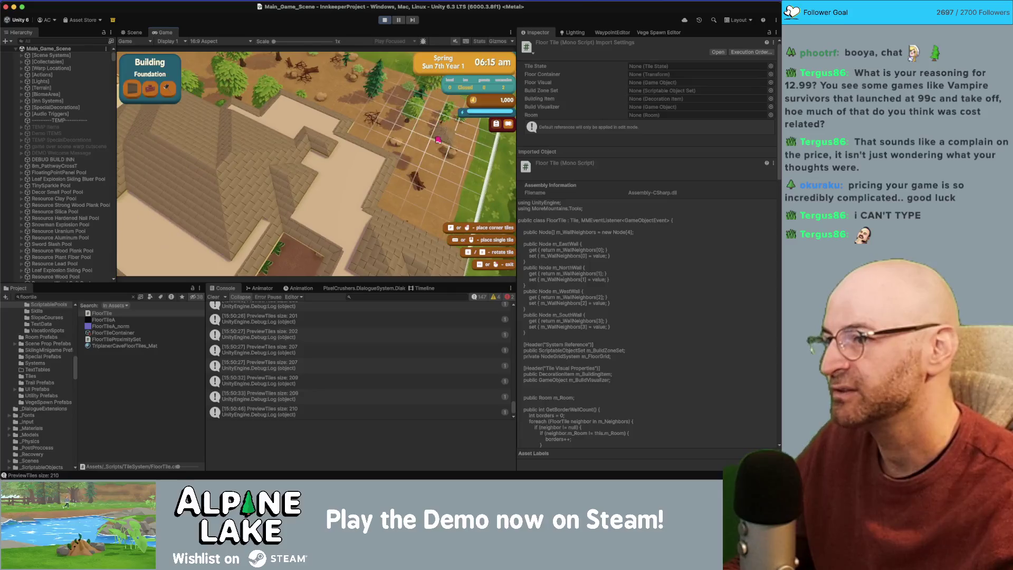
pyautogui.press('d')
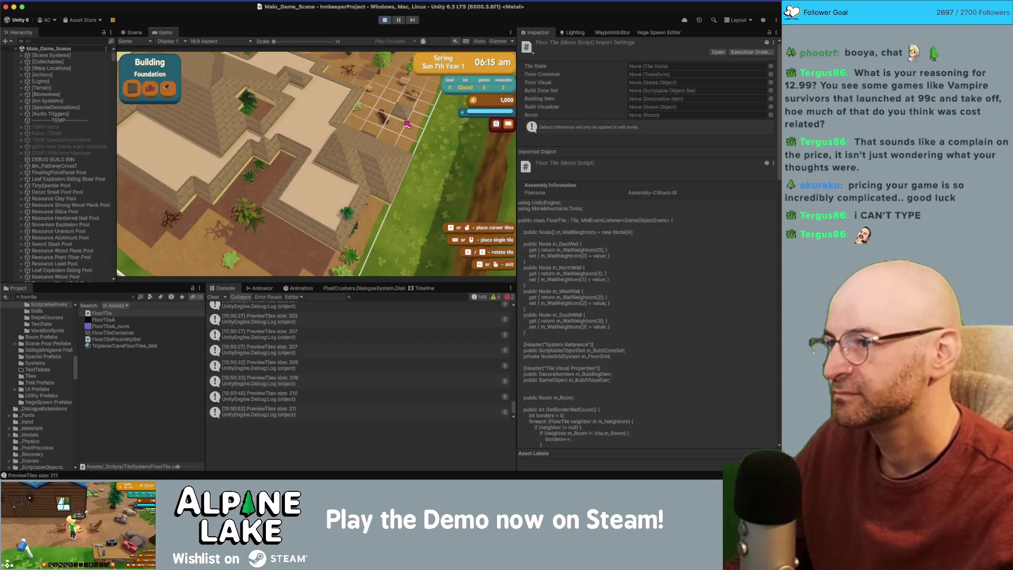
pyautogui.press('a')
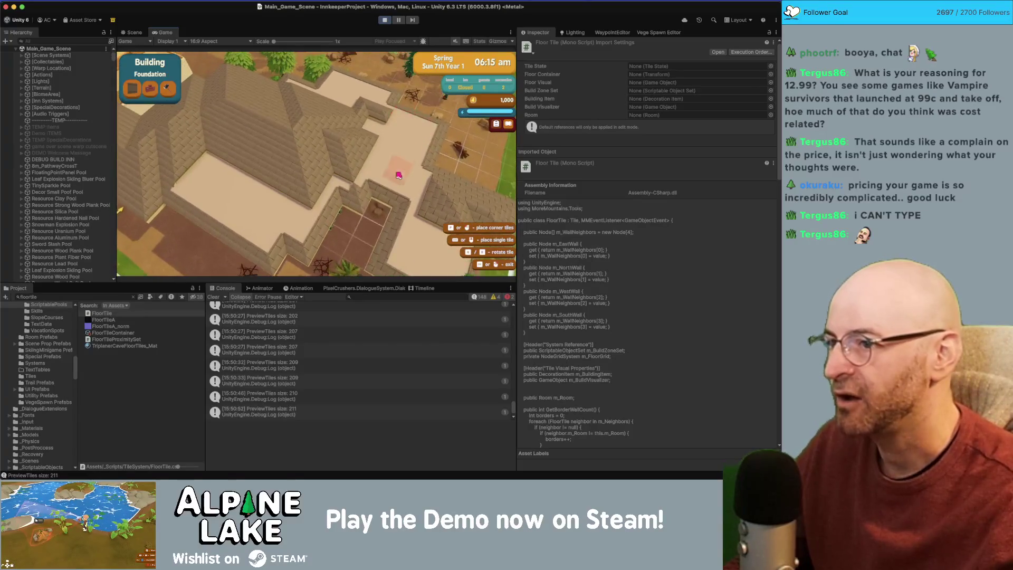
pyautogui.press('d')
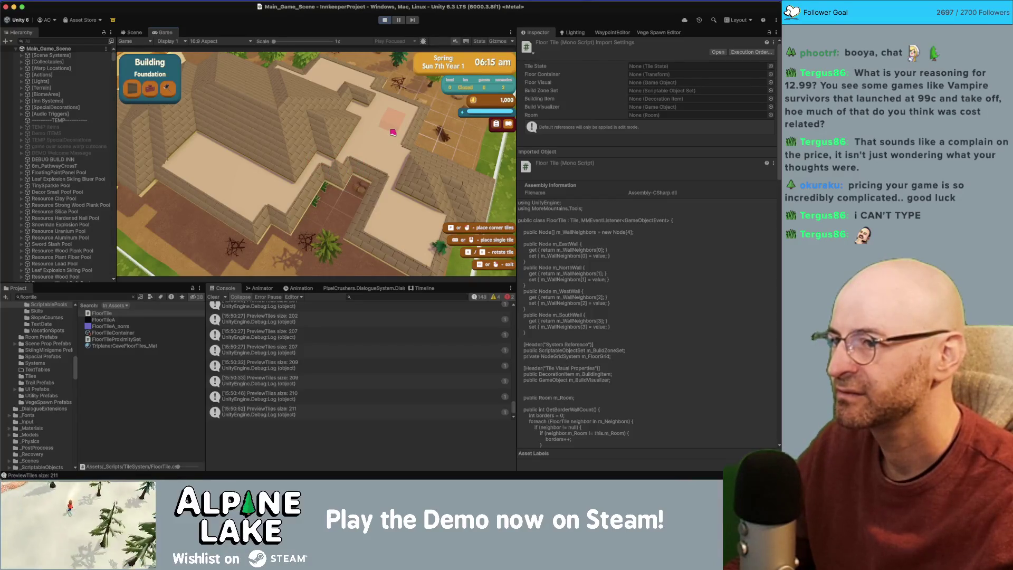
pyautogui.moveTo(315, 250)
pyautogui.mouseDown()
pyautogui.moveTo(344, 179)
pyautogui.moveTo(354, 227)
pyautogui.mouseUp()
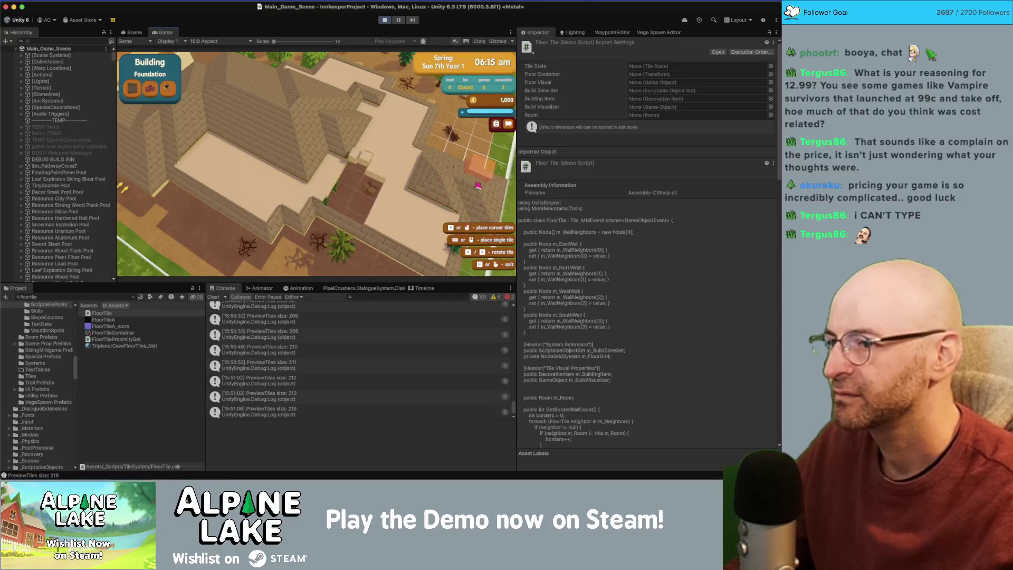
# Step: Pan the game view past the grass and trees to above the roof
pyautogui.press('d')
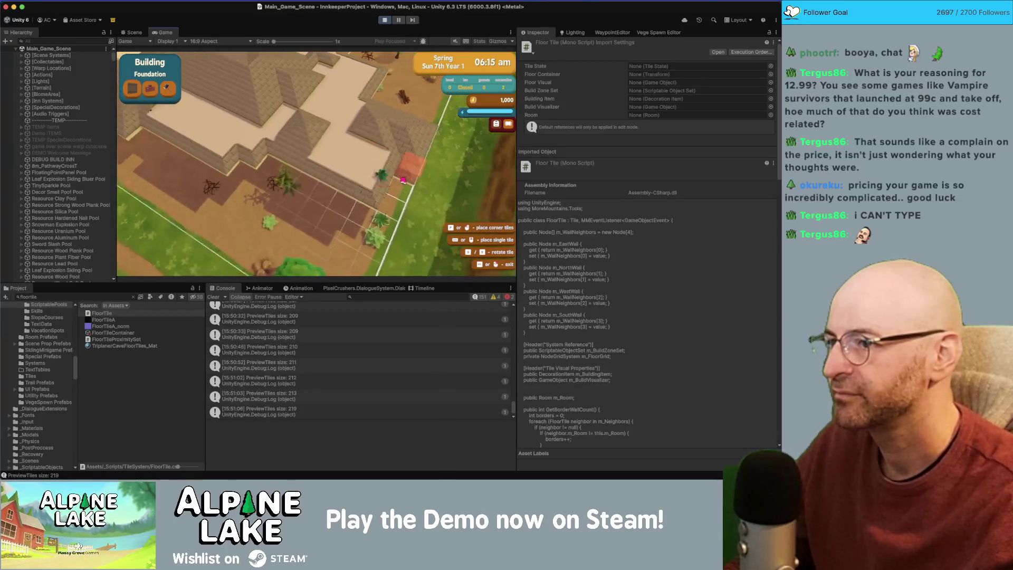
pyautogui.press('a')
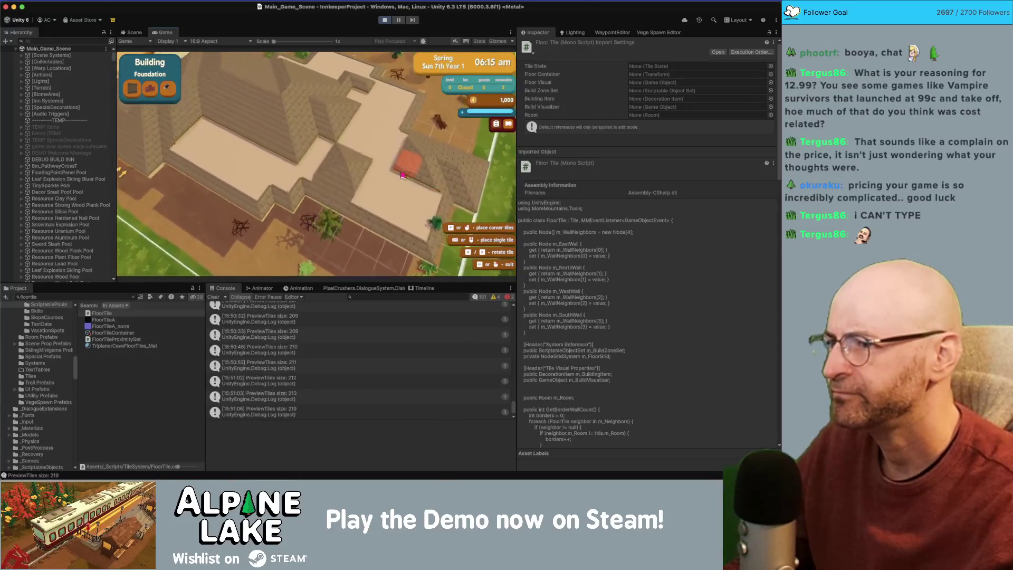
pyautogui.press('w')
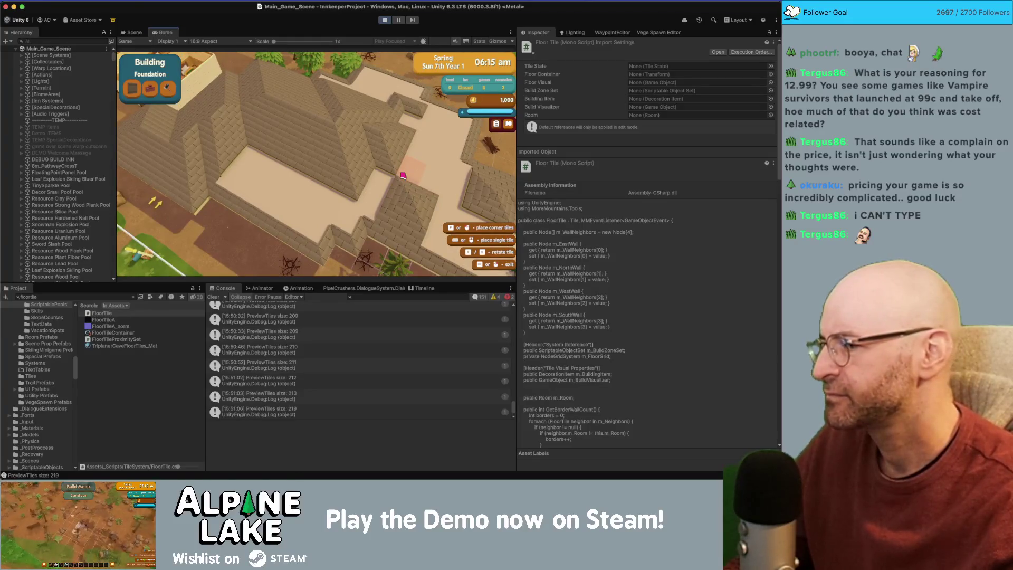
pyautogui.press('w')
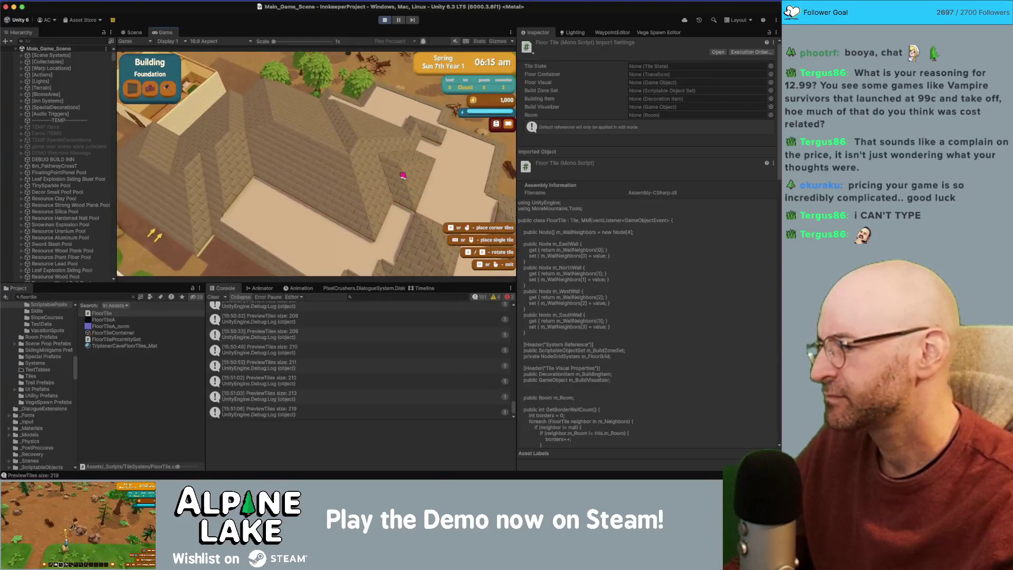
pyautogui.press('w')
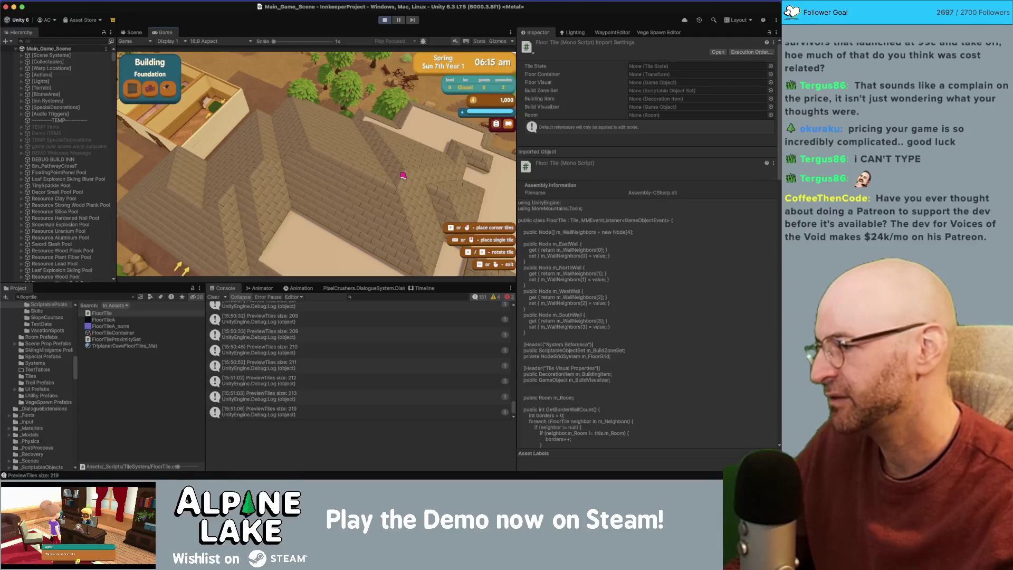
pyautogui.press('w')
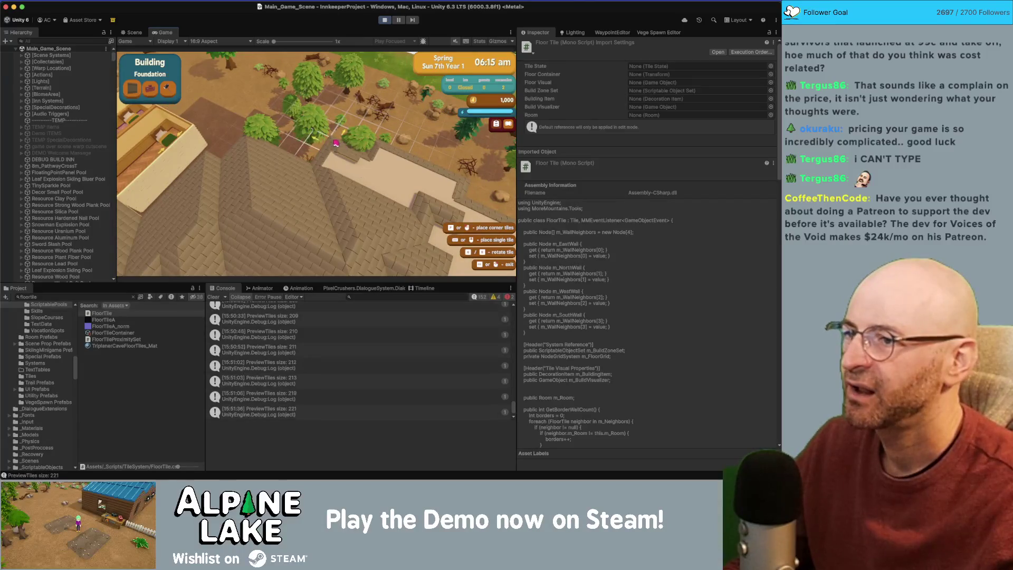
# Step: Place a patch of floor tiles above the roof, exit Play mode and switch to Maya
pyautogui.click(350, 136)
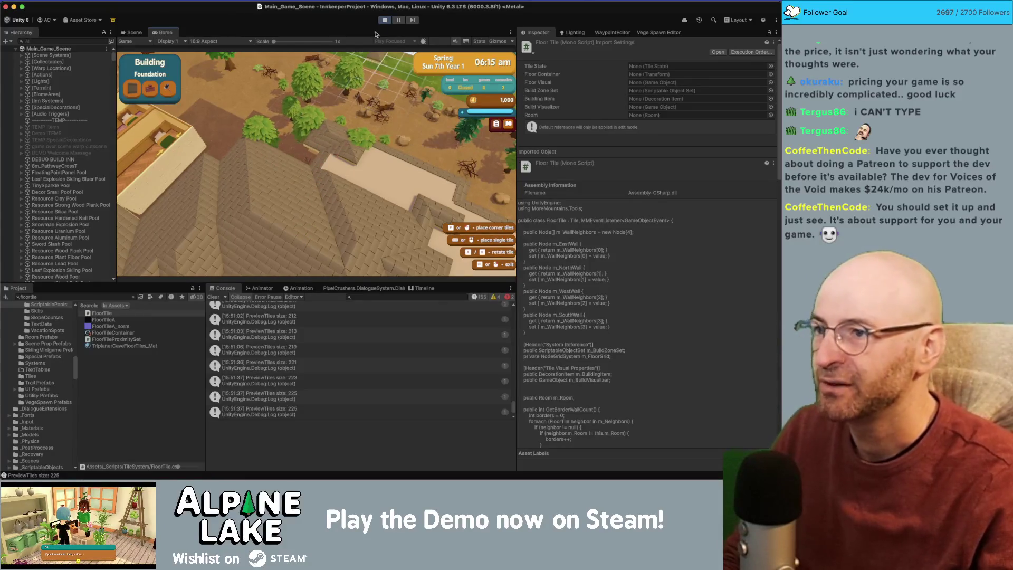
pyautogui.click(385, 20)
pyautogui.press('super+Tab')
pyautogui.press('super+Tab')
pyautogui.press('super+Tab')
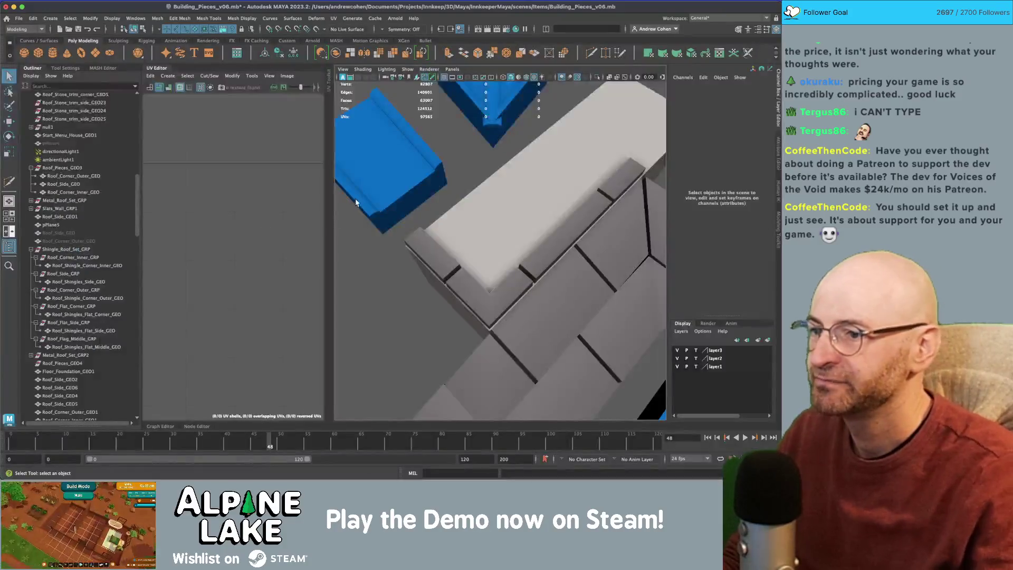
# Step: Isolate Roof_Shingles_Side_GEO and extrude one of its inner edges
pyautogui.scroll(-5, 357, 202)
pyautogui.click(541, 302)
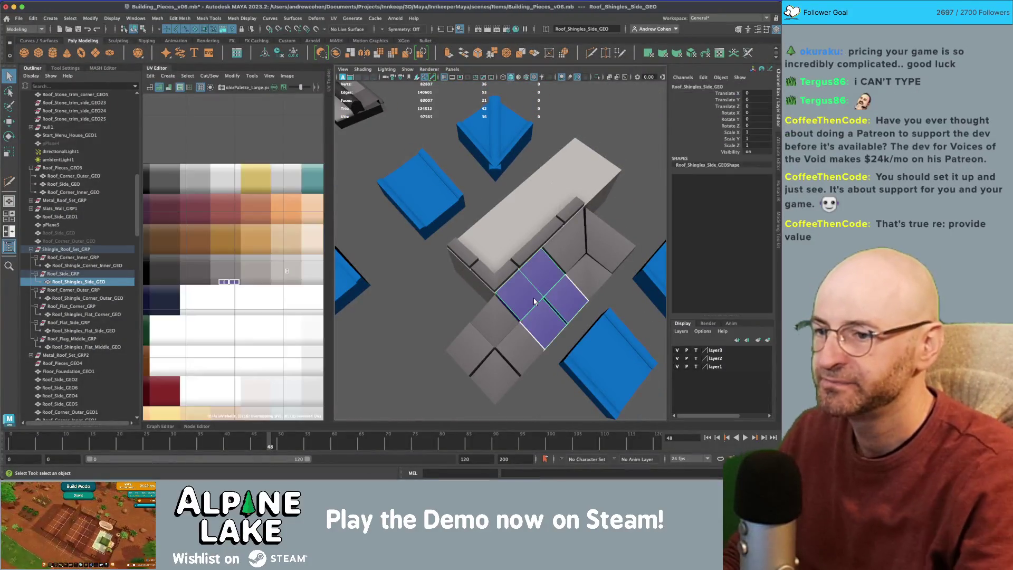
pyautogui.hotkey('ctrl', '1')
pyautogui.moveTo(534, 302); pyautogui.dragTo(515, 253)
pyautogui.scroll(5, 515, 253)
pyautogui.rightClick(519, 225)
pyautogui.click(519, 210)
pyautogui.click(517, 244)
pyautogui.moveTo(523, 255); pyautogui.dragTo(489, 234)
pyautogui.press('4')
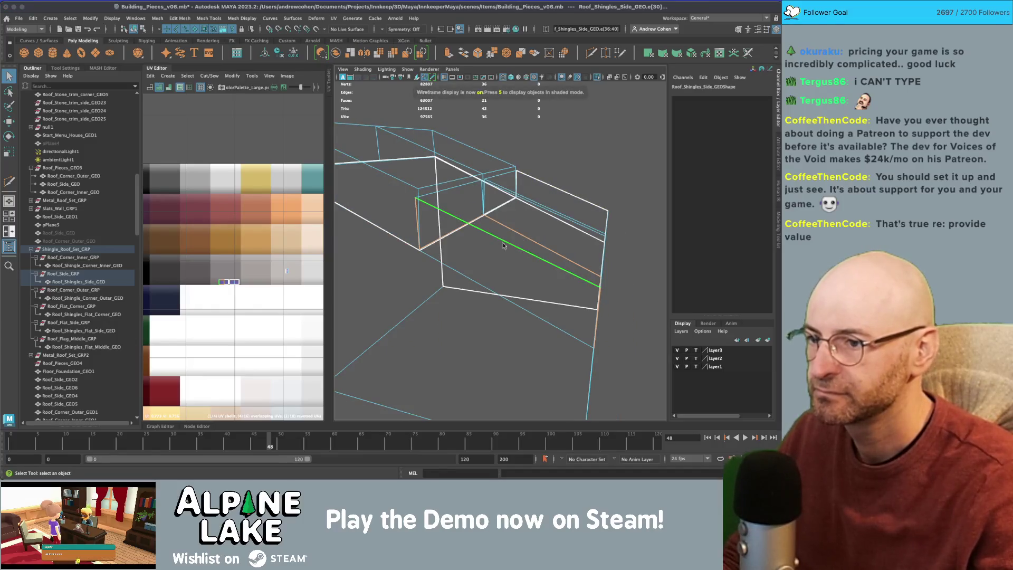
pyautogui.press('5')
pyautogui.click(500, 232)
pyautogui.press('w')
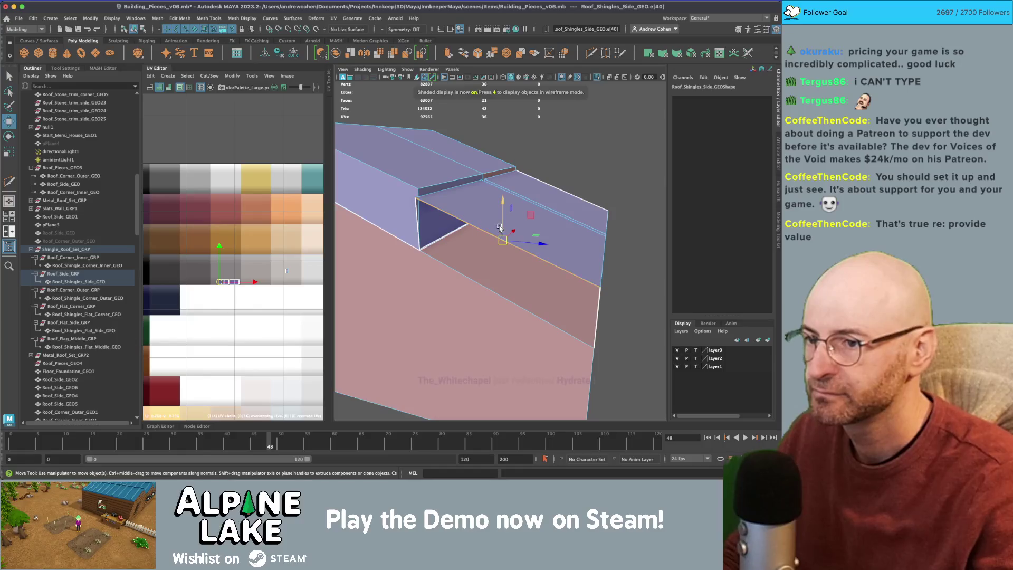
pyautogui.moveTo(500, 227)
pyautogui.mouseDown()
pyautogui.moveTo(500, 239)
pyautogui.moveTo(522, 244)
pyautogui.mouseUp()
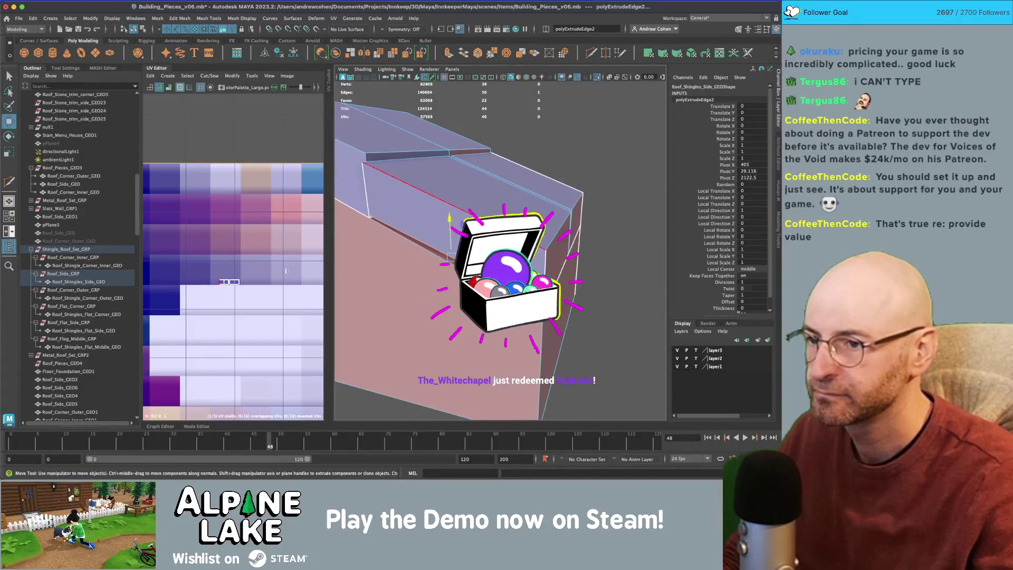
pyautogui.press('q')
# Step: Remove a stray free vertex from the side shingle piece with Quad Draw, then clear the selection
pyautogui.rightClick(491, 311)
pyautogui.click(491, 343)
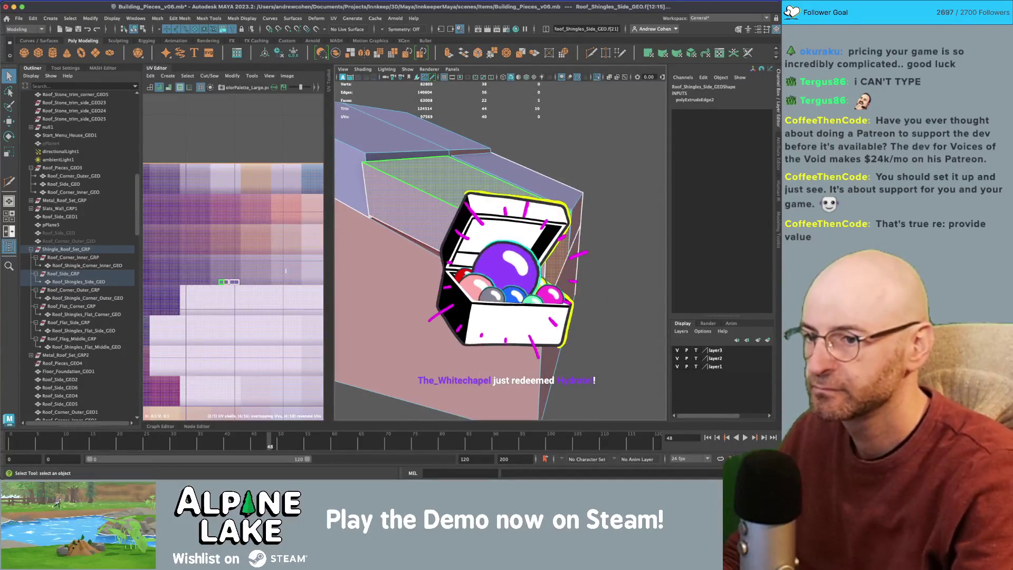
pyautogui.click(526, 279)
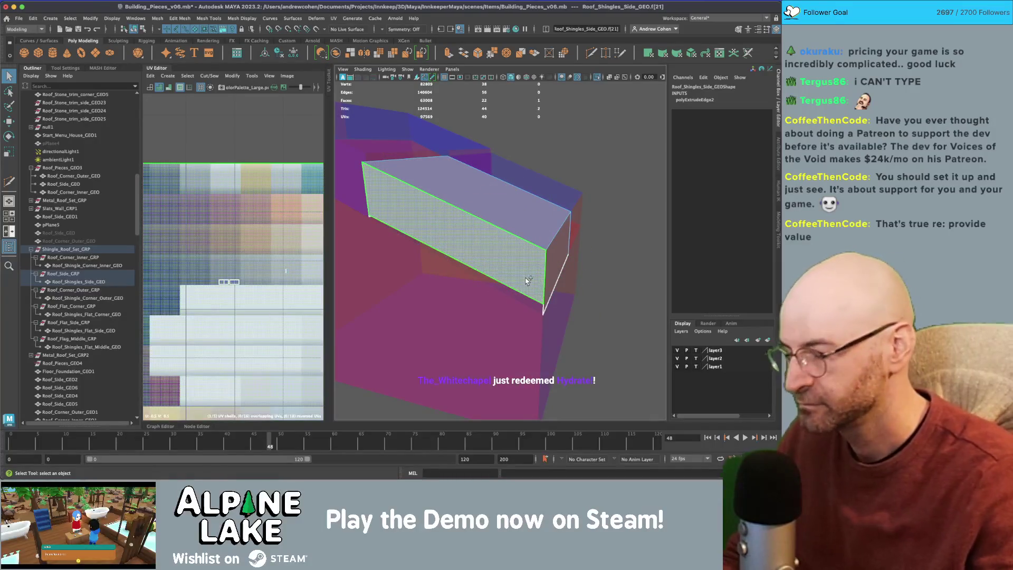
pyautogui.press('y')
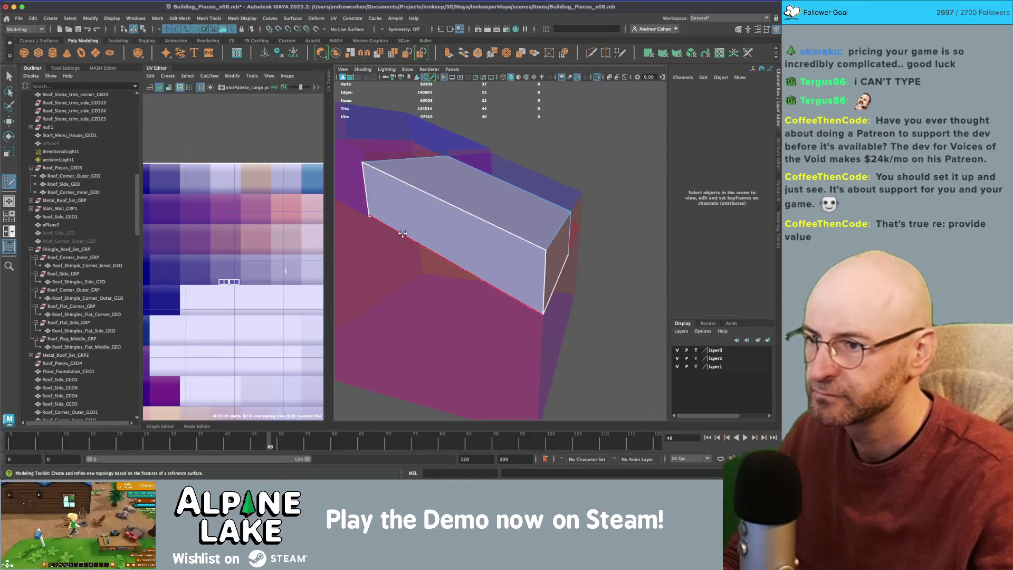
pyautogui.keyDown('ctrl'); pyautogui.keyDown('shift'); pyautogui.click(379, 217); pyautogui.keyUp('shift'); pyautogui.keyUp('ctrl')
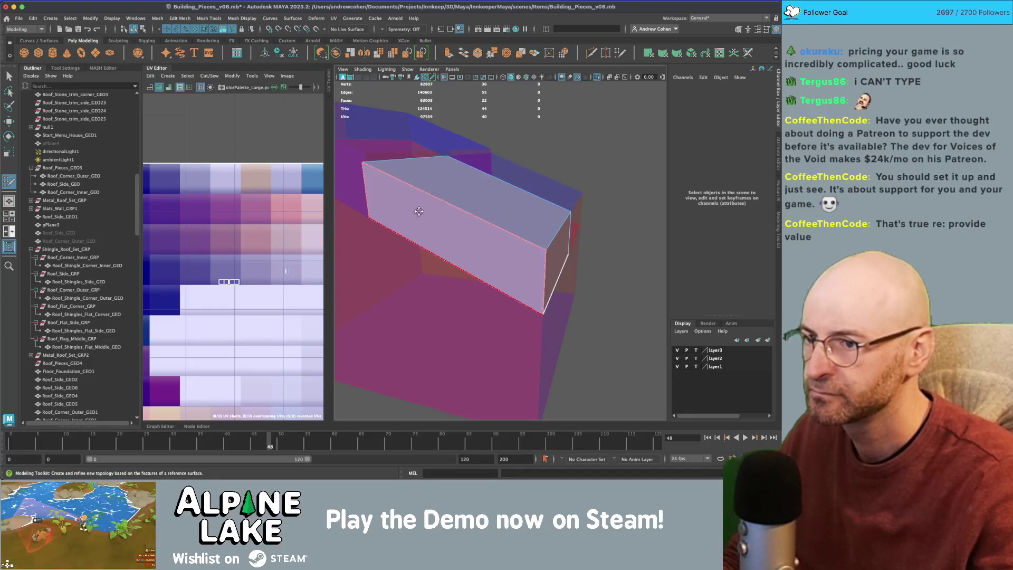
pyautogui.click(143, 28)
pyautogui.moveTo(464, 179); pyautogui.dragTo(490, 170)
pyautogui.press('q')
pyautogui.click(453, 152)
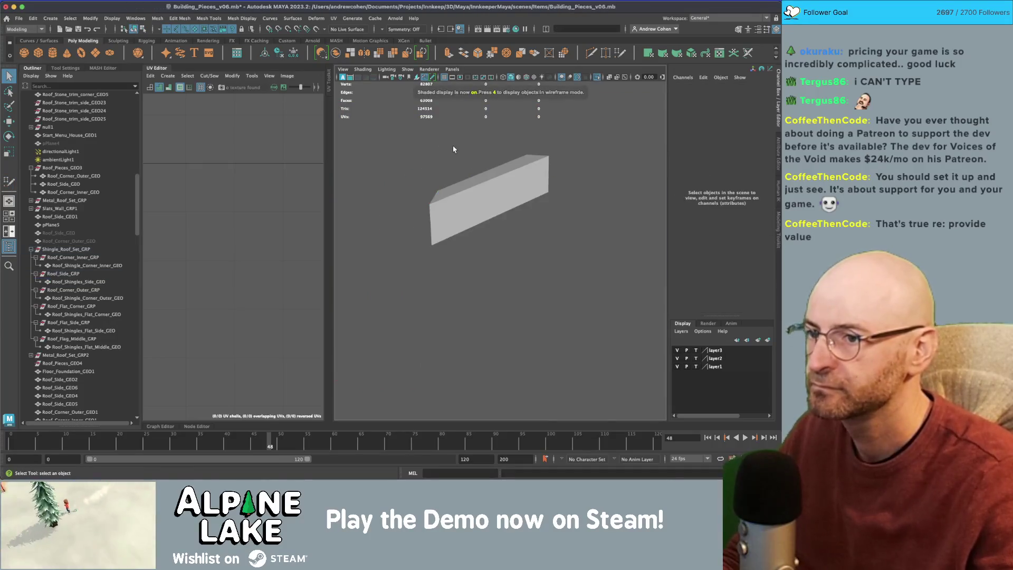
pyautogui.scroll(5, 453, 149)
pyautogui.scroll(-5, 452, 149)
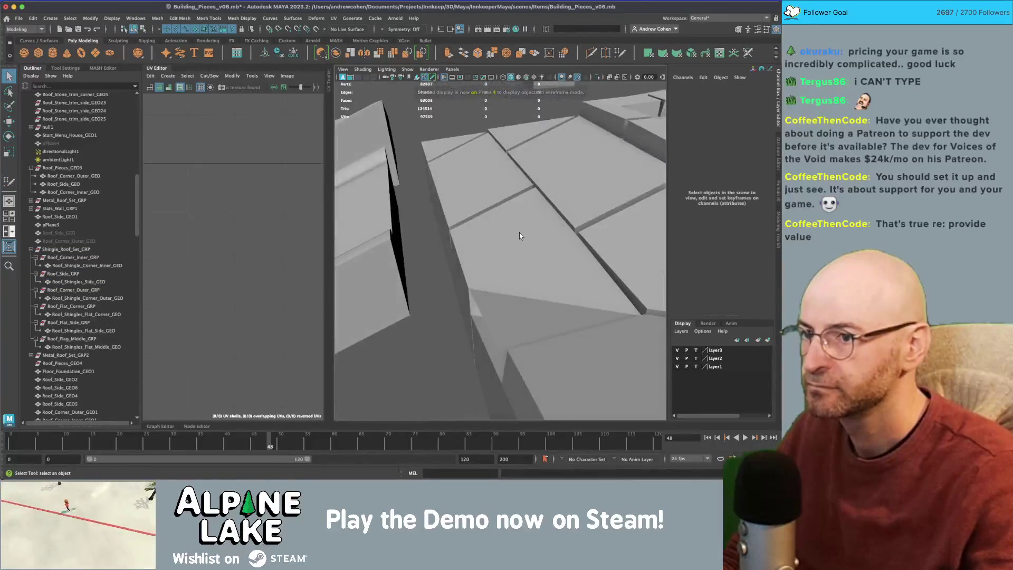
# Step: Extrude the front top edge of Roof_Shingles_Side_GEO slightly downward with Ctrl+E
pyautogui.click(519, 232)
pyautogui.press('f')
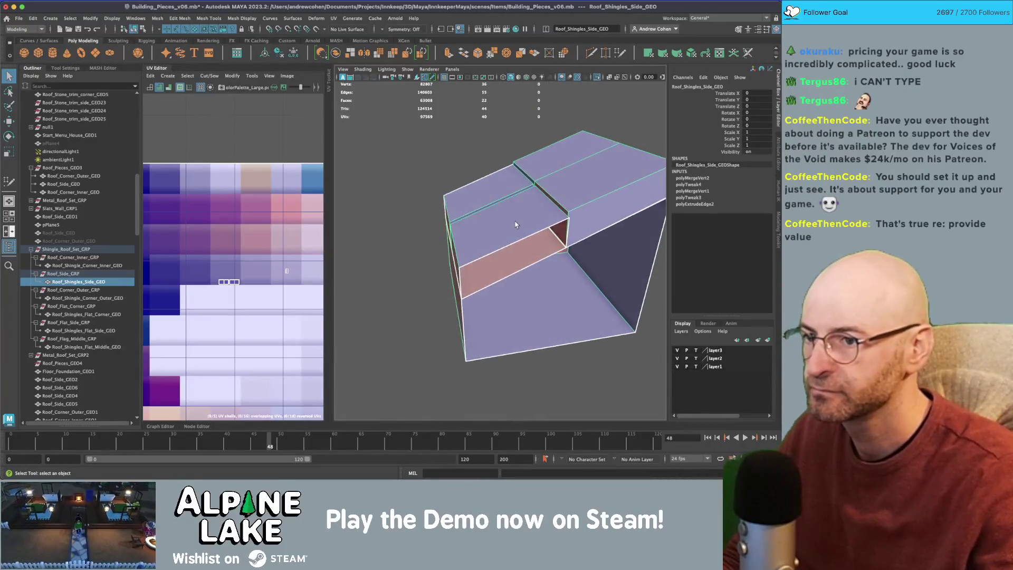
pyautogui.rightClick(517, 220)
pyautogui.click(518, 237)
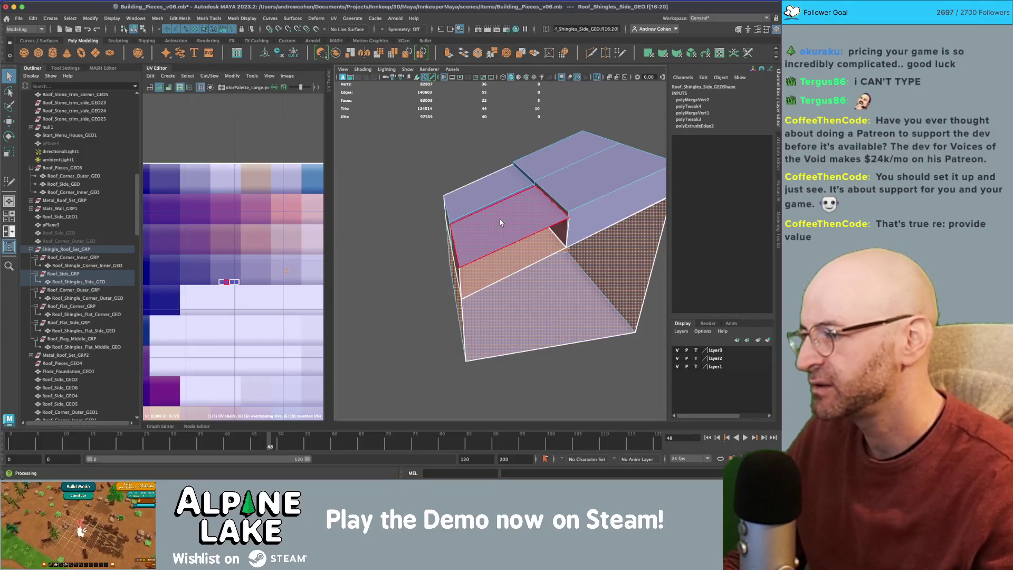
pyautogui.click(514, 219)
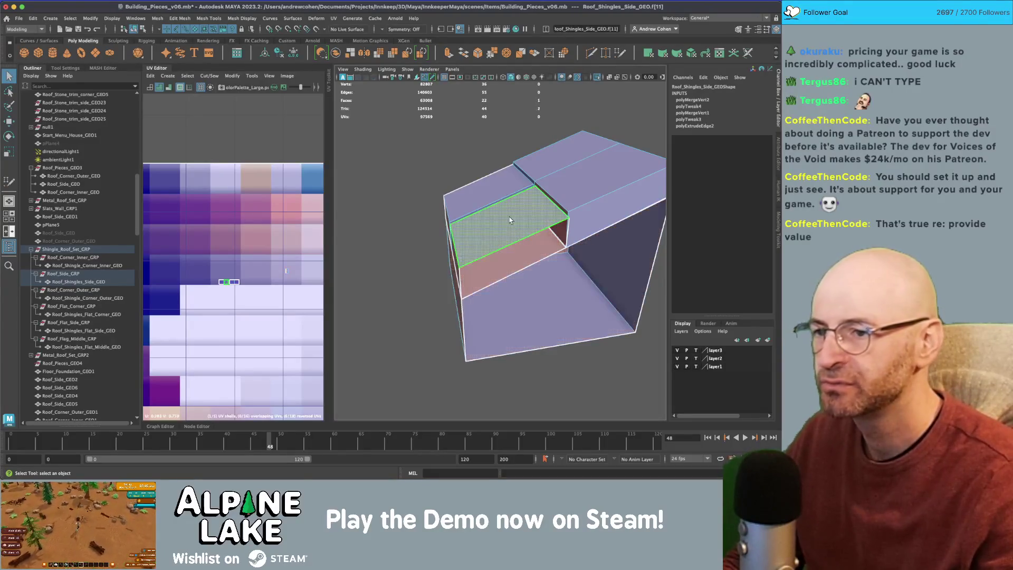
pyautogui.moveTo(511, 217); pyautogui.dragTo(529, 181)
pyautogui.rightClick(529, 181)
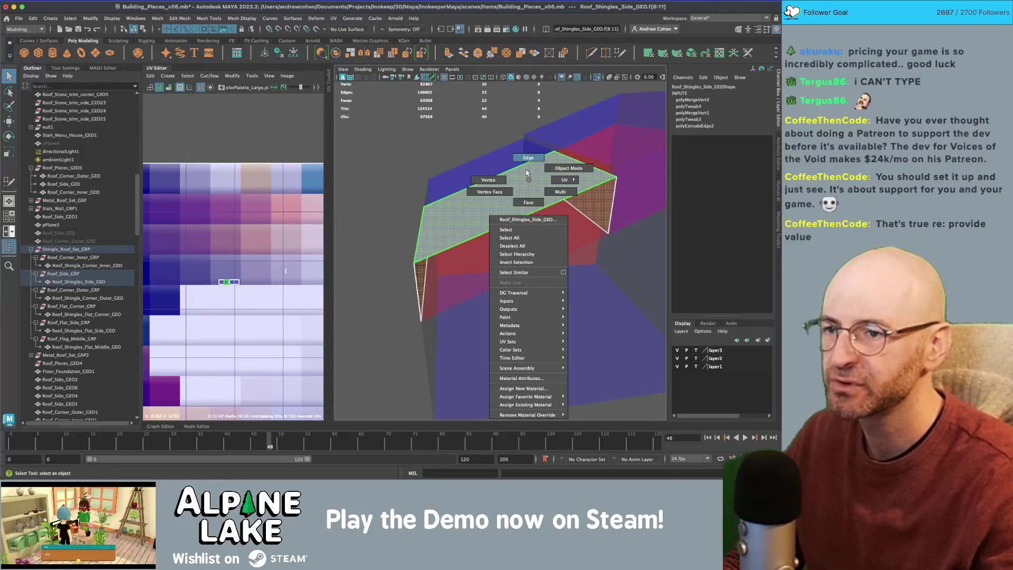
pyautogui.click(528, 157)
pyautogui.click(516, 221)
pyautogui.hotkey('ctrl', 'e')
pyautogui.moveTo(519, 228); pyautogui.dragTo(520, 232)
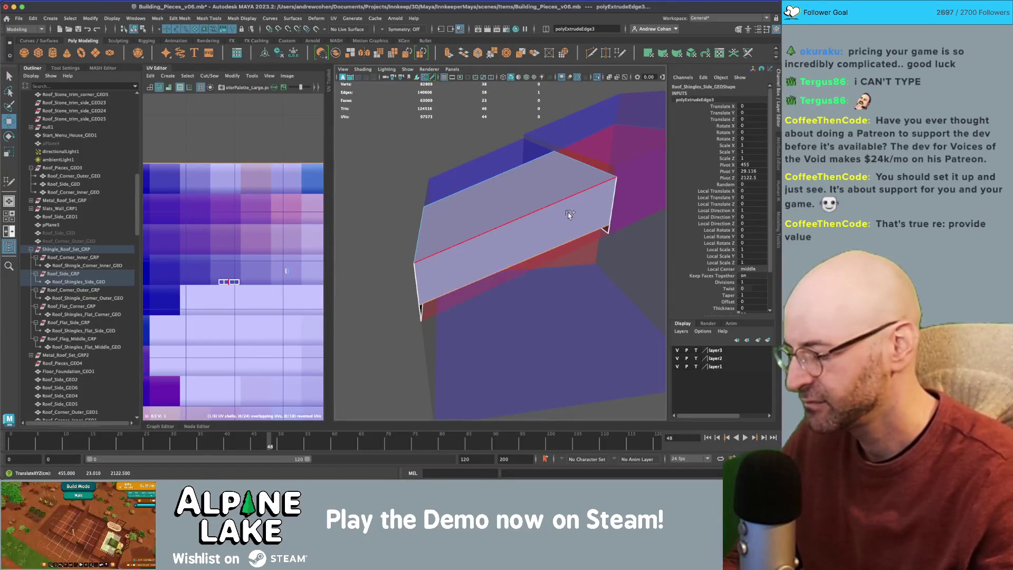
# Step: Check the new lip from another angle, then isolate Roof_Shingle_Corner_Inner_GEO
pyautogui.press('y')
pyautogui.click(607, 228)
pyautogui.moveTo(607, 228); pyautogui.dragTo(501, 283)
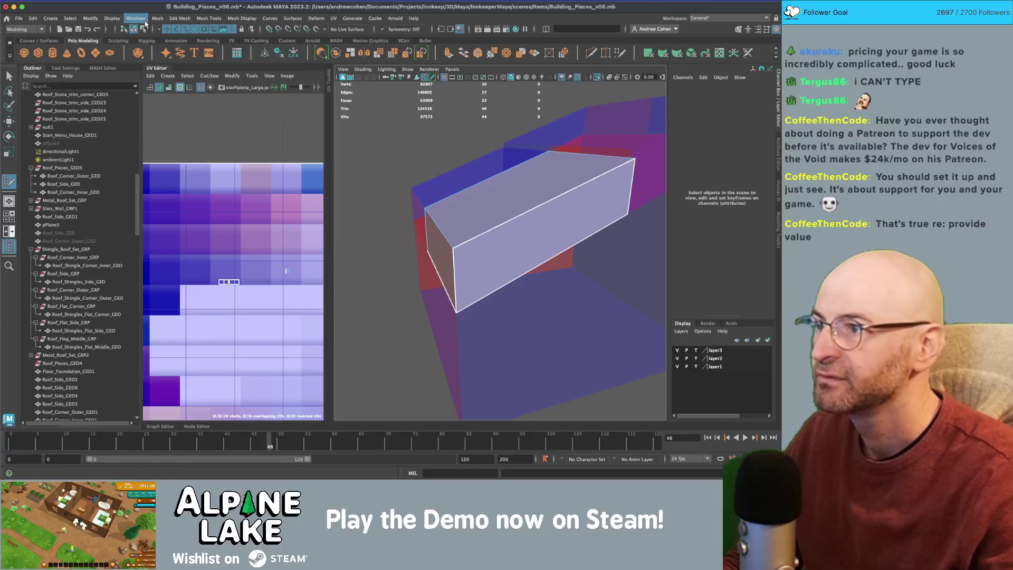
pyautogui.press('q')
pyautogui.click(385, 133)
pyautogui.click(495, 208)
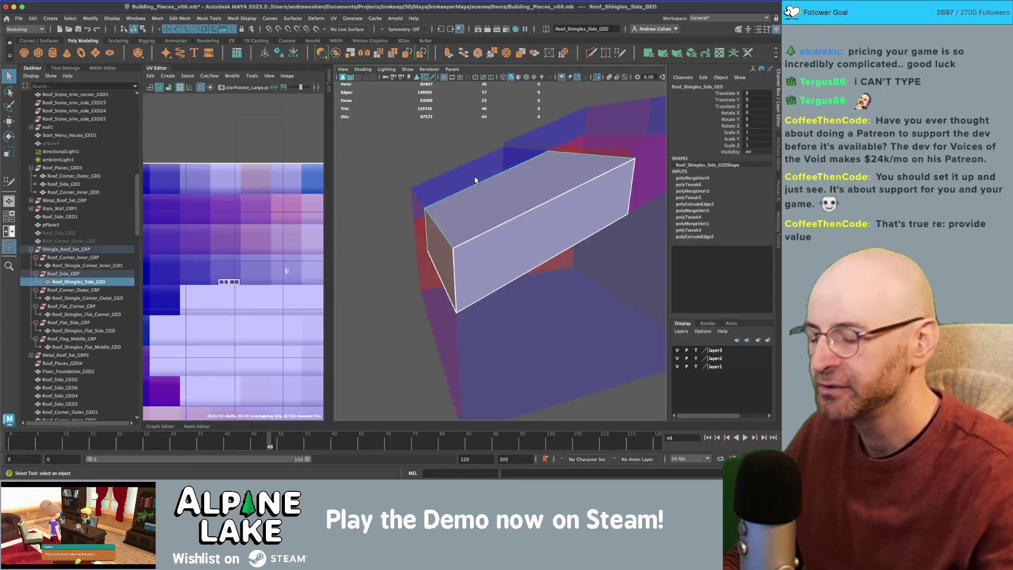
pyautogui.click(459, 166)
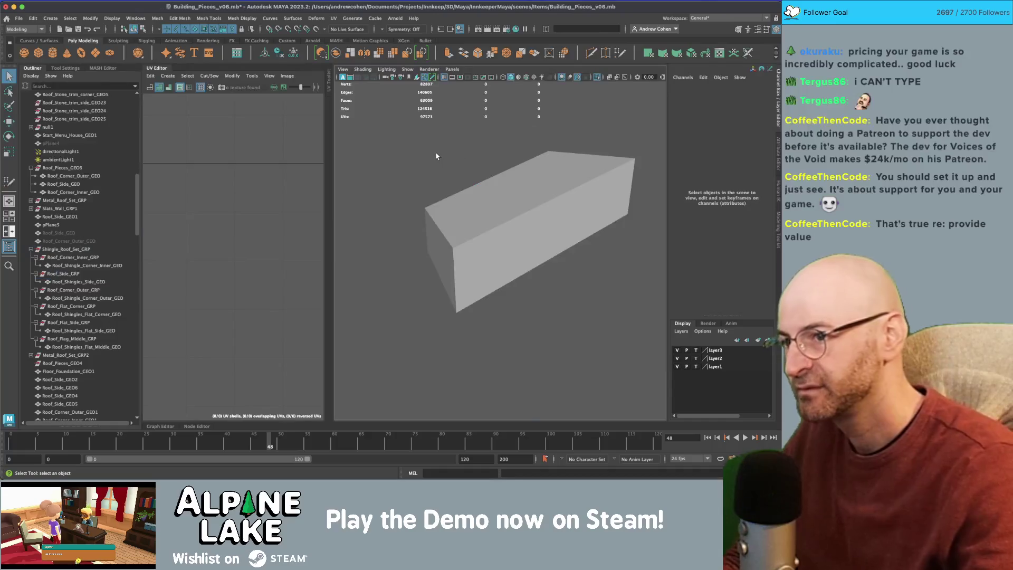
pyautogui.moveTo(459, 166)
pyautogui.keyDown('alt'); pyautogui.mouseDown()
pyautogui.moveTo(459, 197)
pyautogui.moveTo(436, 203)
pyautogui.moveTo(584, 219)
pyautogui.moveTo(499, 214)
pyautogui.moveTo(589, 186)
pyautogui.moveTo(527, 232)
pyautogui.mouseUp(); pyautogui.keyUp('alt')
pyautogui.click(498, 215)
pyautogui.scroll(-5, 498, 215)
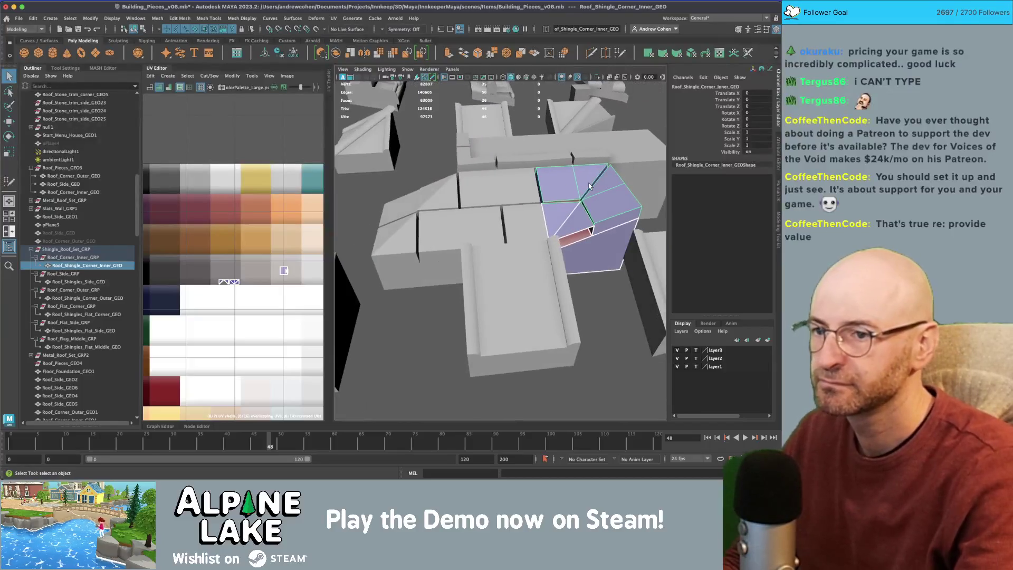
pyautogui.hotkey('ctrl', '1')
# Step: Extrude the inner corner piece's top edge downward into a new front face
pyautogui.press('f')
pyautogui.rightClick(569, 205)
pyautogui.doubleClick(564, 208)
pyautogui.click(578, 217)
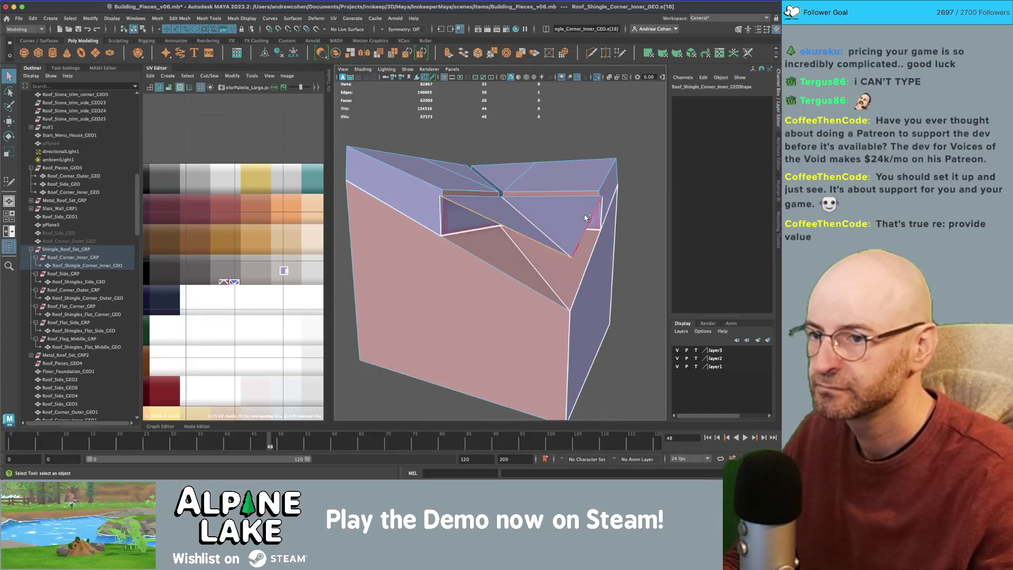
pyautogui.press('w')
pyautogui.keyDown('shift'); pyautogui.moveTo(531, 197); pyautogui.dragTo(527, 230); pyautogui.keyUp('shift')
pyautogui.press('r')
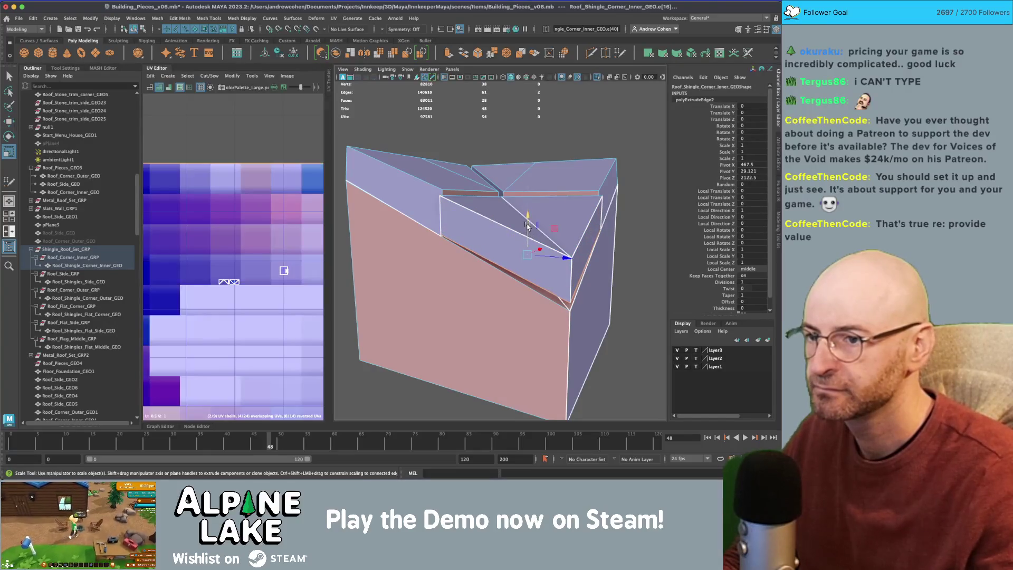
pyautogui.hotkey('ctrl', 'z')
pyautogui.press('w')
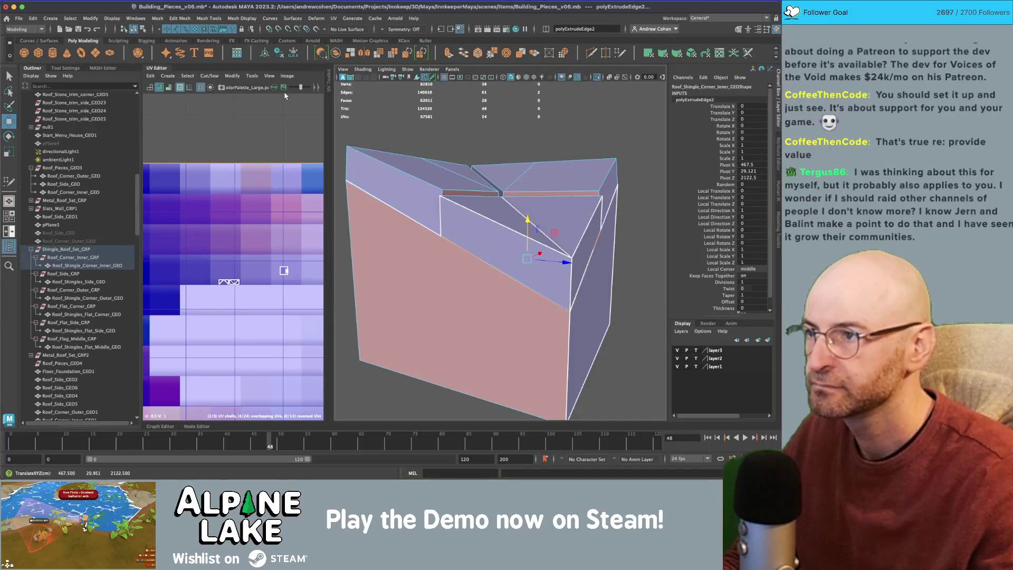
# Step: Tidy the new front face's corner vertices with Quad Draw, merging away the extra one
pyautogui.click(135, 29)
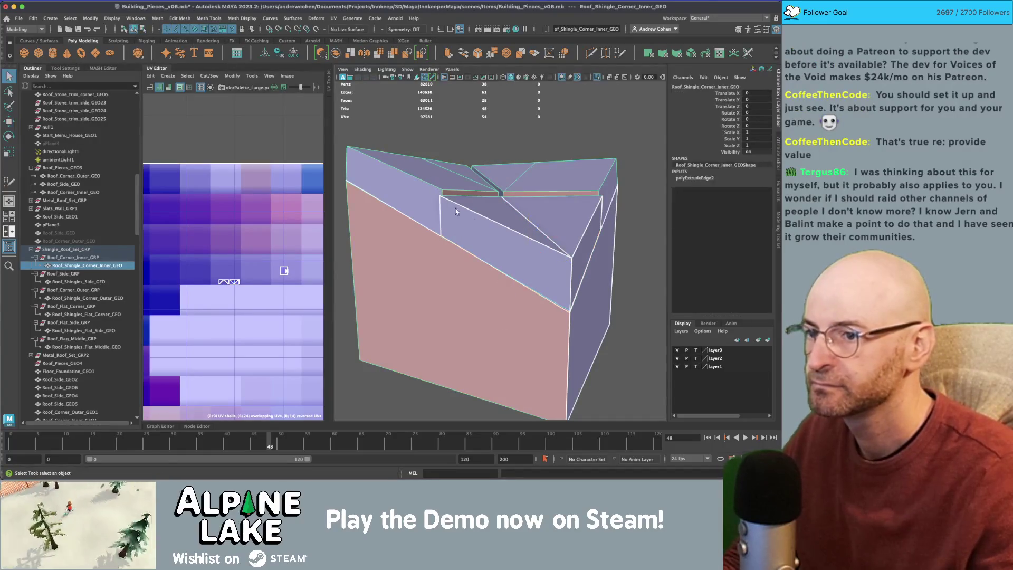
pyautogui.rightClick(494, 226)
pyautogui.click(494, 236)
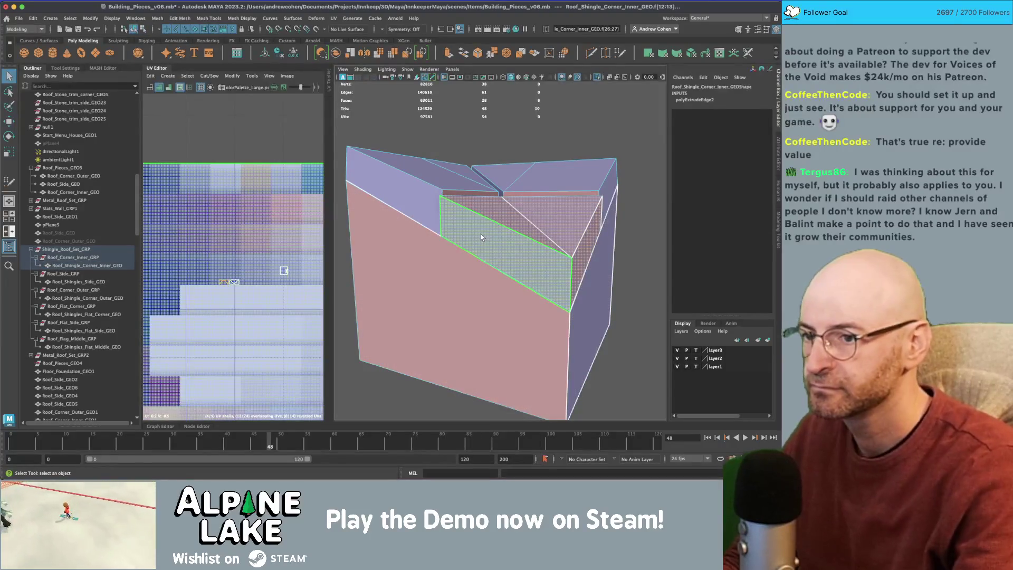
pyautogui.click(476, 223)
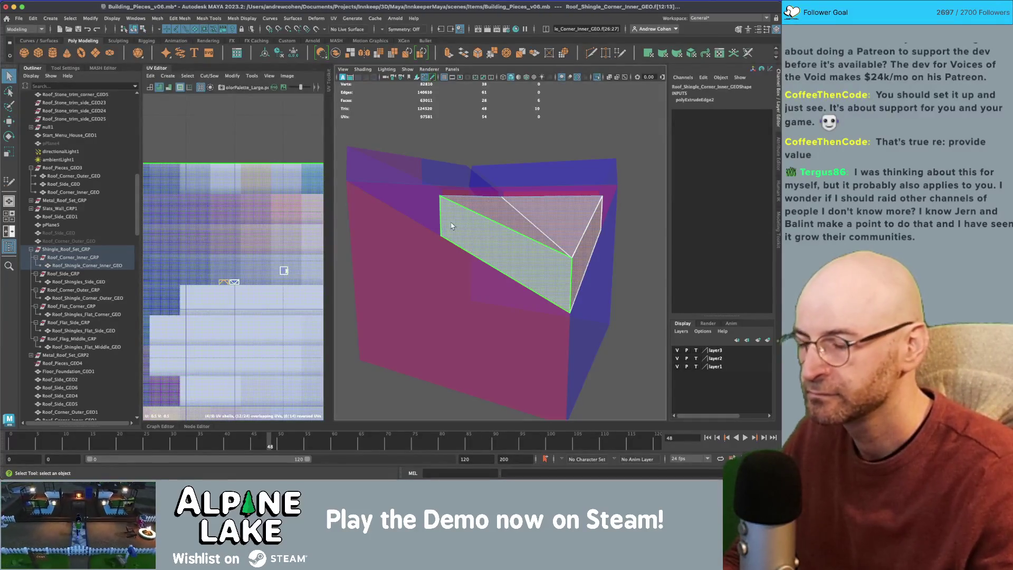
pyautogui.press('f')
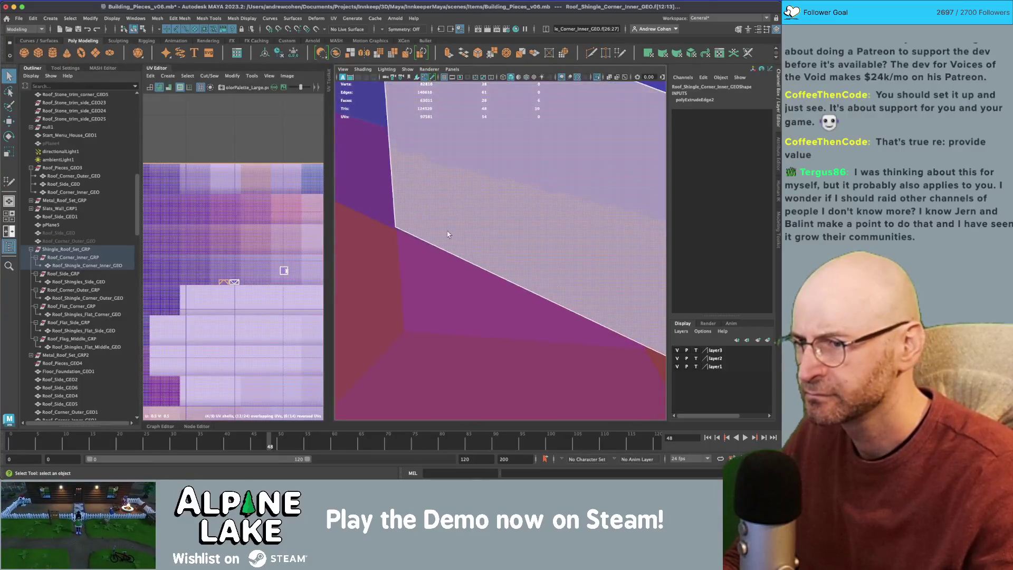
pyautogui.hotkey('ctrl', 'shift', 'q')
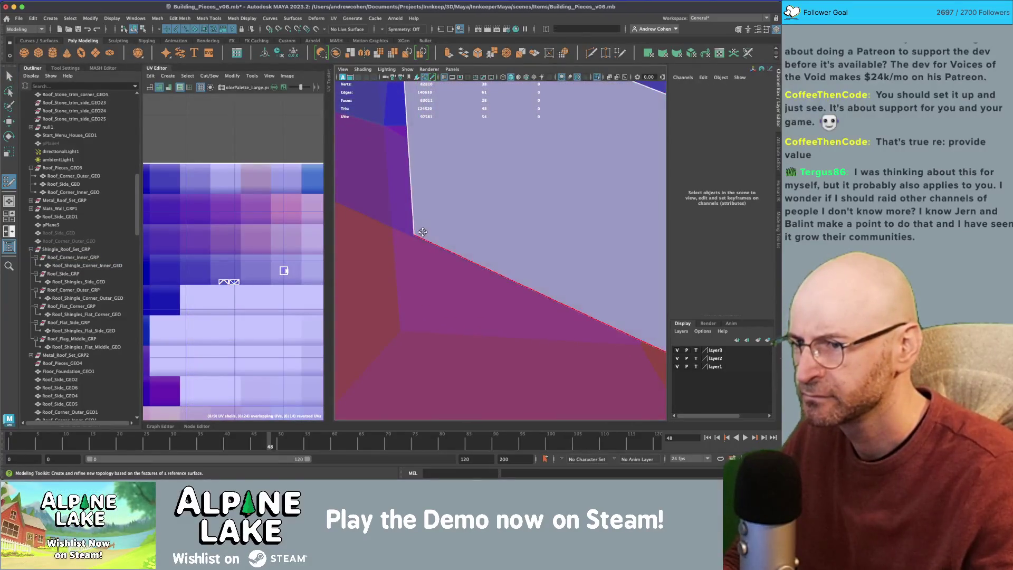
pyautogui.moveTo(419, 230); pyautogui.dragTo(521, 224)
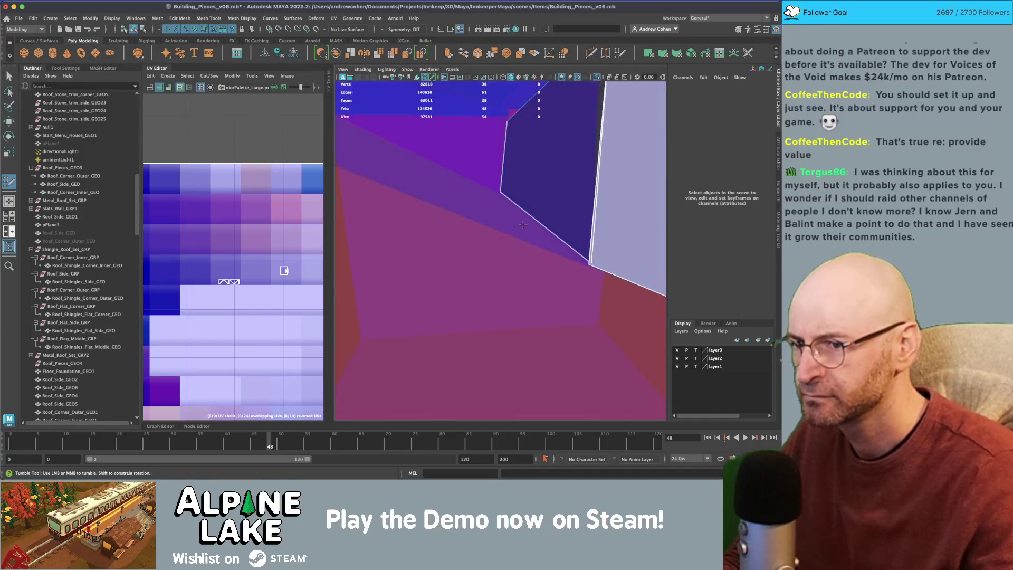
pyautogui.moveTo(593, 262)
pyautogui.mouseDown()
pyautogui.moveTo(443, 236)
pyautogui.moveTo(464, 213)
pyautogui.moveTo(477, 227)
pyautogui.mouseUp()
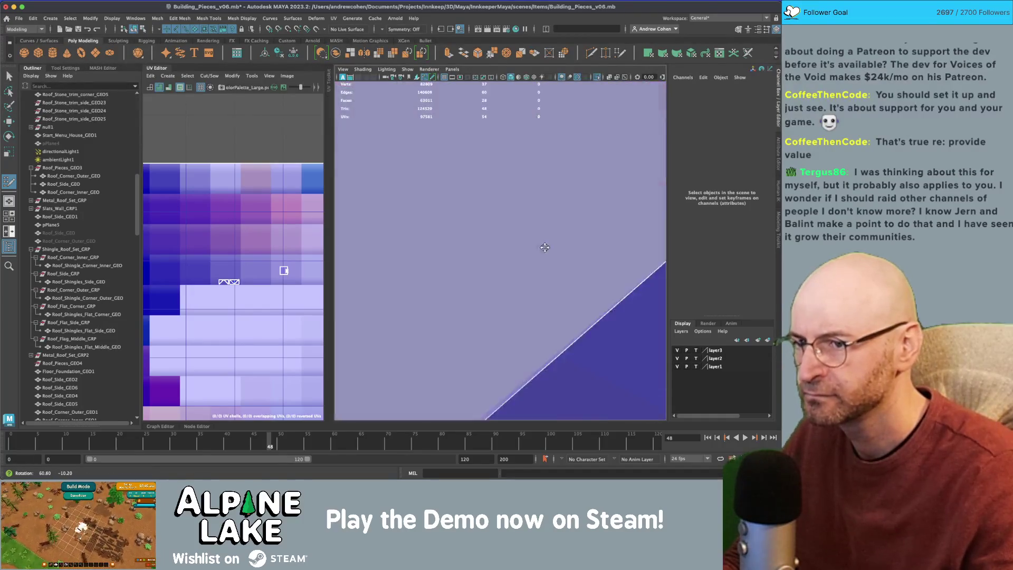
# Step: Select corner vertex vtx[35] for the Move tool, then deselect the piece
pyautogui.rightClick(477, 227)
pyautogui.click(437, 227)
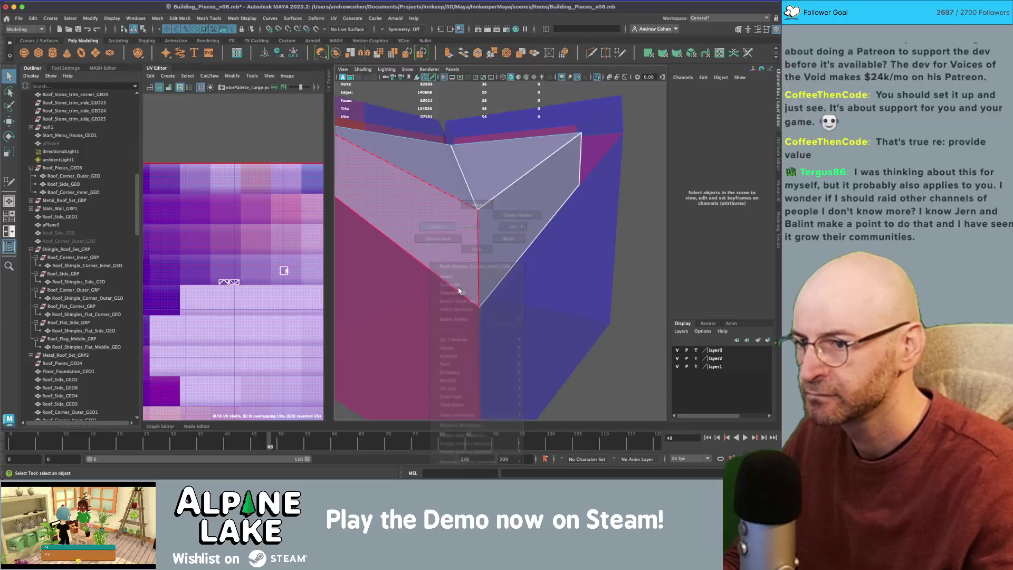
pyautogui.click(478, 306)
pyautogui.press('f')
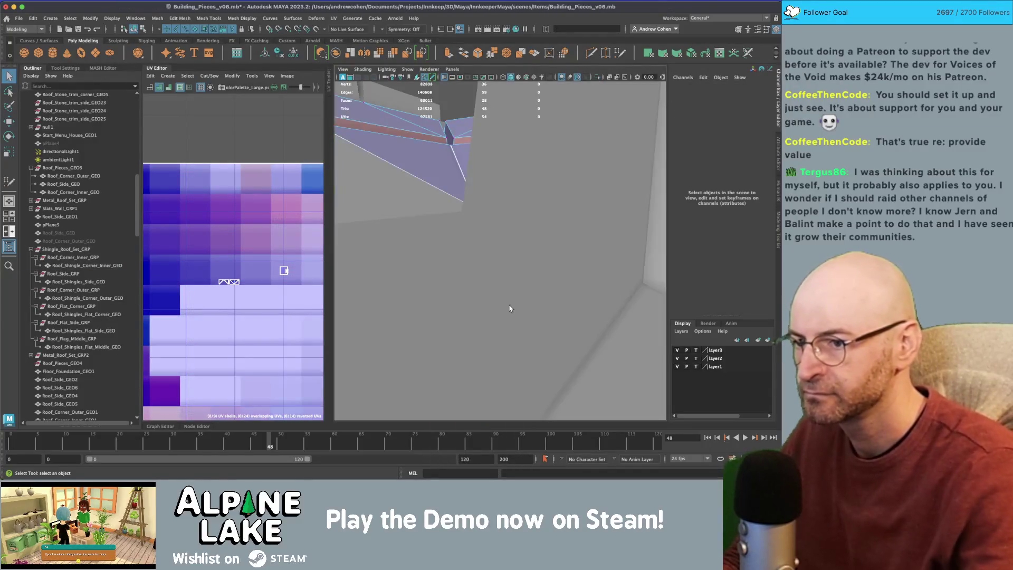
pyautogui.moveTo(509, 308)
pyautogui.mouseDown()
pyautogui.moveTo(502, 269)
pyautogui.moveTo(491, 355)
pyautogui.moveTo(454, 343)
pyautogui.moveTo(370, 248)
pyautogui.mouseUp()
pyautogui.click(476, 376)
pyautogui.press('w')
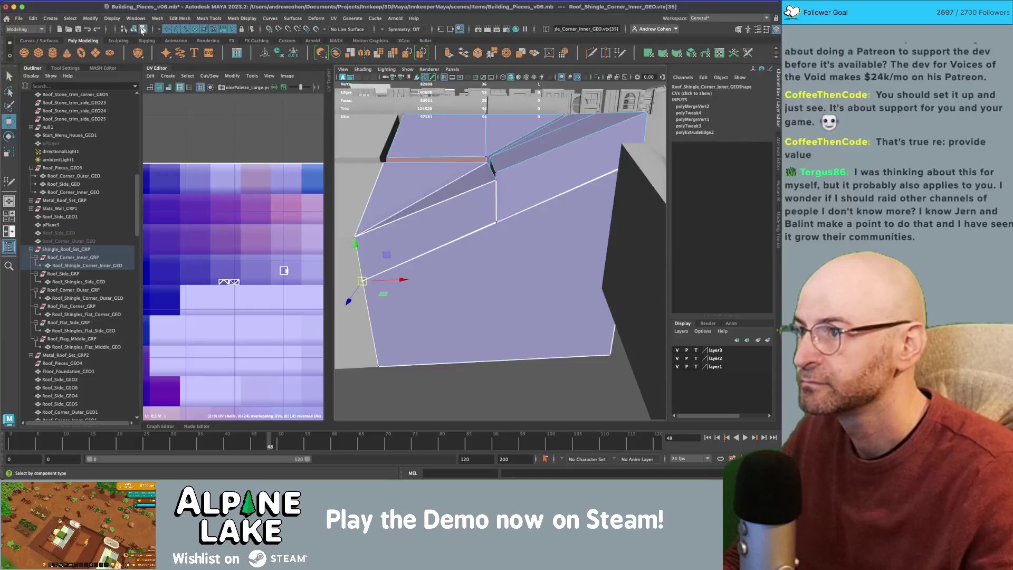
pyautogui.click(133, 29)
pyautogui.click(442, 185)
# Step: Select Roof_Shingle_Corner_Outer_GEO and extrude a top edge downward into a new face
pyautogui.moveTo(442, 185)
pyautogui.mouseDown()
pyautogui.moveTo(470, 236)
pyautogui.moveTo(574, 221)
pyautogui.mouseUp()
pyautogui.click(471, 235)
pyautogui.press('f')
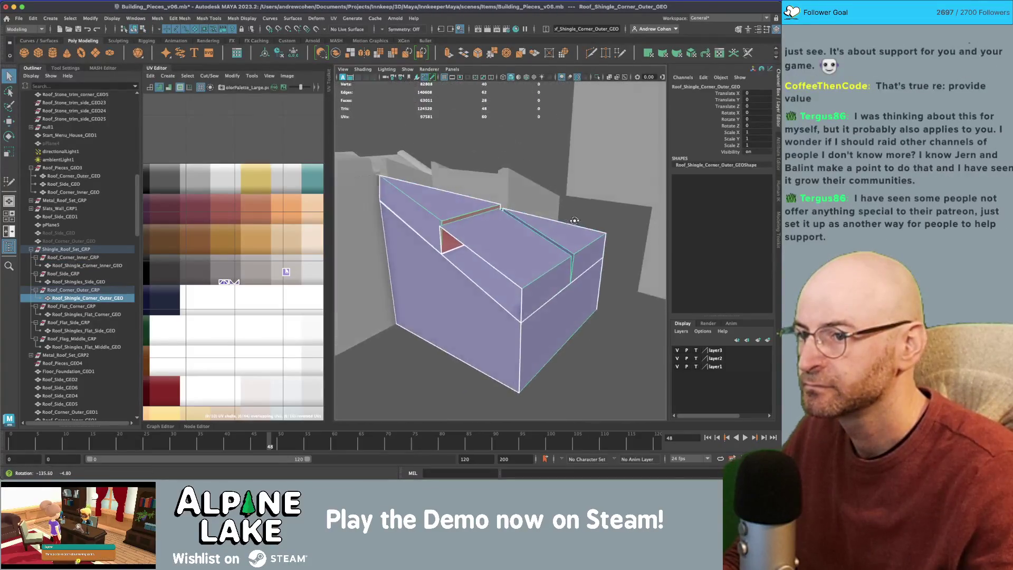
pyautogui.scroll(5, 509, 238)
pyautogui.rightClick(505, 225)
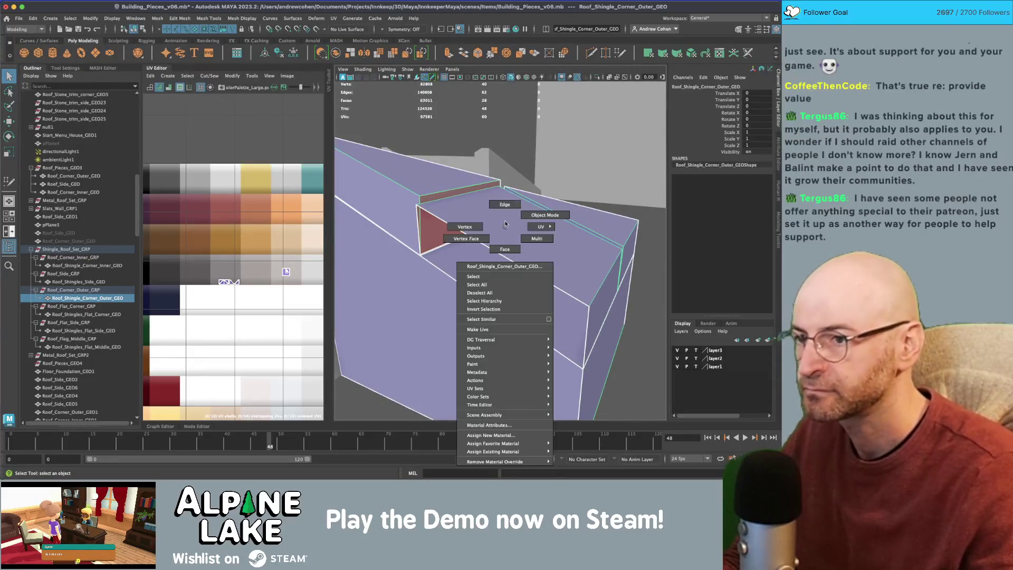
pyautogui.click(505, 204)
pyautogui.click(499, 247)
pyautogui.press('w')
pyautogui.moveTo(494, 235); pyautogui.dragTo(493, 288)
# Step: Inspect the outer corner's top face in Quad Draw and return to object mode
pyautogui.rightClick(530, 247)
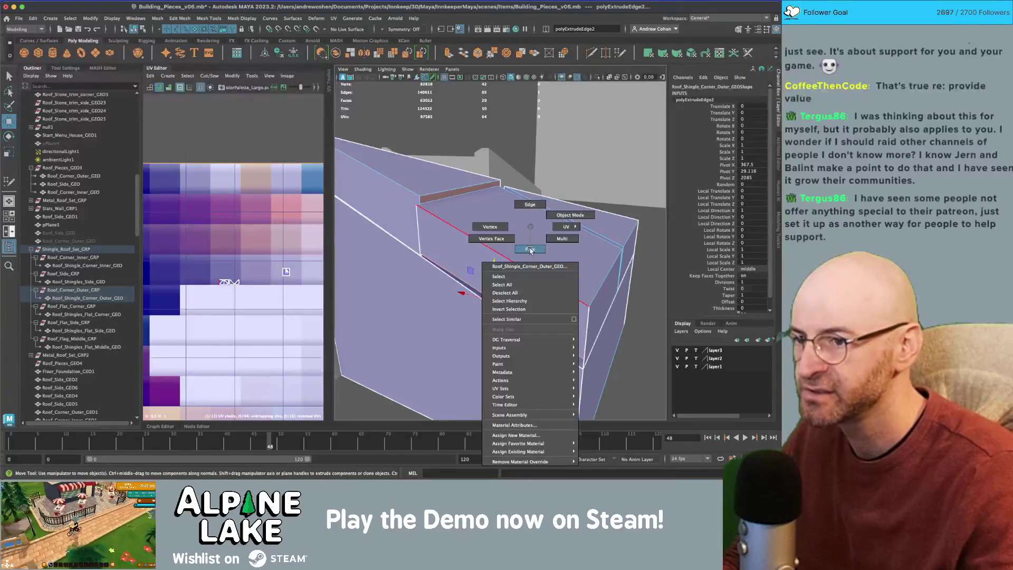
pyautogui.click(554, 247)
pyautogui.click(517, 237)
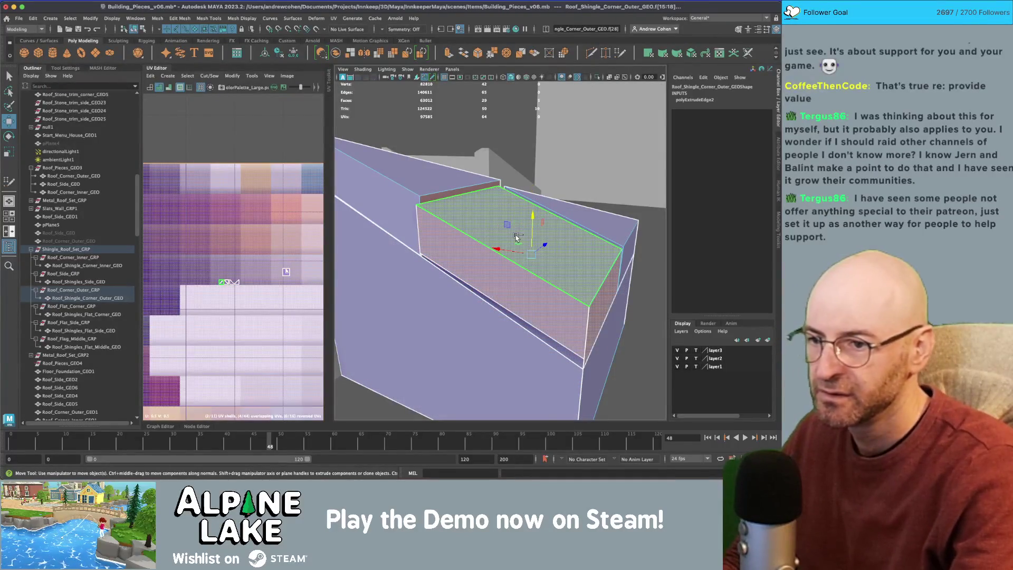
pyautogui.press('f')
pyautogui.press('q')
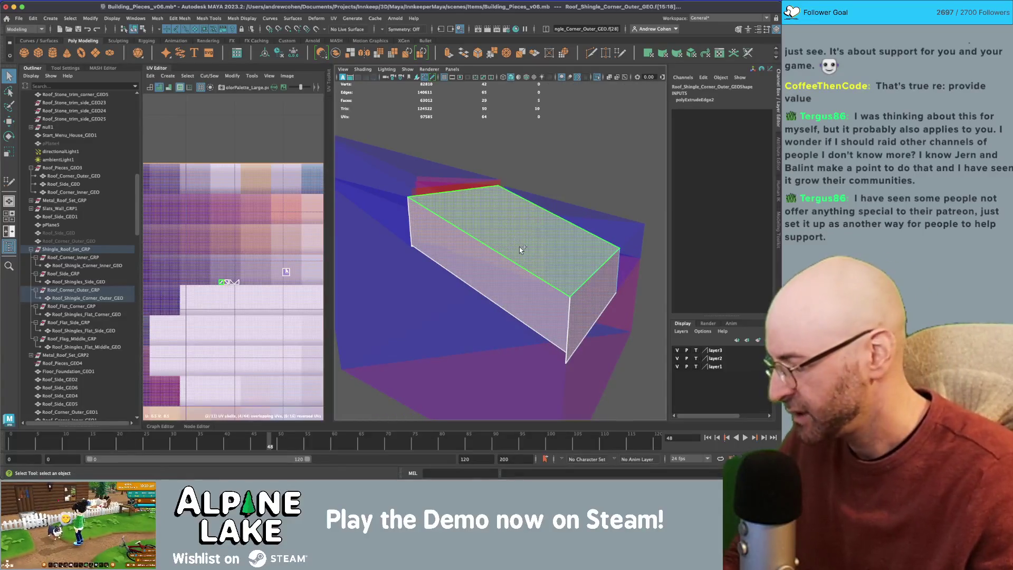
pyautogui.keyDown('shift'); pyautogui.rightClick(523, 246); pyautogui.keyUp('shift')
pyautogui.click(566, 349)
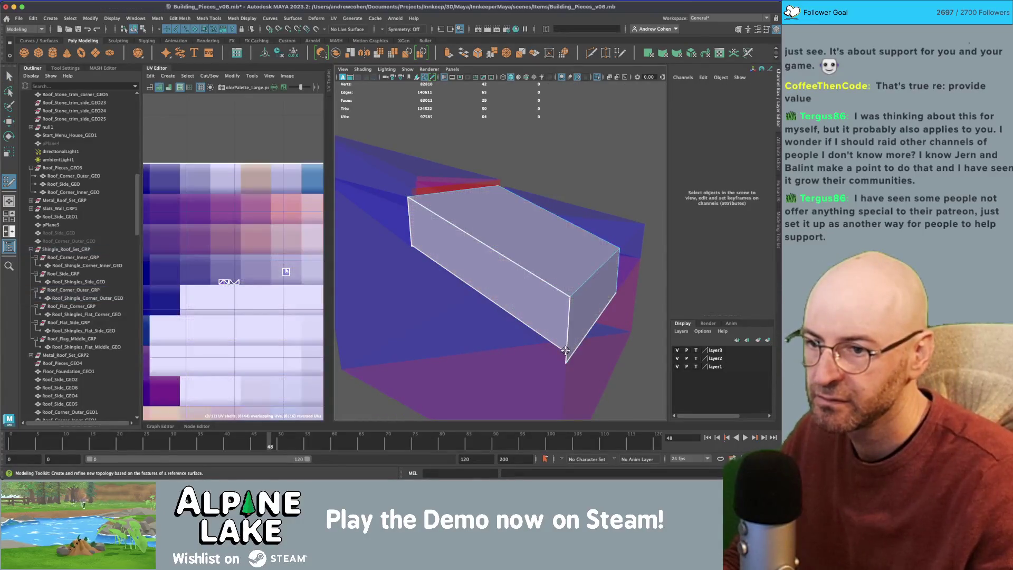
pyautogui.scroll(5, 541, 316)
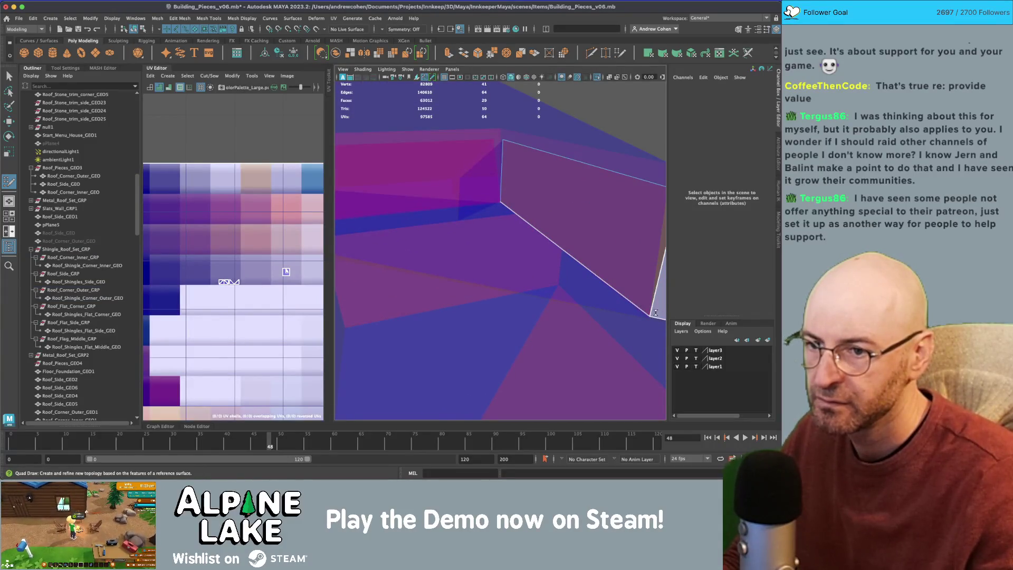
pyautogui.scroll(-5, 634, 296)
pyautogui.press('q')
pyautogui.rightClick(489, 227)
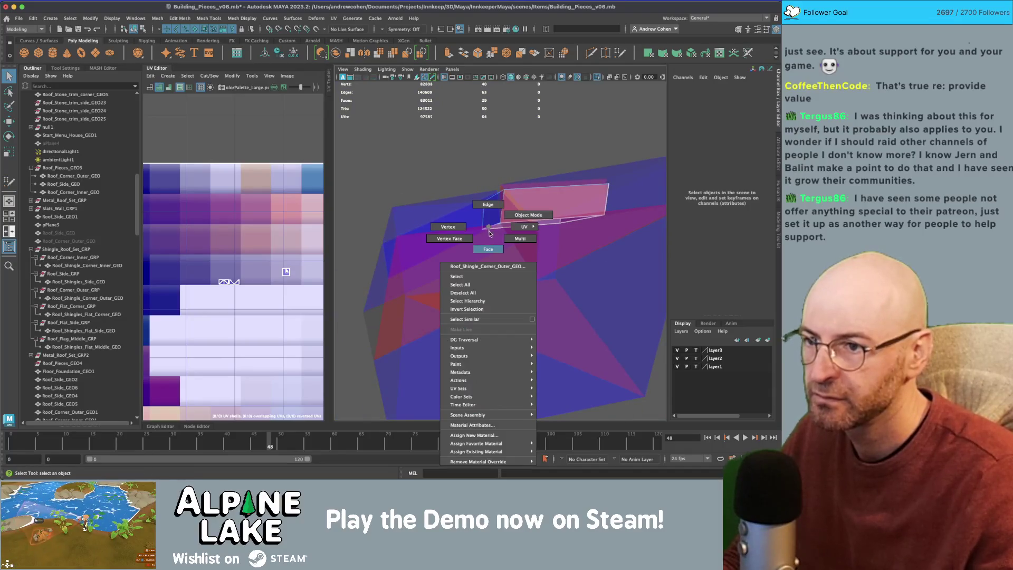
pyautogui.click(528, 215)
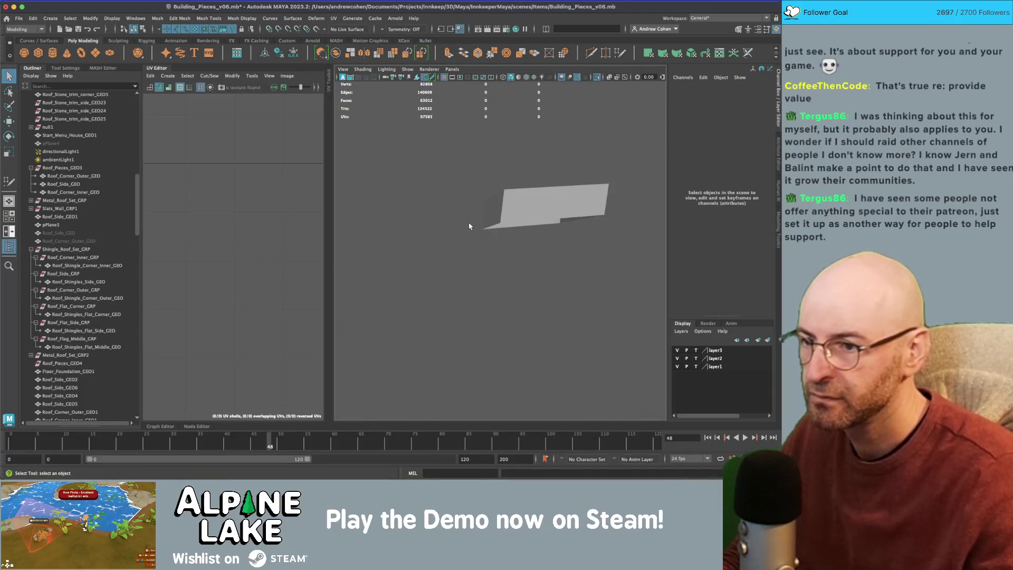
# Step: Extrude the outer corner piece's top front edge downward into a lip face
pyautogui.scroll(5, 468, 226)
pyautogui.click(442, 216)
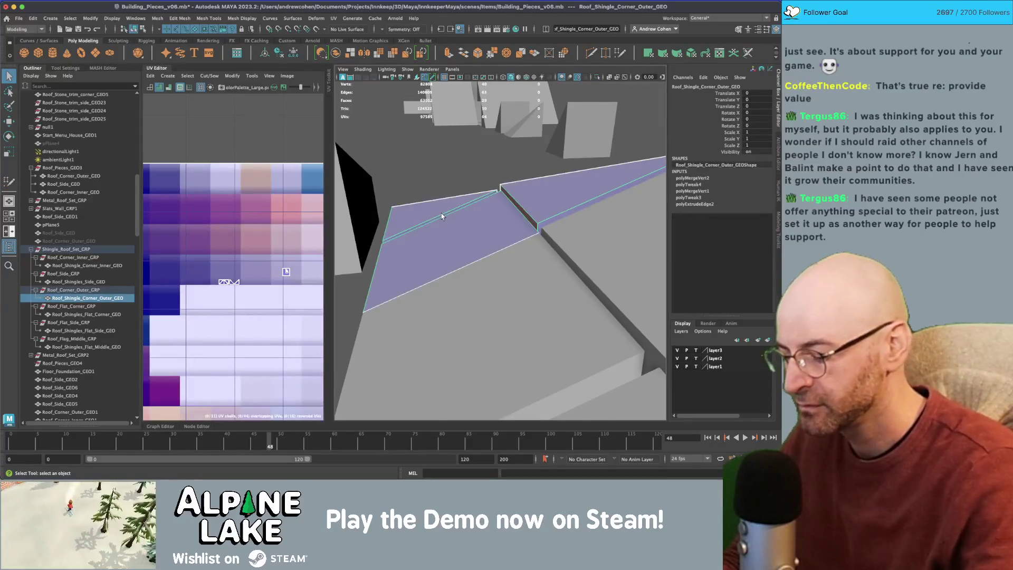
pyautogui.press('f')
pyautogui.scroll(3, 529, 217)
pyautogui.rightClick(533, 202)
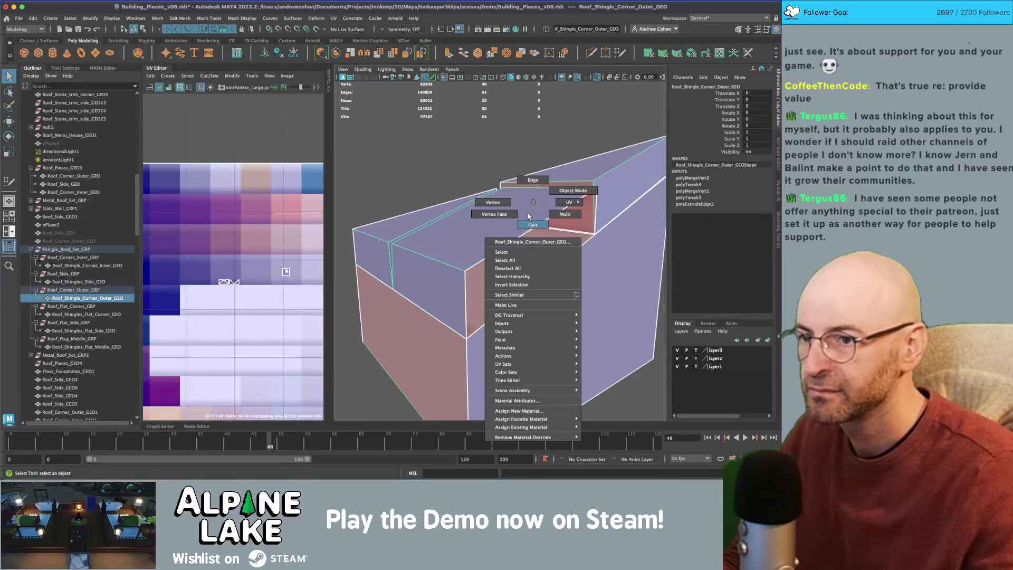
pyautogui.click(532, 223)
pyautogui.click(515, 213)
pyautogui.rightClick(515, 214)
pyautogui.click(515, 191)
pyautogui.click(525, 221)
pyautogui.press('w')
pyautogui.hotkey('ctrl', 'e')
pyautogui.moveTo(539, 227)
pyautogui.mouseDown()
pyautogui.moveTo(501, 245)
pyautogui.moveTo(524, 260)
pyautogui.mouseUp()
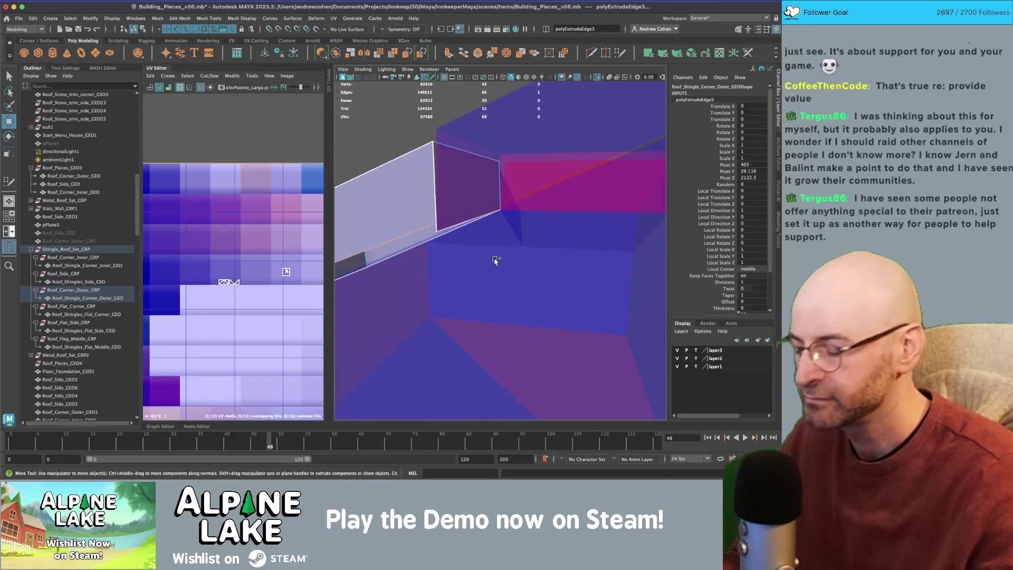
# Step: Review the whole scene, then switch the shingle pieces to face selection for UV work
pyautogui.press('y')
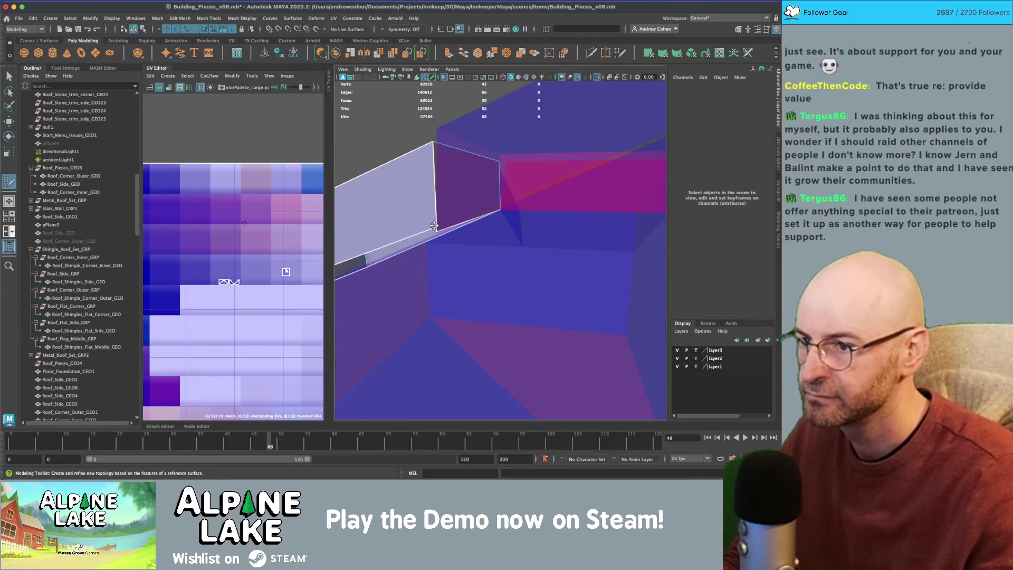
pyautogui.moveTo(436, 226)
pyautogui.mouseDown()
pyautogui.moveTo(464, 222)
pyautogui.moveTo(476, 297)
pyautogui.mouseUp()
pyautogui.press('q')
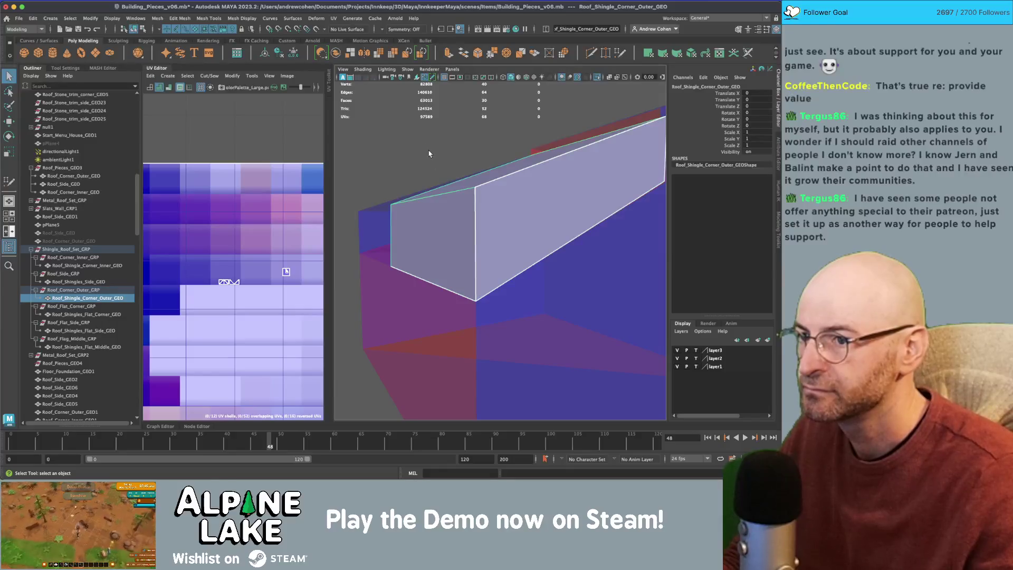
pyautogui.click(434, 163)
pyautogui.moveTo(434, 163)
pyautogui.mouseDown()
pyautogui.moveTo(484, 194)
pyautogui.moveTo(478, 220)
pyautogui.moveTo(534, 203)
pyautogui.mouseUp()
pyautogui.press('f')
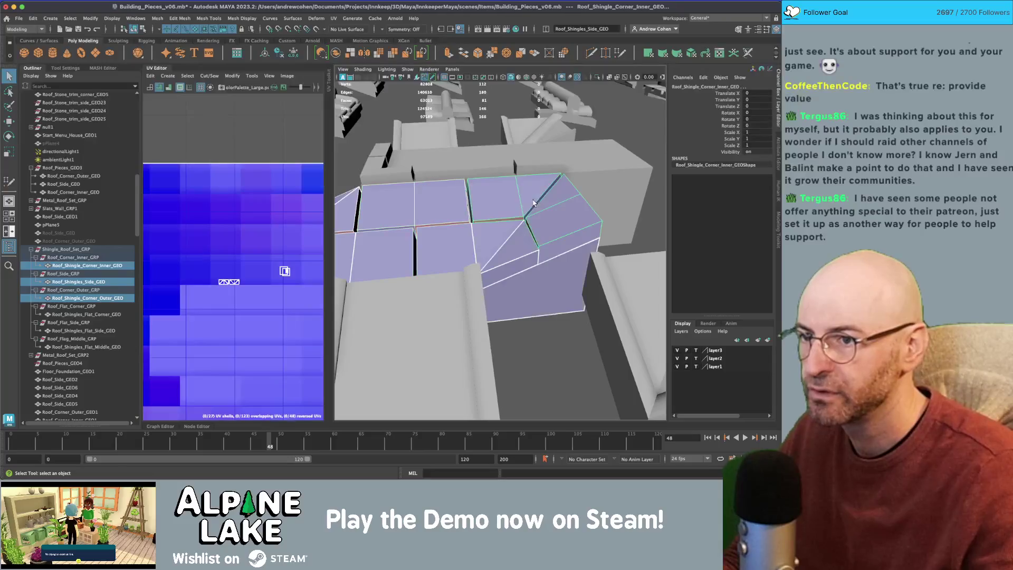
pyautogui.press('f')
pyautogui.rightClick(226, 203)
pyautogui.click(207, 234)
# Step: Shrink the shingle UV shell to a tiny square and place it on the purple palette swatch
pyautogui.press('r')
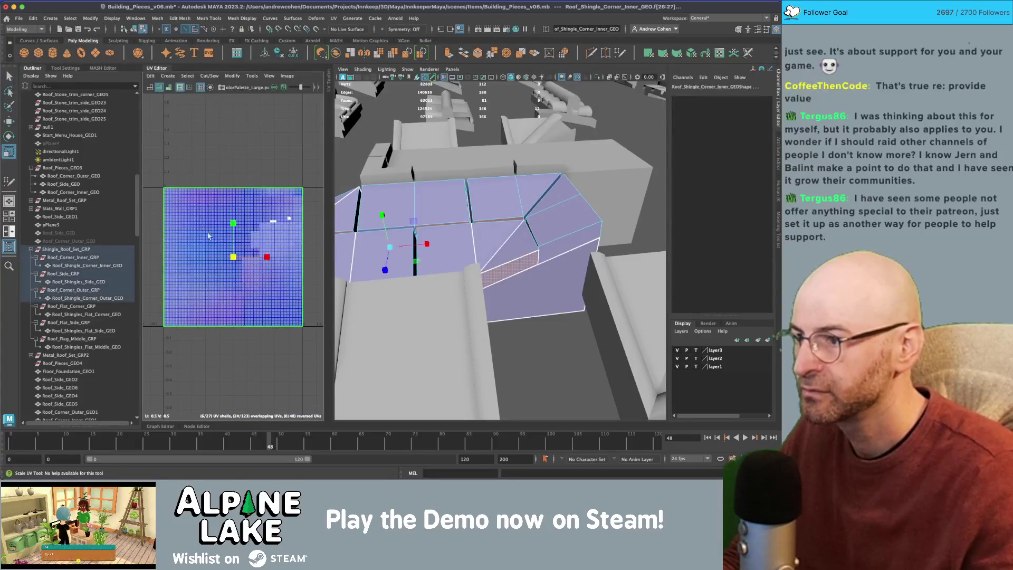
pyautogui.press('w')
pyautogui.moveTo(232, 257)
pyautogui.mouseDown()
pyautogui.moveTo(211, 257)
pyautogui.moveTo(272, 221)
pyautogui.mouseUp()
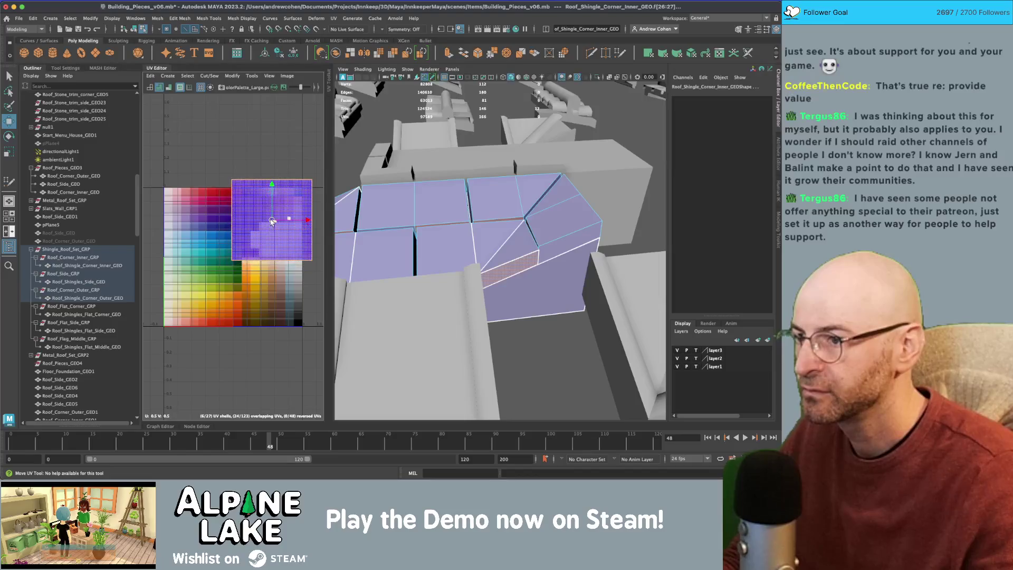
pyautogui.press('r')
pyautogui.press('f')
pyautogui.press('w')
pyautogui.press('r')
pyautogui.moveTo(223, 270); pyautogui.dragTo(204, 294)
pyautogui.press('w')
pyautogui.moveTo(233, 258); pyautogui.dragTo(221, 266)
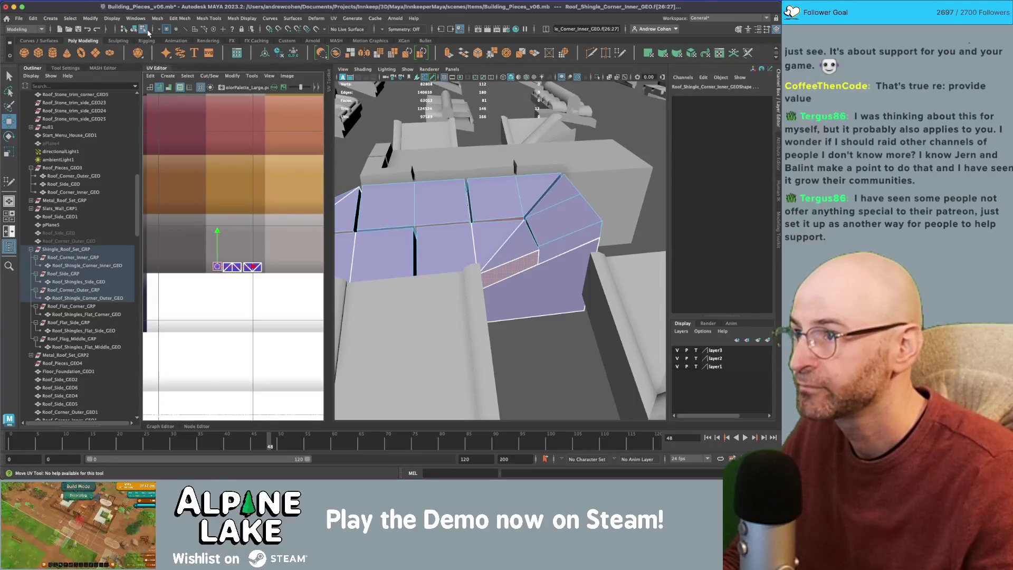
# Step: Export Shingle_Roof_Set_GRP as FBX, overwriting the existing shingle FBX in the Roofs models folder
pyautogui.click(136, 30)
pyautogui.press('q')
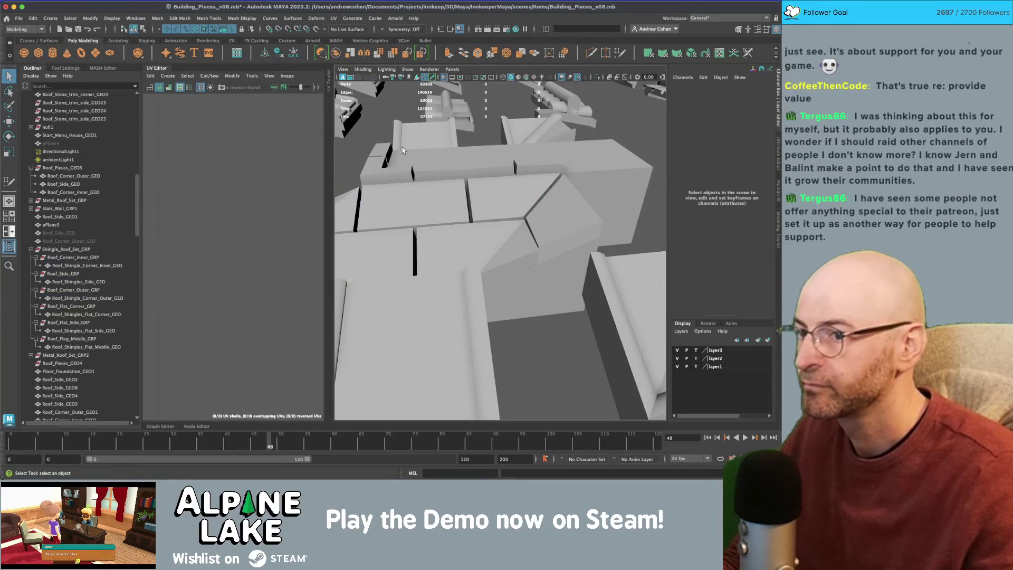
pyautogui.click(67, 249)
pyautogui.click(18, 17)
pyautogui.moveTo(66, 140)
pyautogui.click(46, 126)
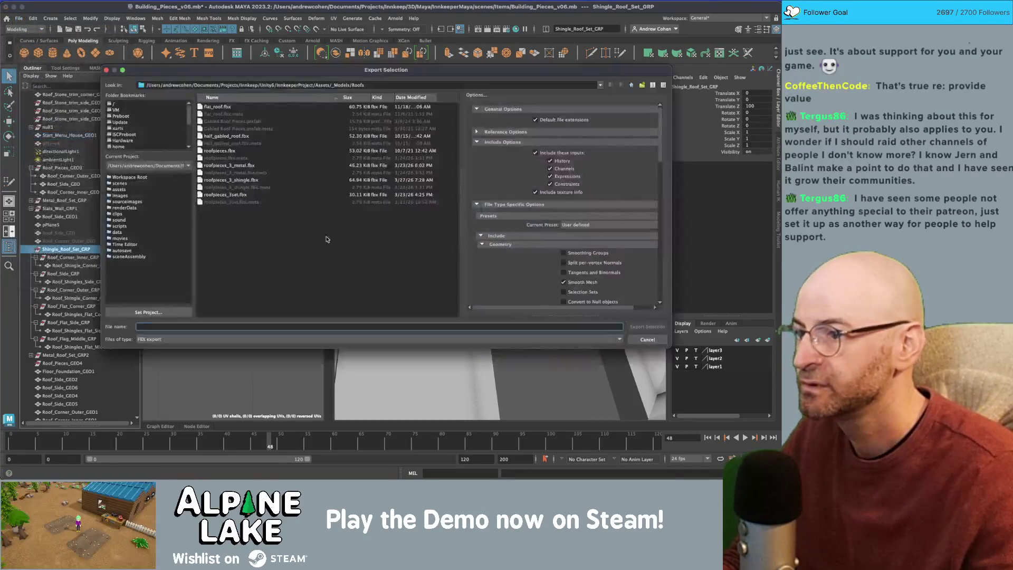
pyautogui.doubleClick(236, 182)
pyautogui.click(369, 205)
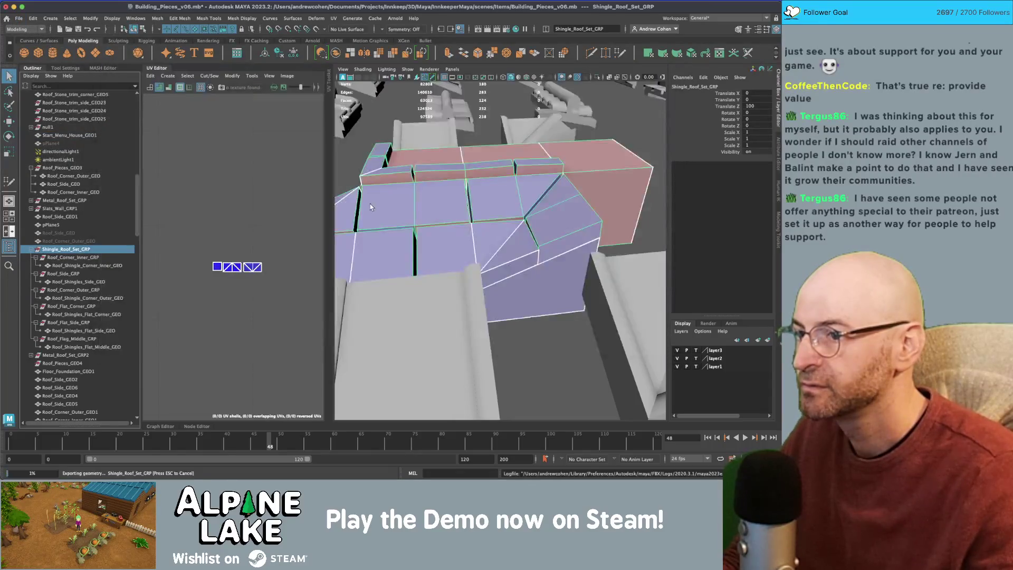
pyautogui.press('super+Tab')
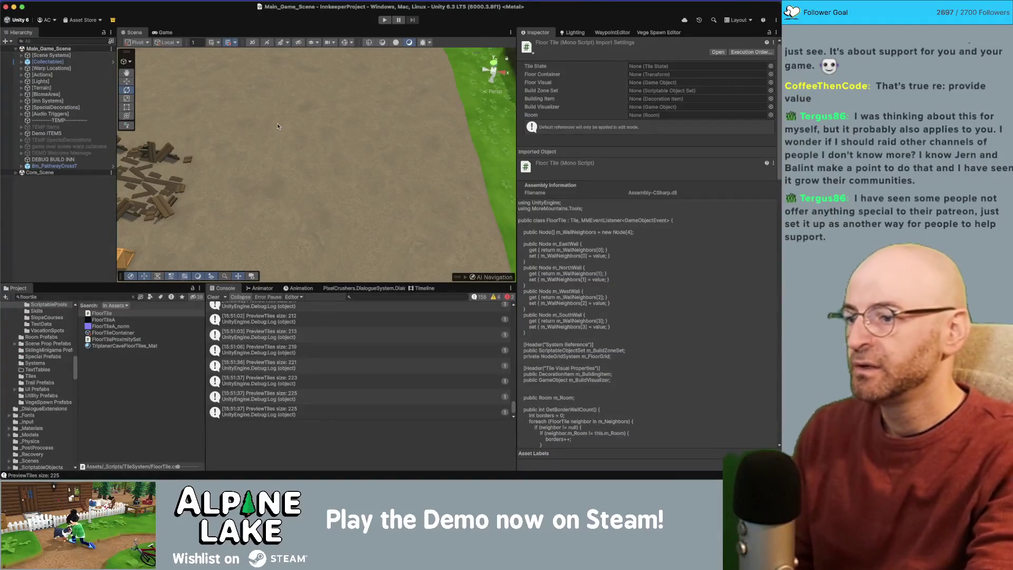
# Step: Comment out the PreviewTiles size Debug.Log on line 403 of RoofGridSystem.cs, then return to Unity
pyautogui.doubleClick(259, 334)
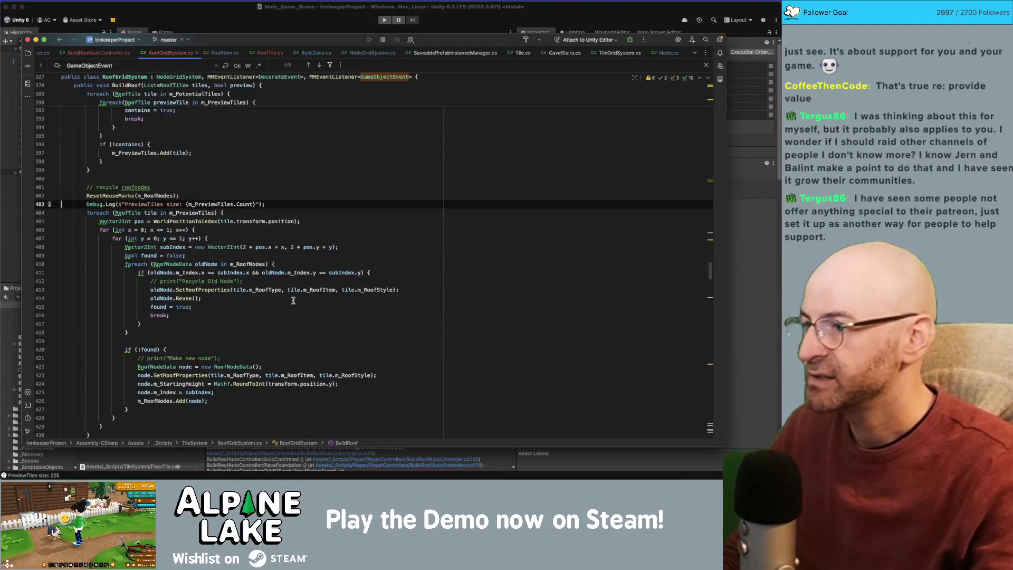
pyautogui.press('super+slash')
pyautogui.click(289, 165)
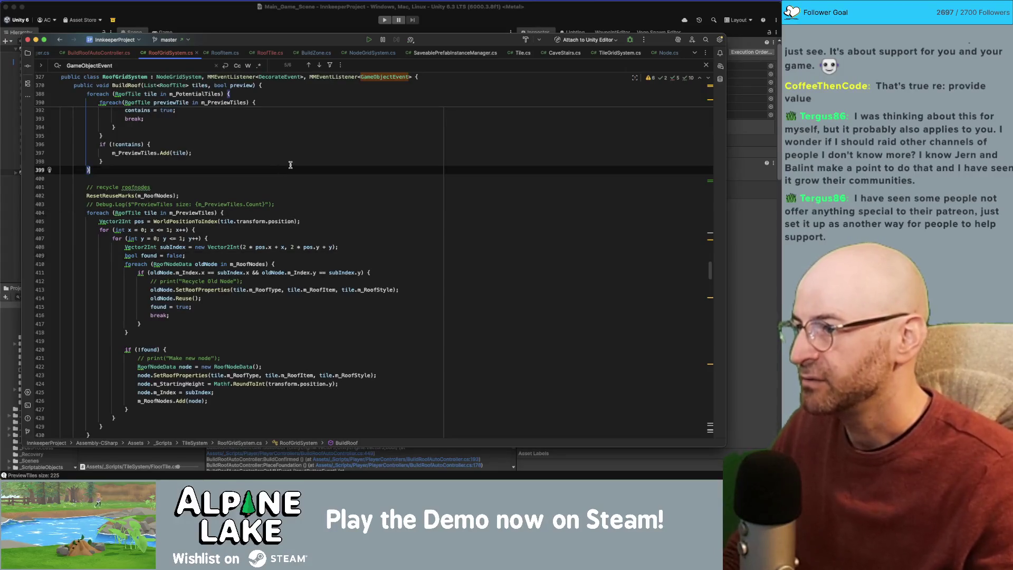
pyautogui.click(291, 165)
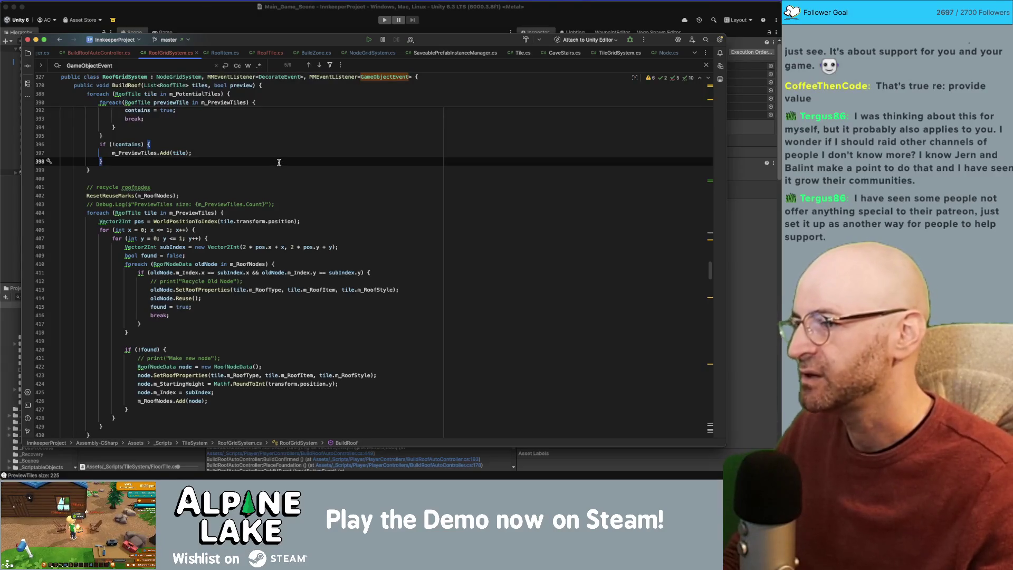
pyautogui.click(202, 9)
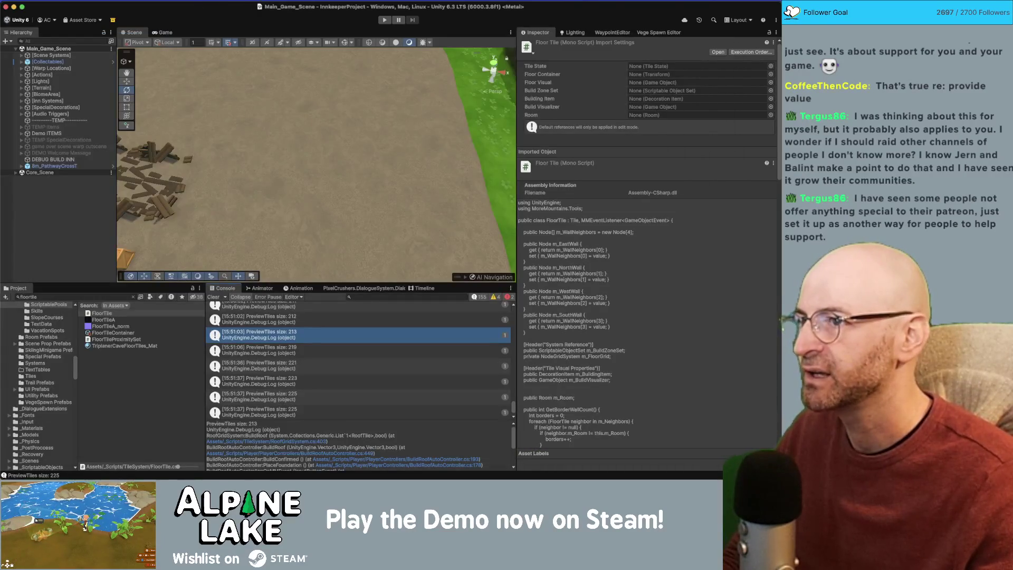
pyautogui.moveTo(241, 106)
pyautogui.mouseDown()
pyautogui.moveTo(327, 112)
pyautogui.moveTo(297, 135)
pyautogui.mouseUp()
pyautogui.scroll(-5, 326, 112)
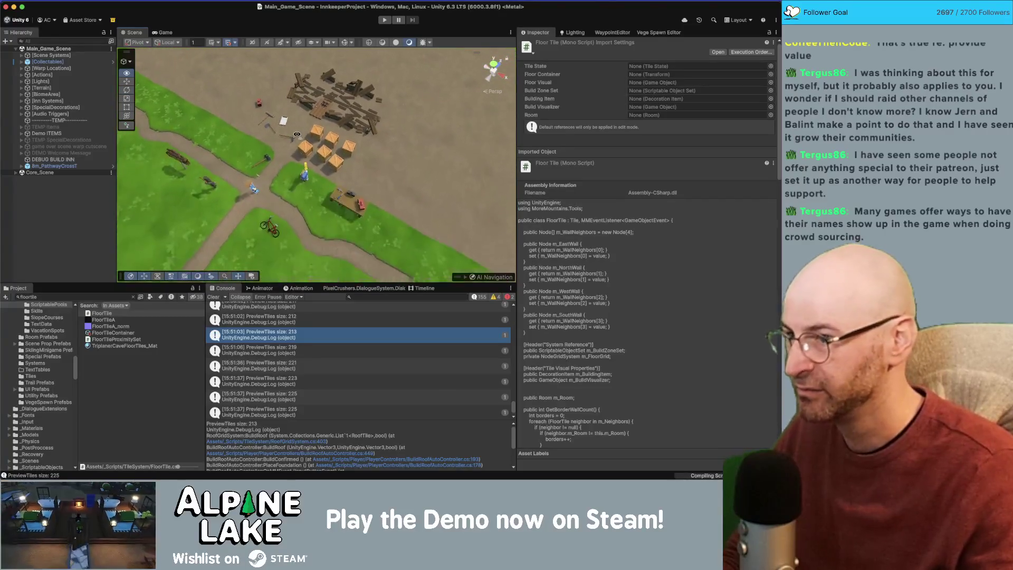
pyautogui.scroll(3, 297, 135)
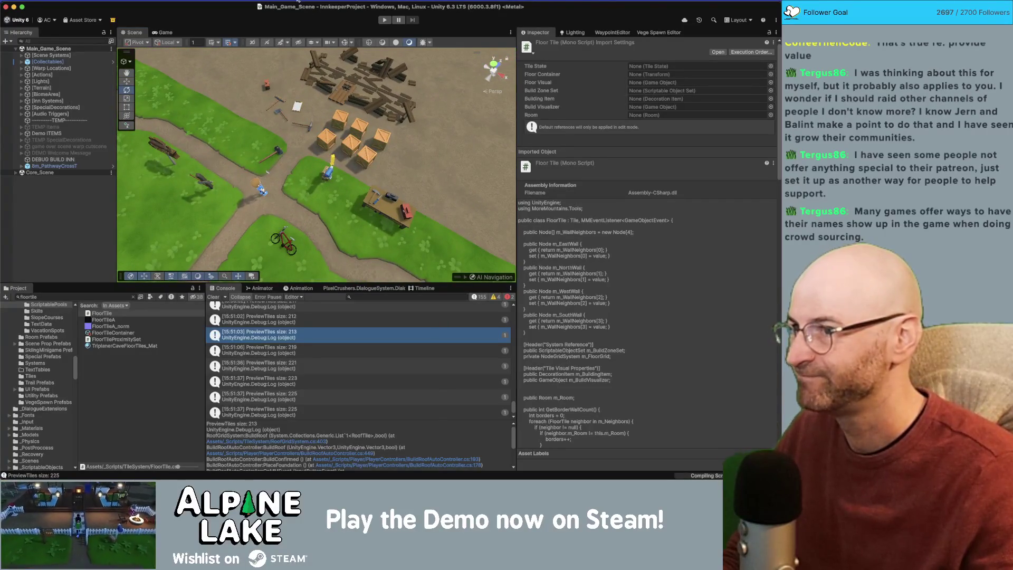
pyautogui.click(389, 6)
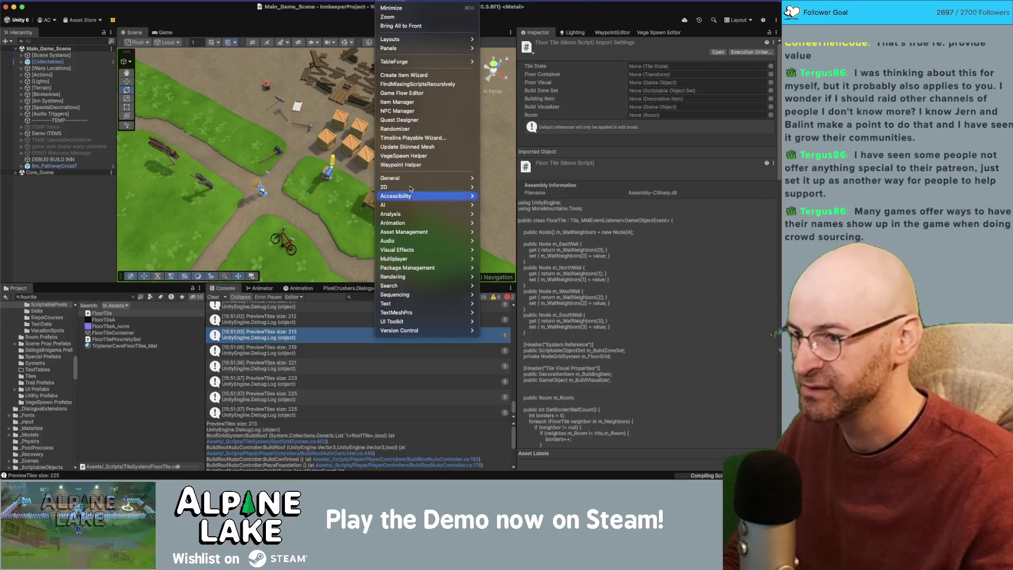
pyautogui.click(390, 6)
pyautogui.click(390, 7)
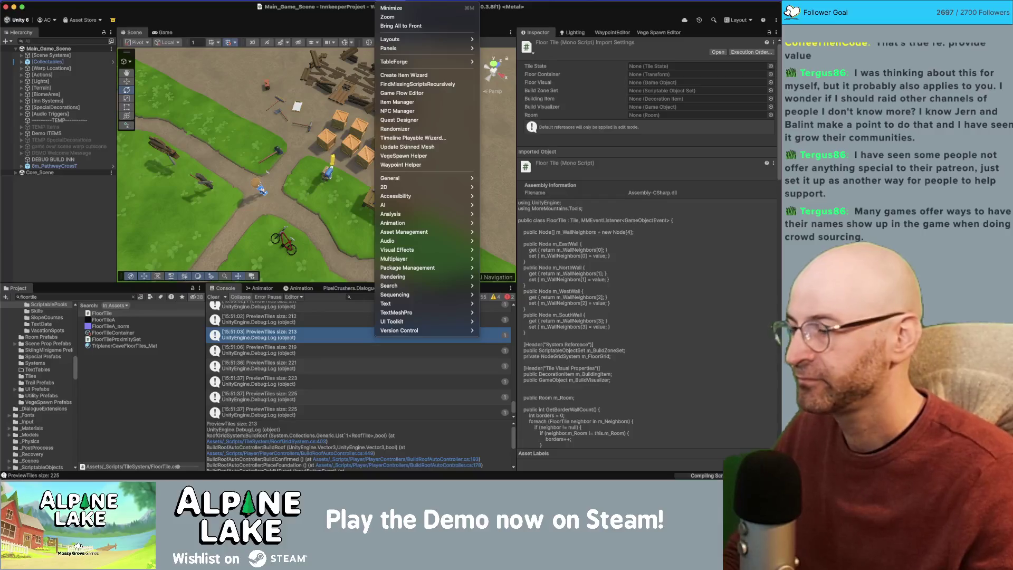
pyautogui.press('Escape')
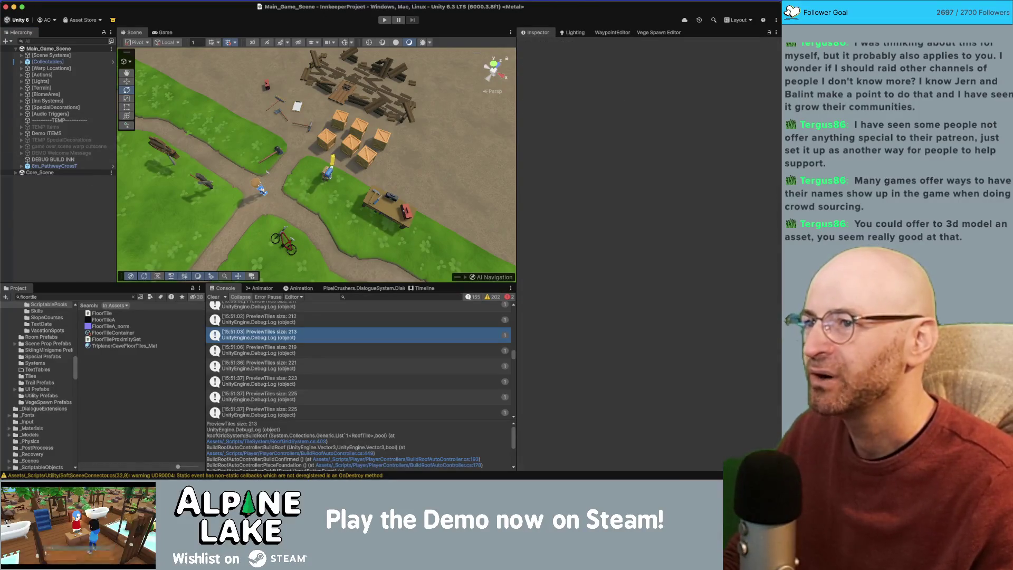
pyautogui.click(382, 2)
pyautogui.click(384, 2)
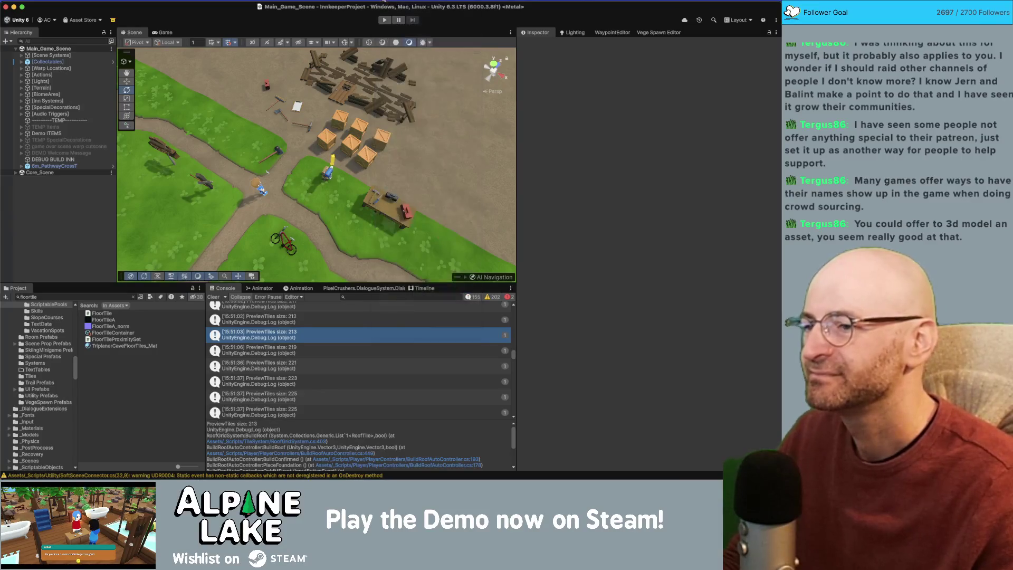
pyautogui.doubleClick(285, 330)
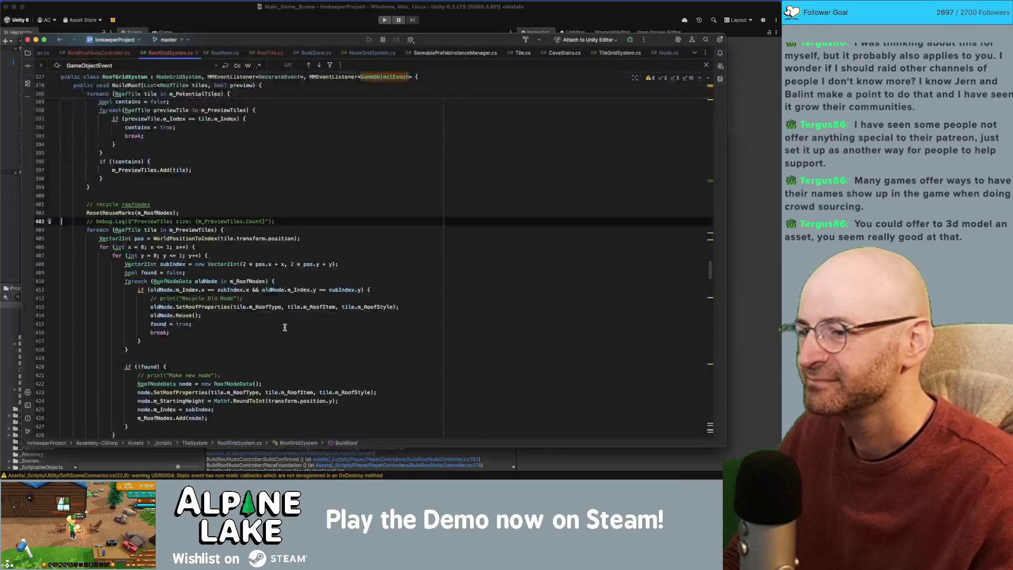
pyautogui.press('Down')
pyautogui.press('End')
pyautogui.press('Up')
pyautogui.press('Up')
pyautogui.press('Up')
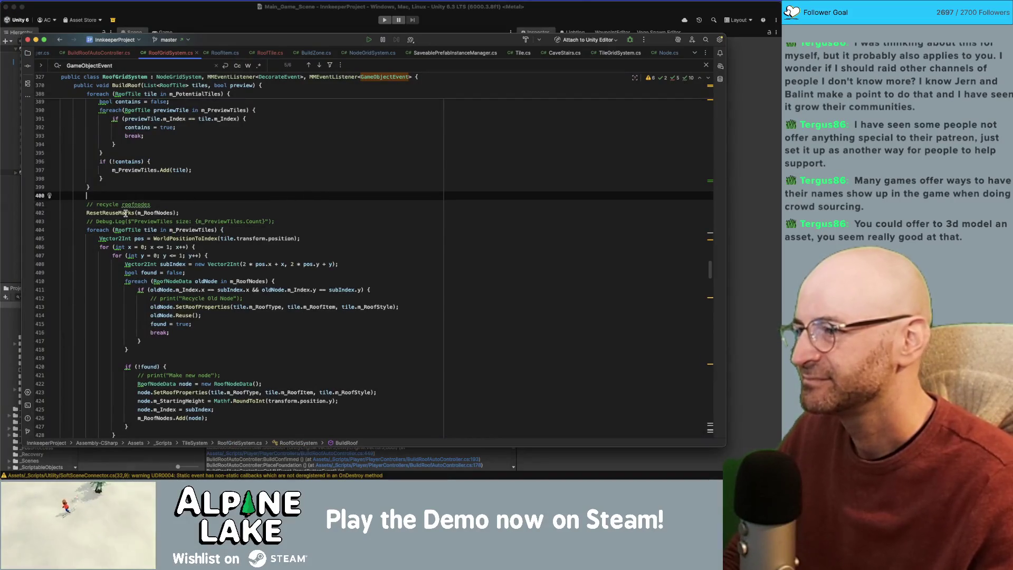
pyautogui.doubleClick(124, 213)
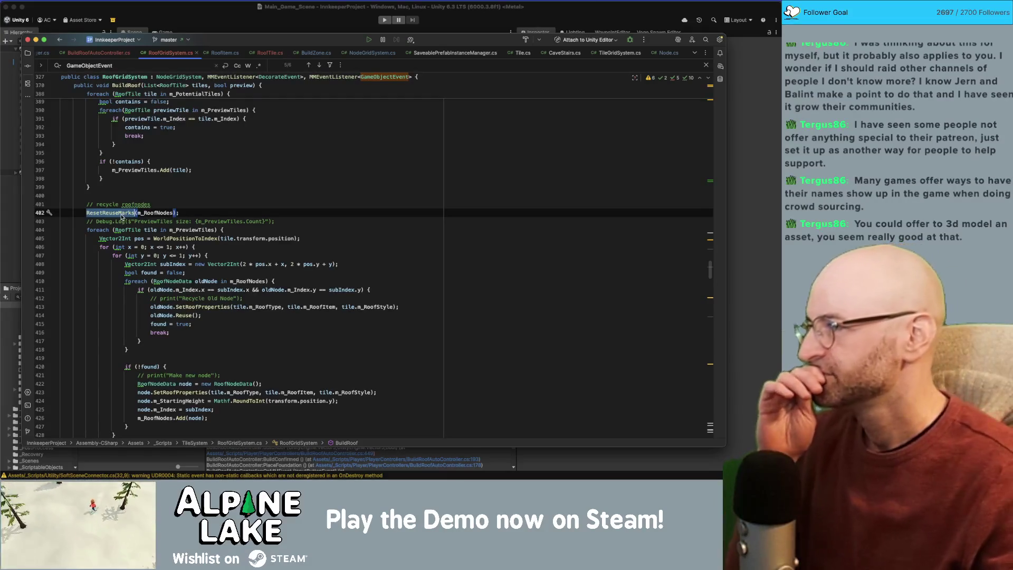
pyautogui.moveTo(121, 216)
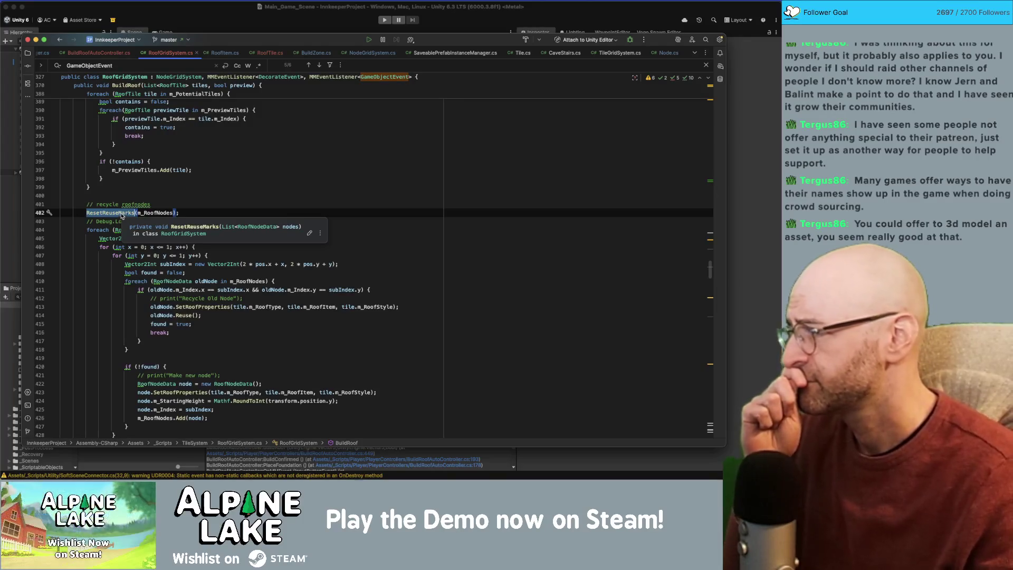
pyautogui.press('super+Tab')
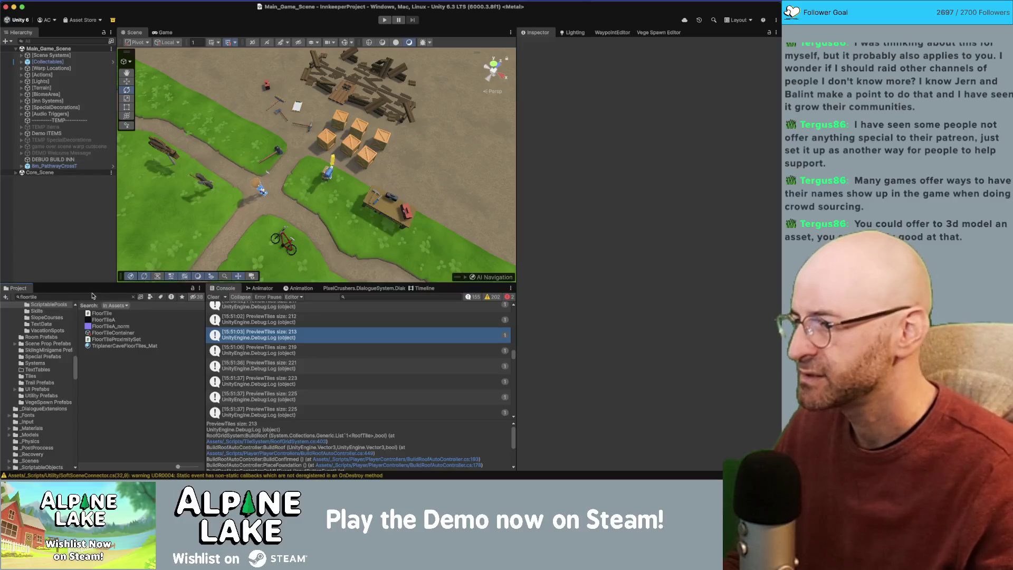
# Step: Search the Project for 'pool corner' and reveal Roof Corner Inner Pool in its folder
pyautogui.write('po')
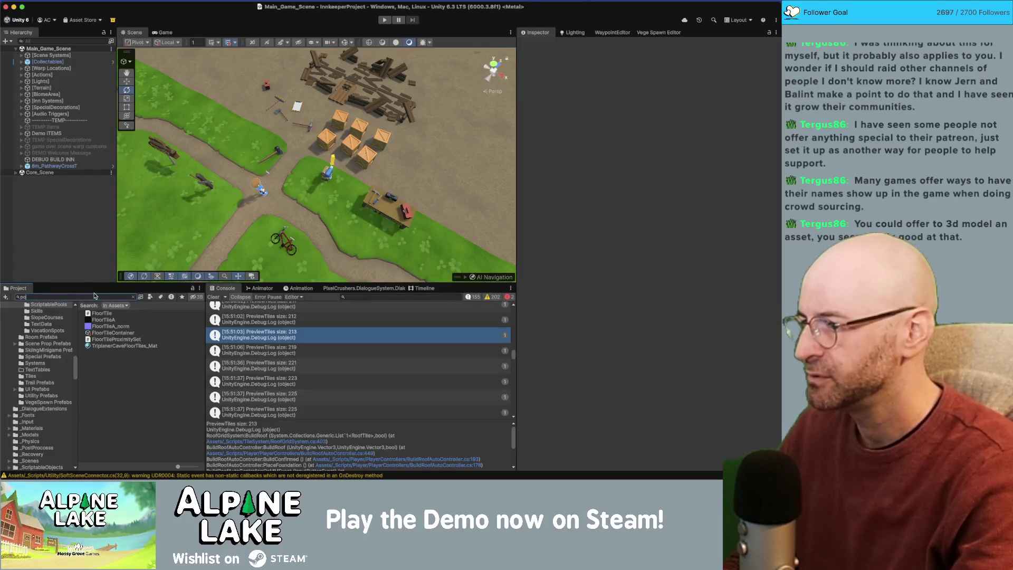
pyautogui.write('ol corner')
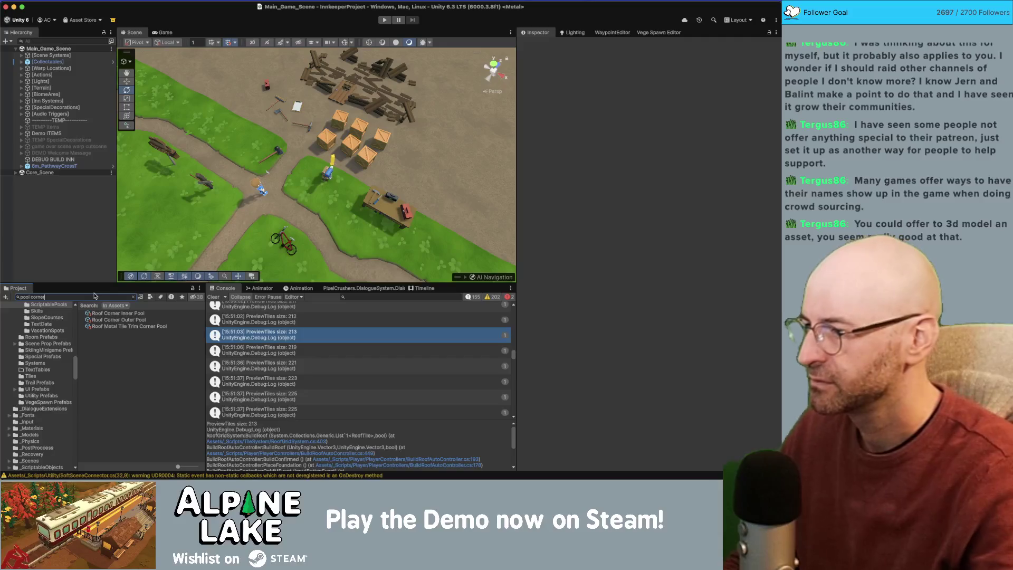
pyautogui.click(104, 314)
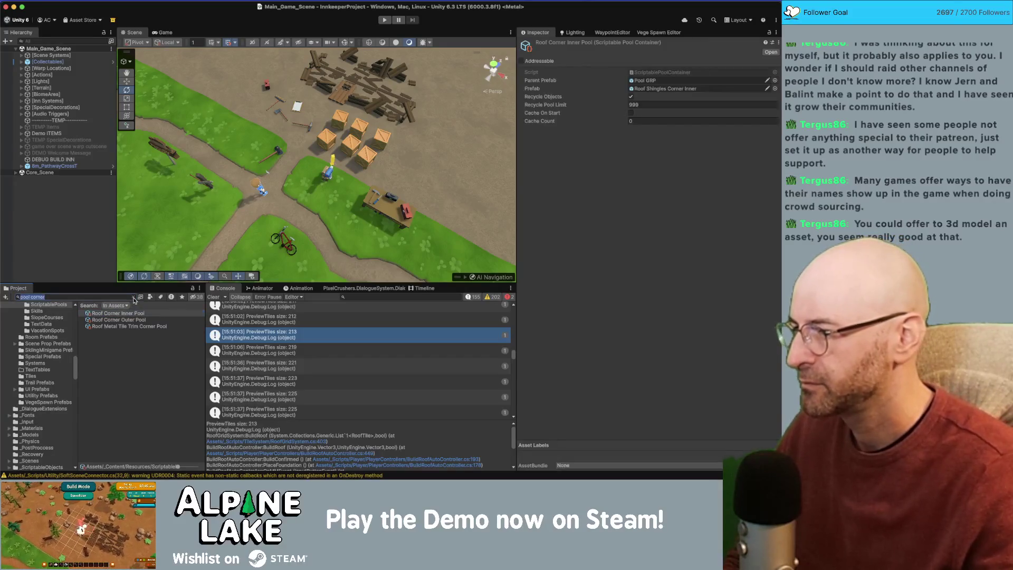
pyautogui.click(132, 297)
# Step: Review the Roof Corner Outer, Roof Metal Cap and Roof Metal Tile Trim Side pools
pyautogui.click(135, 391)
pyautogui.scroll(-2, 135, 389)
pyautogui.scroll(-2, 135, 388)
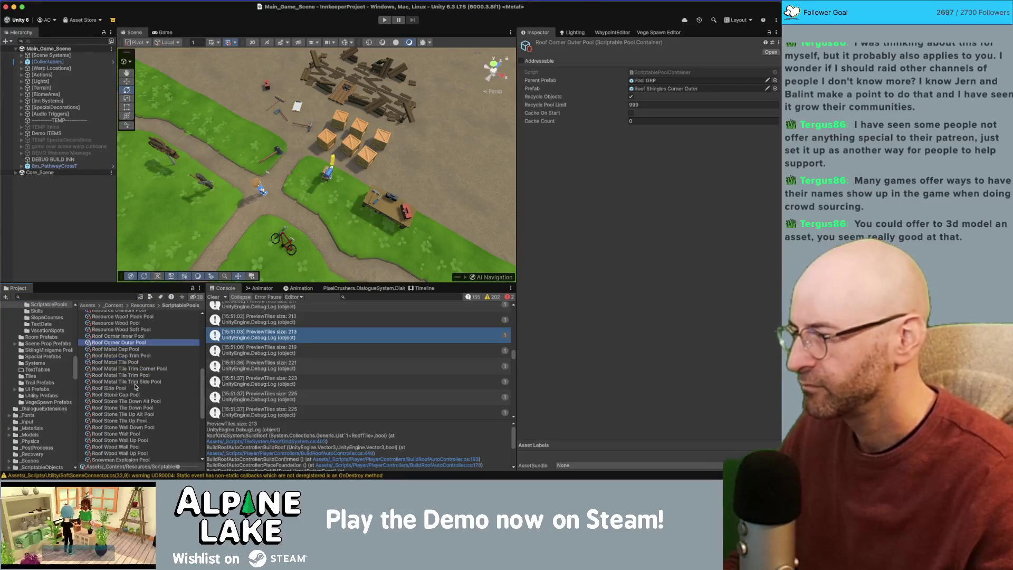
pyautogui.scroll(-2, 134, 373)
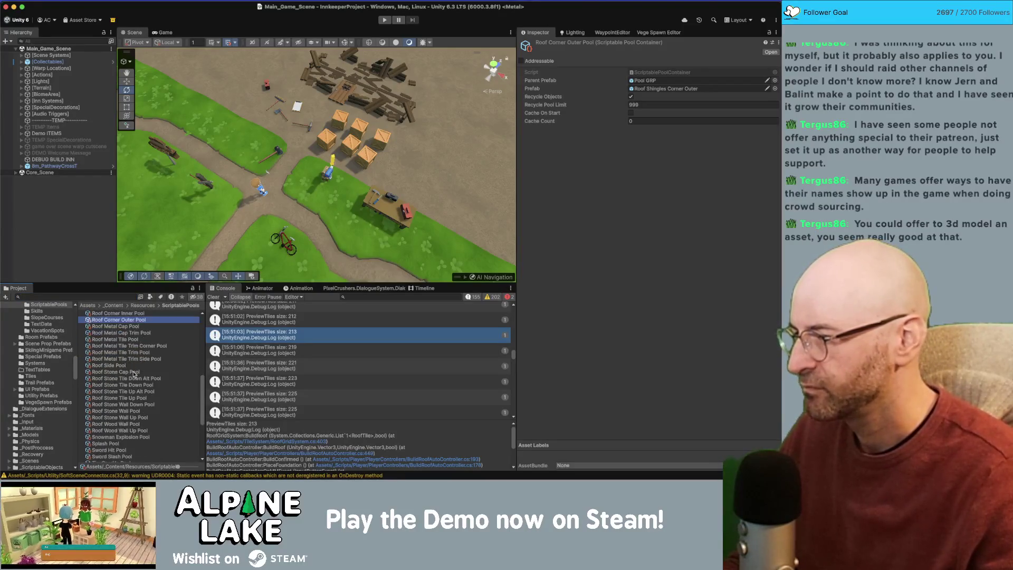
pyautogui.scroll(1, 134, 374)
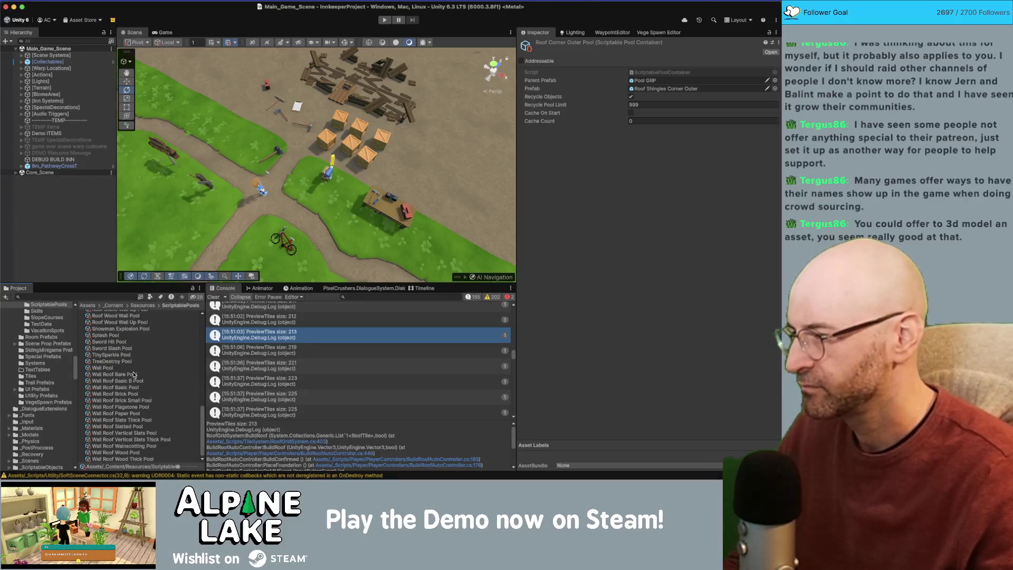
pyautogui.scroll(8, 134, 375)
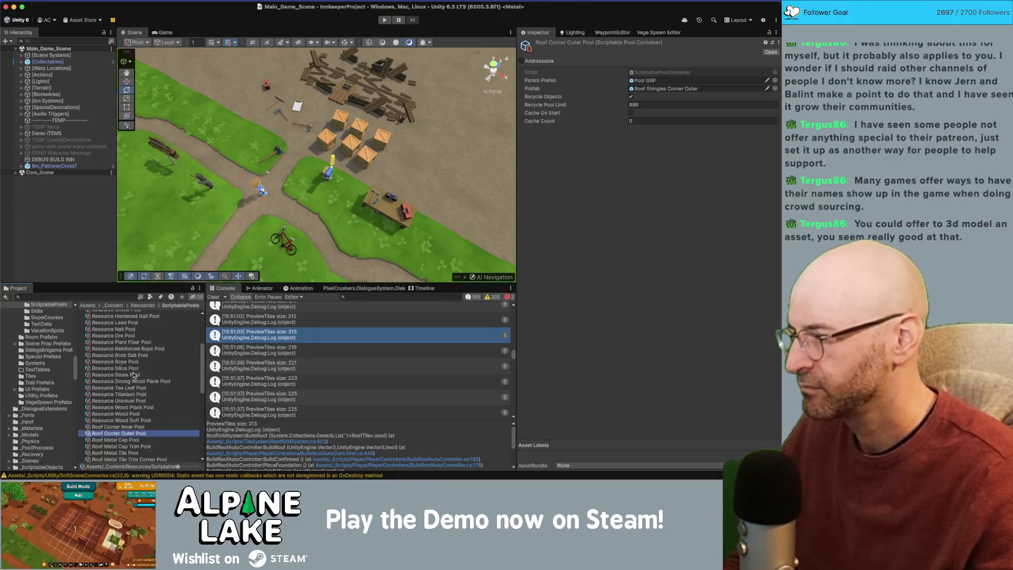
pyautogui.scroll(-6, 134, 375)
pyautogui.scroll(-1, 134, 375)
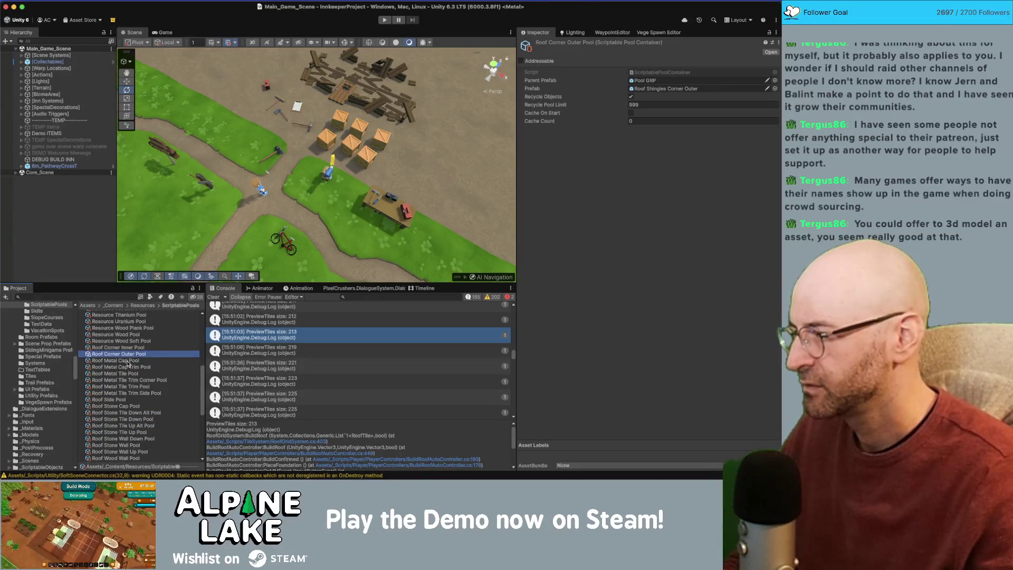
pyautogui.click(127, 361)
pyautogui.keyDown('shift'); pyautogui.click(126, 393); pyautogui.keyUp('shift')
pyautogui.scroll(-5, 134, 412)
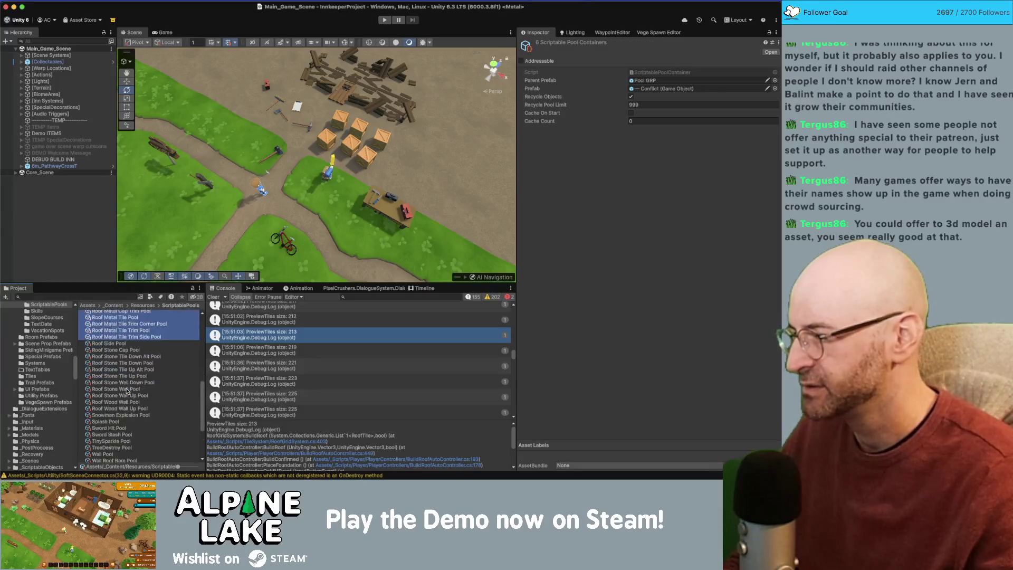
pyautogui.scroll(-5, 139, 422)
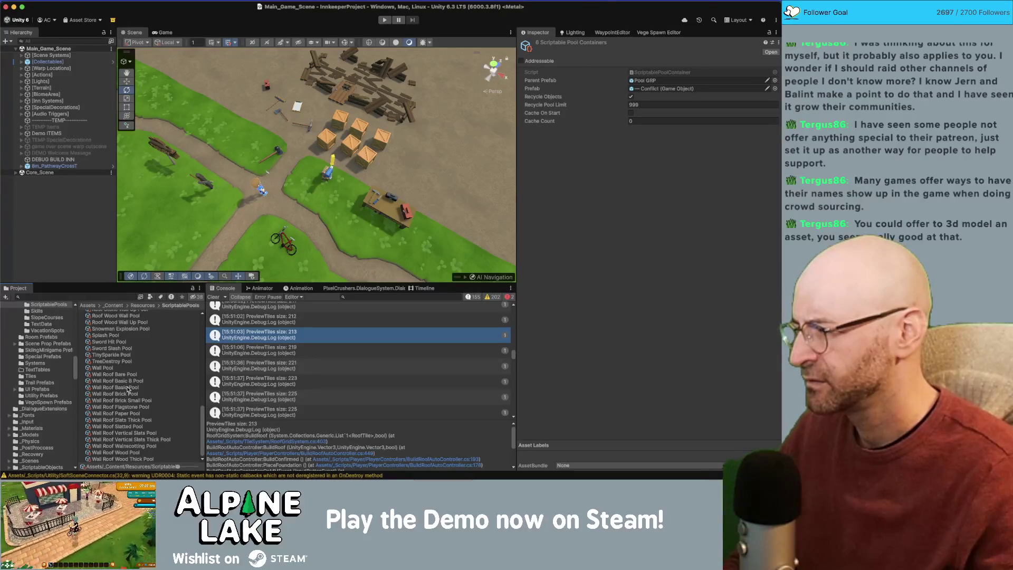
# Step: Inspect the Wall Roof Brick, Wall Roof Paper and Roof Stone Wall Up pools, then select Roof Corner Inner Pool
pyautogui.click(127, 389)
pyautogui.click(127, 401)
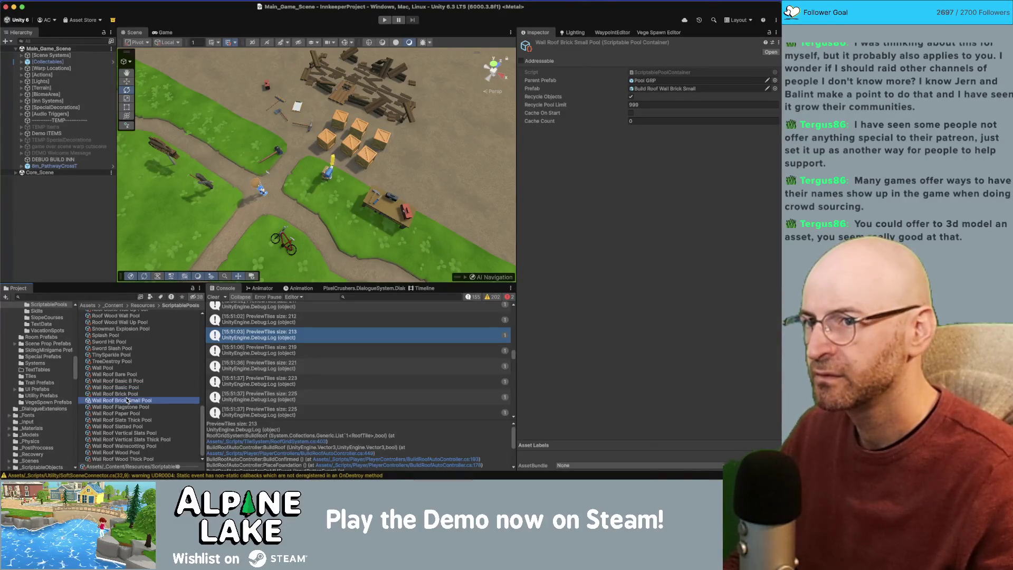
pyautogui.click(128, 394)
pyautogui.click(130, 414)
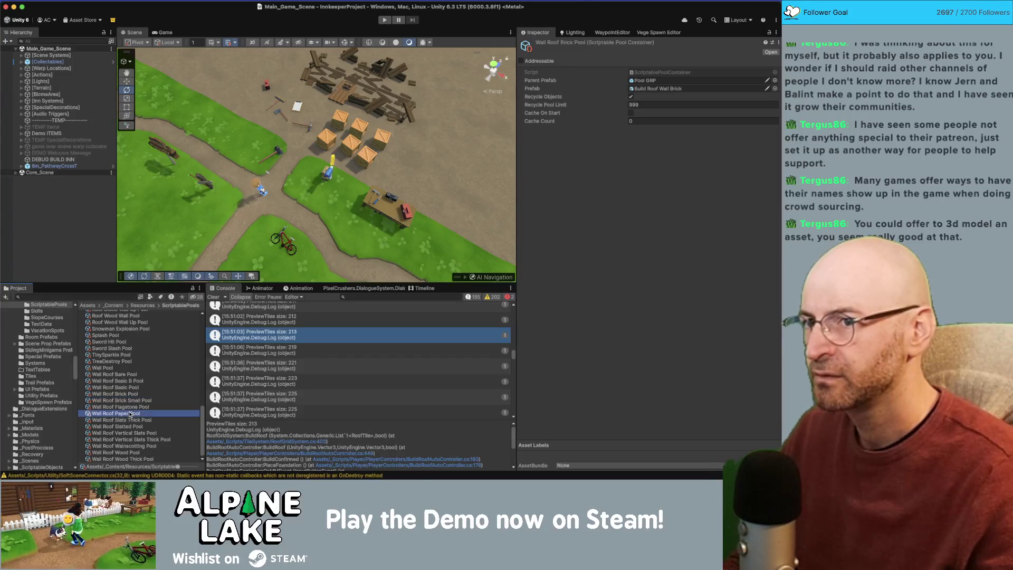
pyautogui.scroll(5, 135, 389)
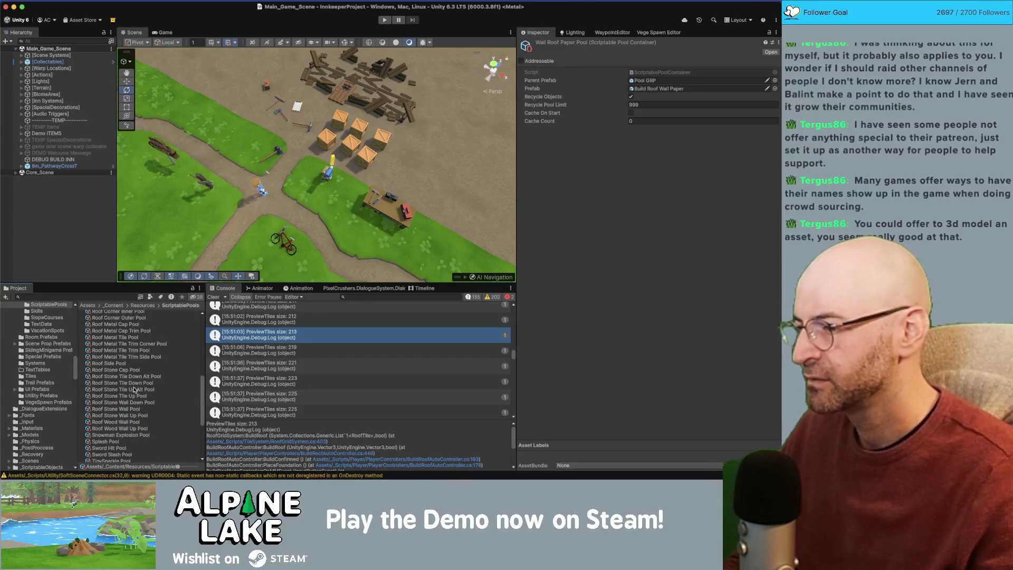
pyautogui.click(128, 428)
pyautogui.click(127, 416)
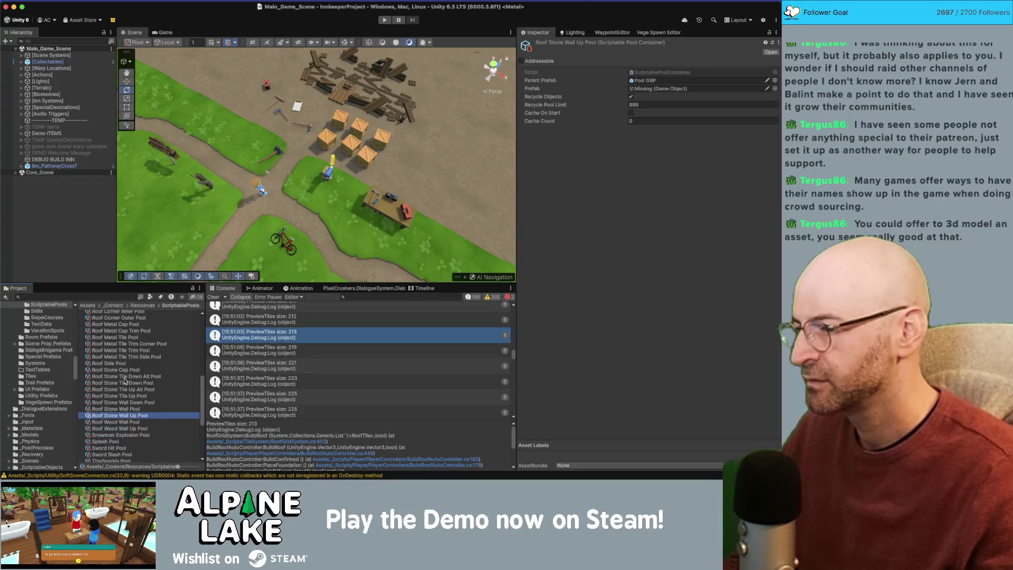
pyautogui.scroll(5, 127, 385)
pyautogui.scroll(-3, 126, 388)
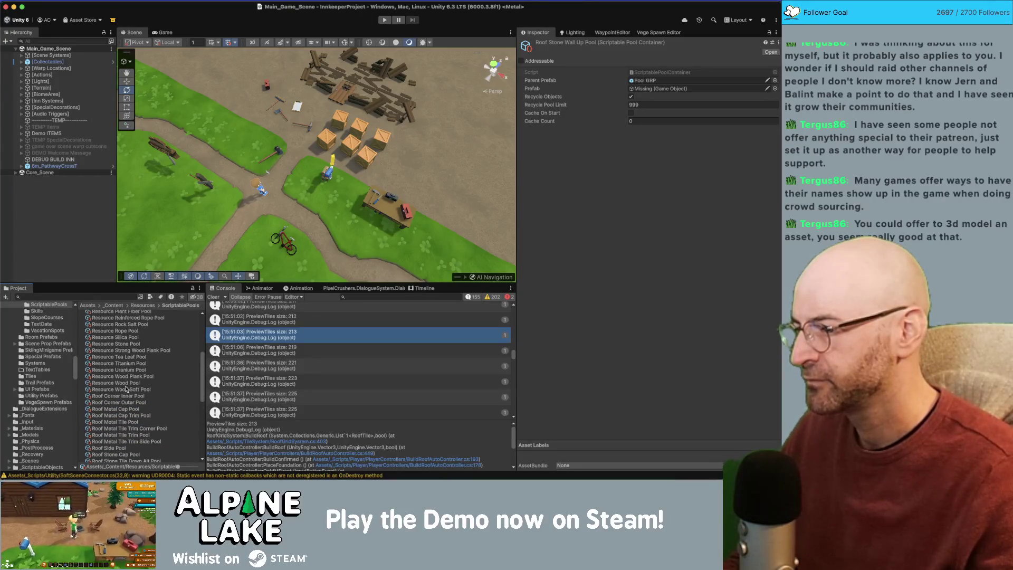
pyautogui.click(128, 394)
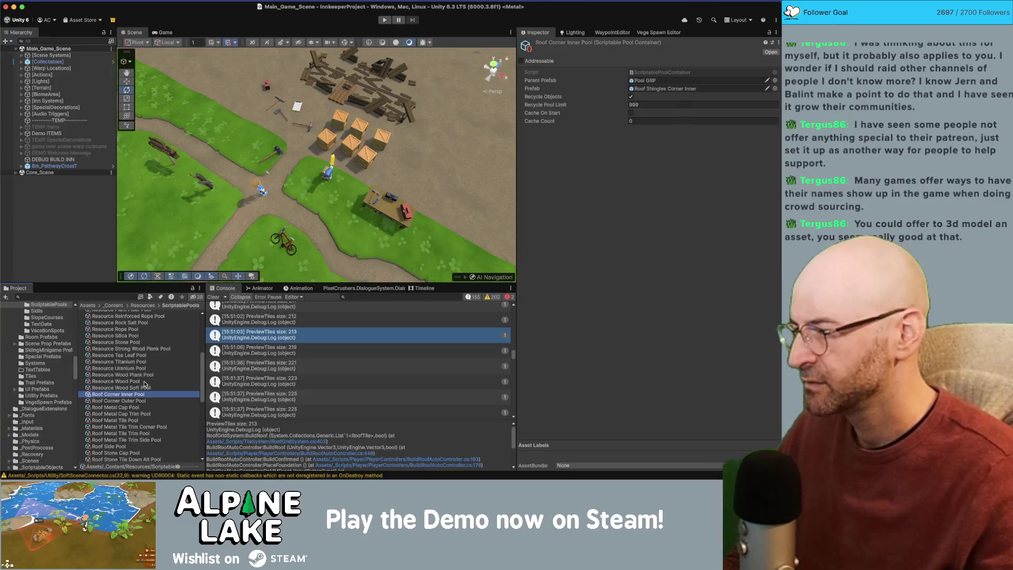
# Step: Duplicate Roof Corner Inner Pool and rename it to Roof Flat Corner Pool and Roof Flat Side Pool
pyautogui.press('super+d')
pyautogui.press('Return')
pyautogui.write('Roof Flat Corner Inner Pool')
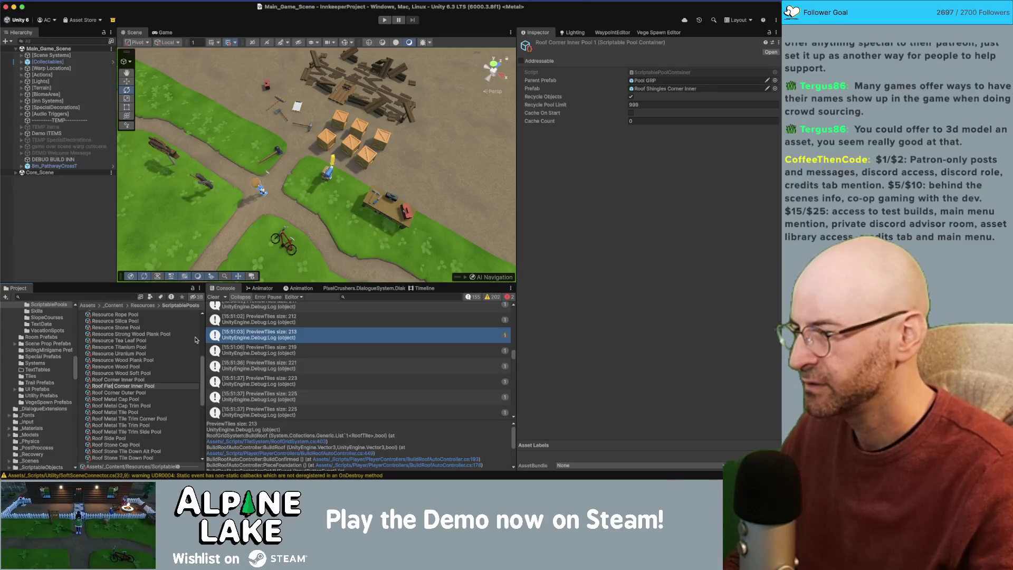
pyautogui.press('Return')
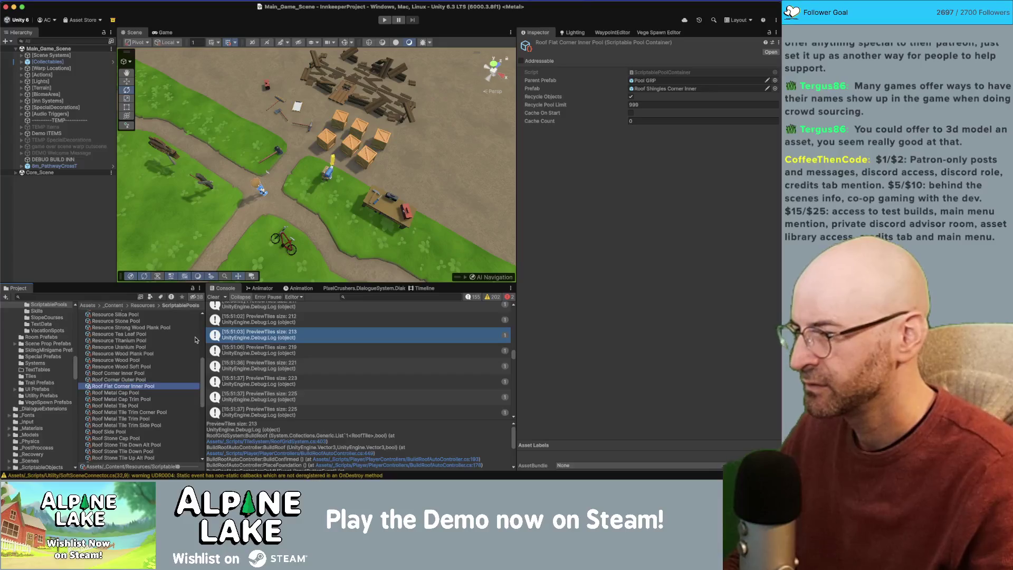
pyautogui.press('Return')
pyautogui.hotkey('alt', 'BackSpace')
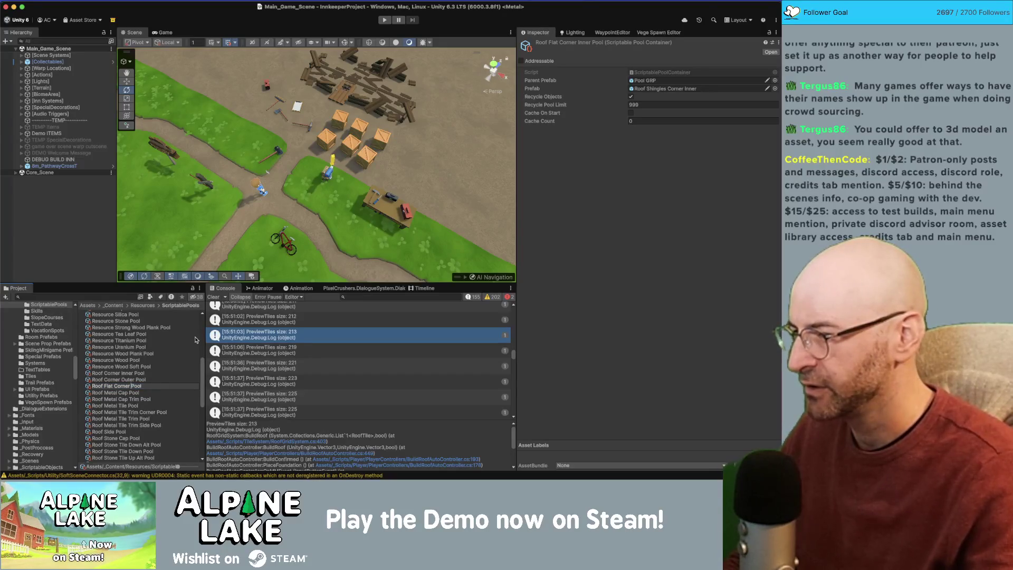
pyautogui.press('Return')
pyautogui.press('Return')
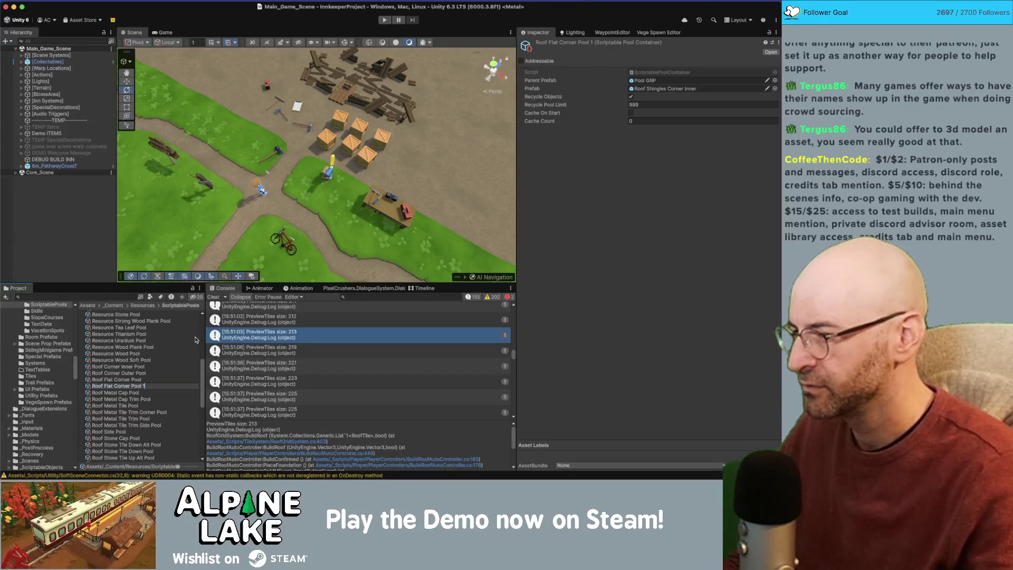
pyautogui.hotkey('alt', 'BackSpace')
pyautogui.hotkey('alt', 'BackSpace')
pyautogui.write('Side Pool')
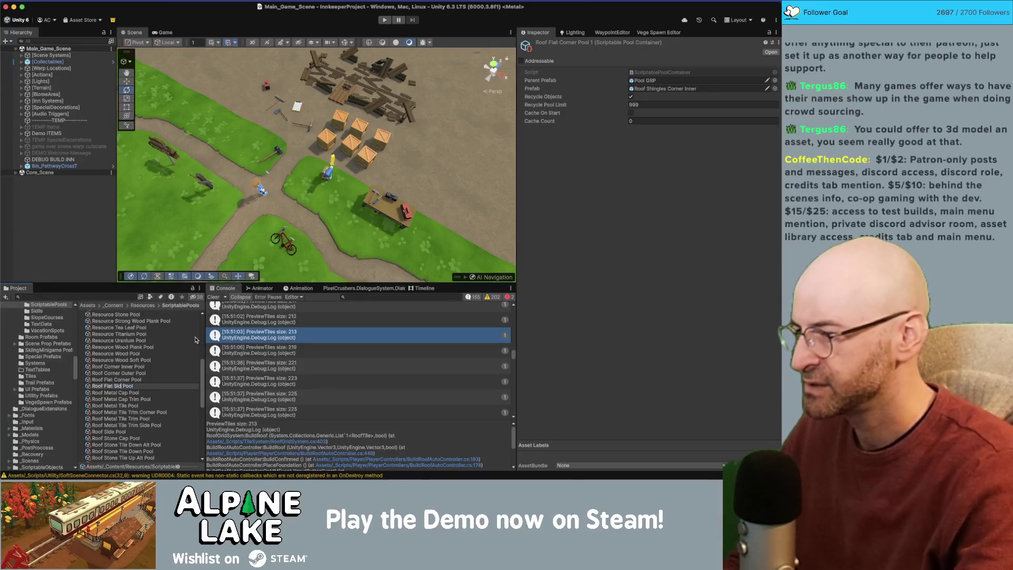
pyautogui.press('Return')
# Step: Duplicate Roof Flat Side Pool and name the copy Roof Flat Middle Pool
pyautogui.press('super+d')
pyautogui.press('Return')
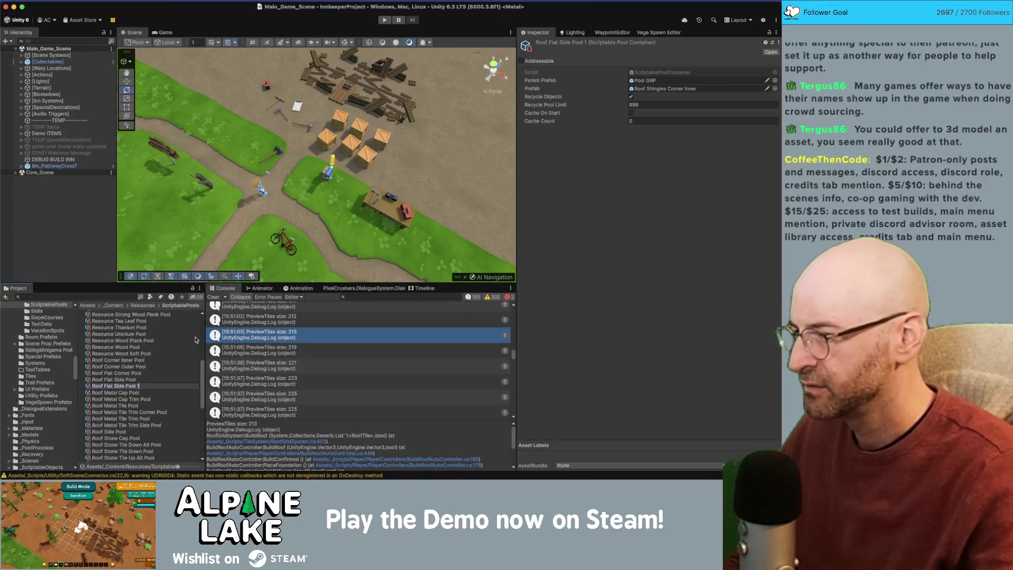
pyautogui.hotkey('alt', 'BackSpace')
pyautogui.hotkey('alt', 'BackSpace')
pyautogui.write('Middle Pool')
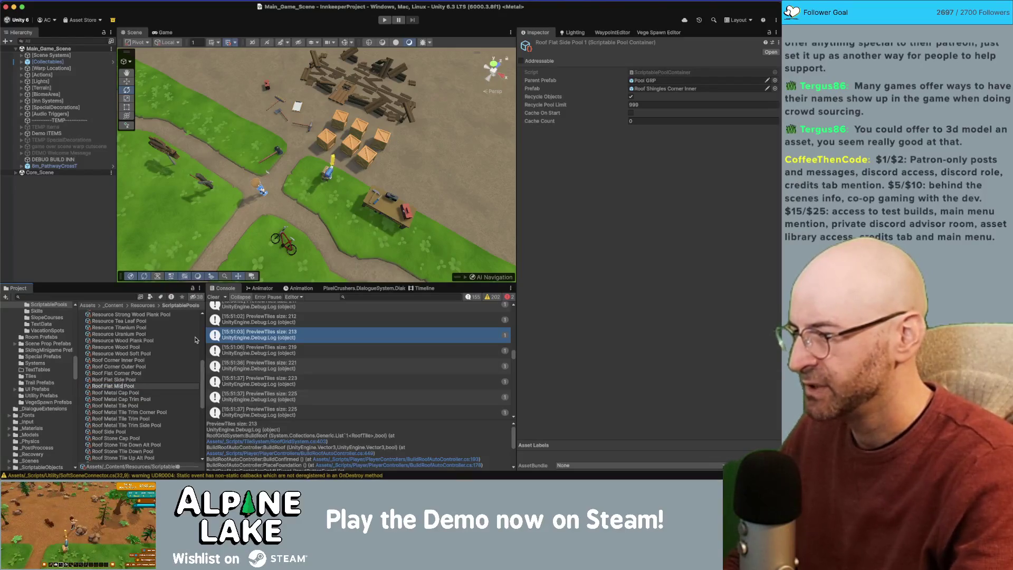
pyautogui.press('Return')
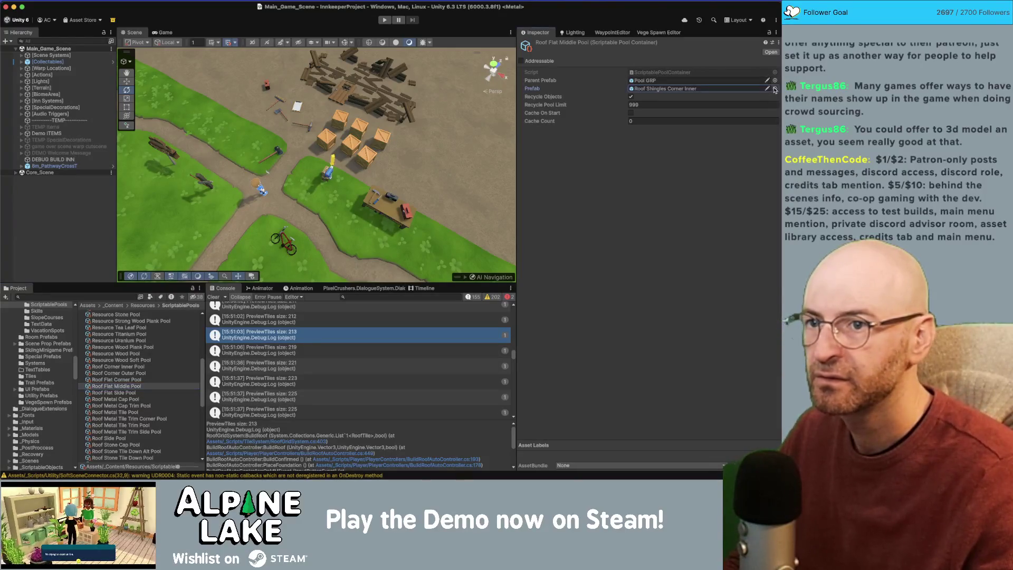
# Step: Assign Roof Shingles Flat Middle, Corner and Side prefabs to the matching flat pools
pyautogui.click(774, 89)
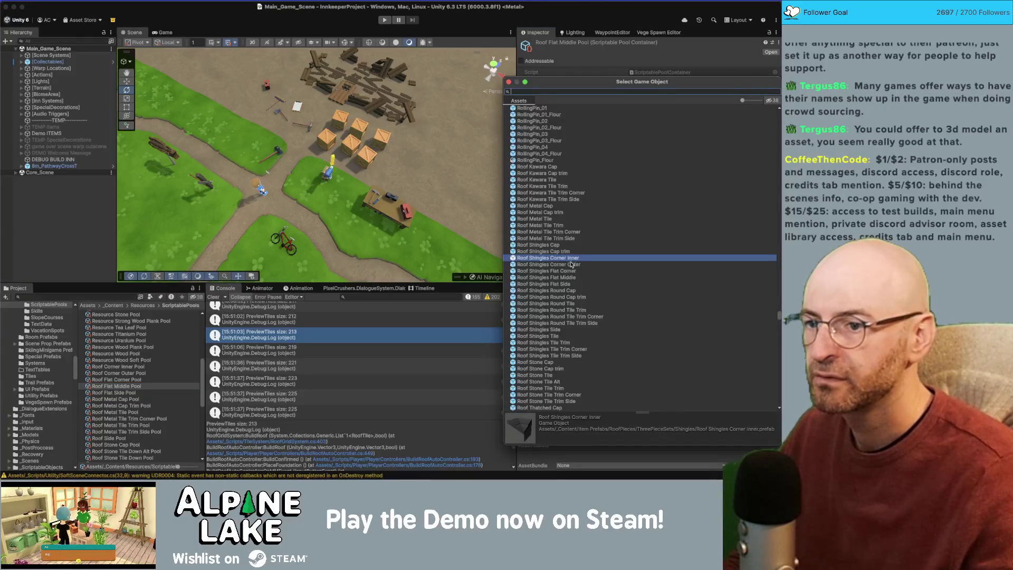
pyautogui.doubleClick(569, 278)
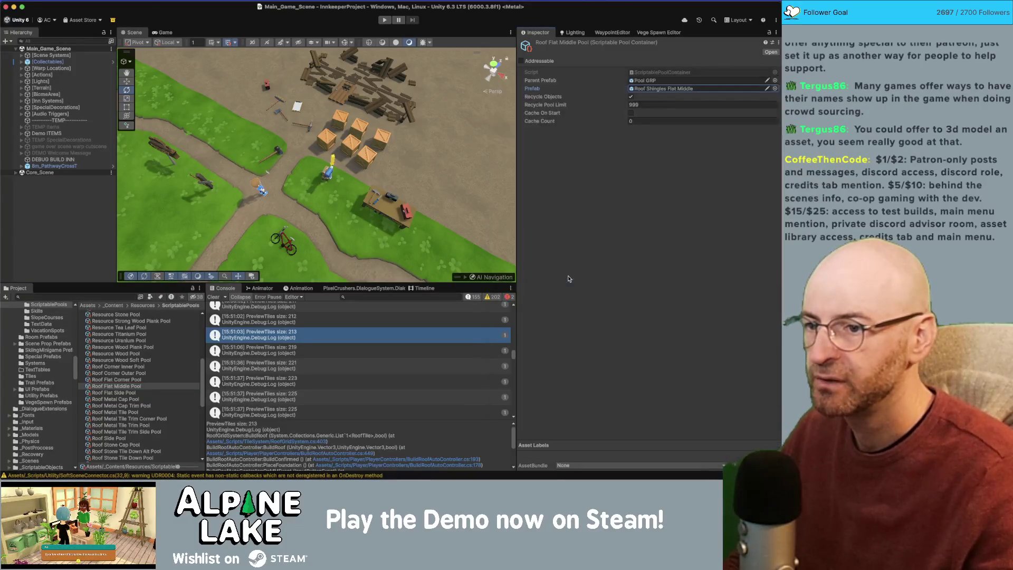
pyautogui.click(162, 380)
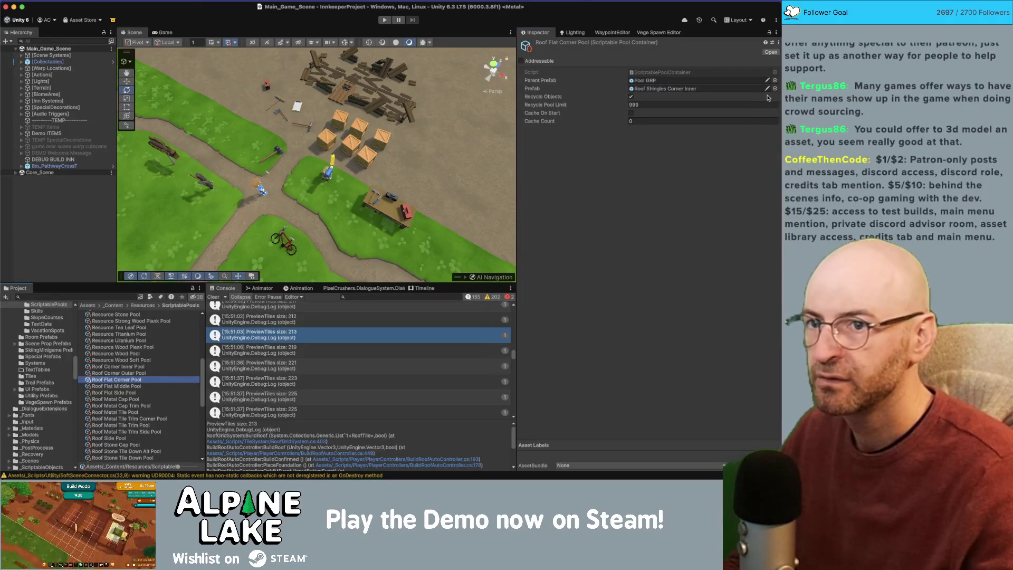
pyautogui.click(775, 88)
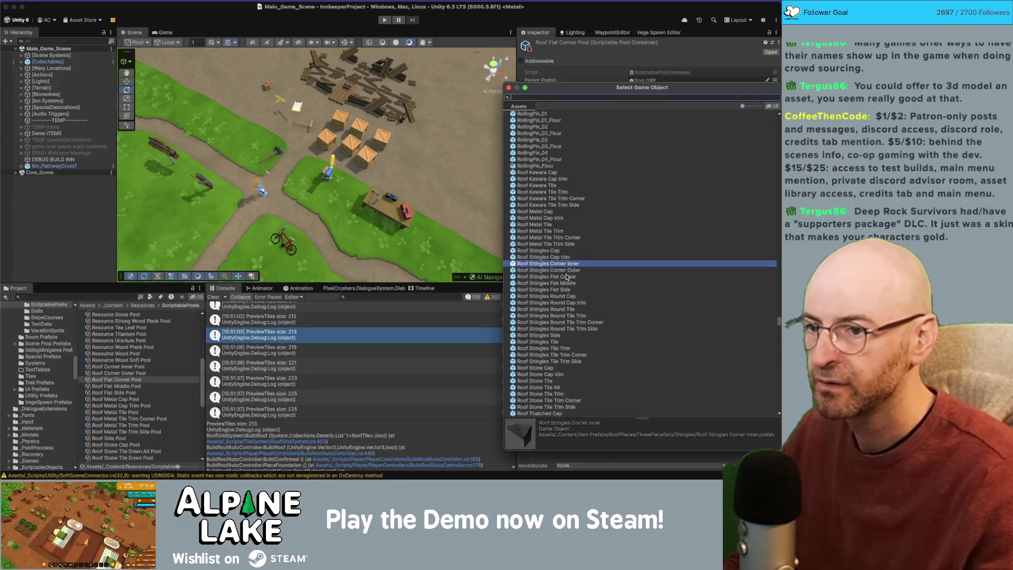
pyautogui.doubleClick(567, 276)
pyautogui.click(129, 393)
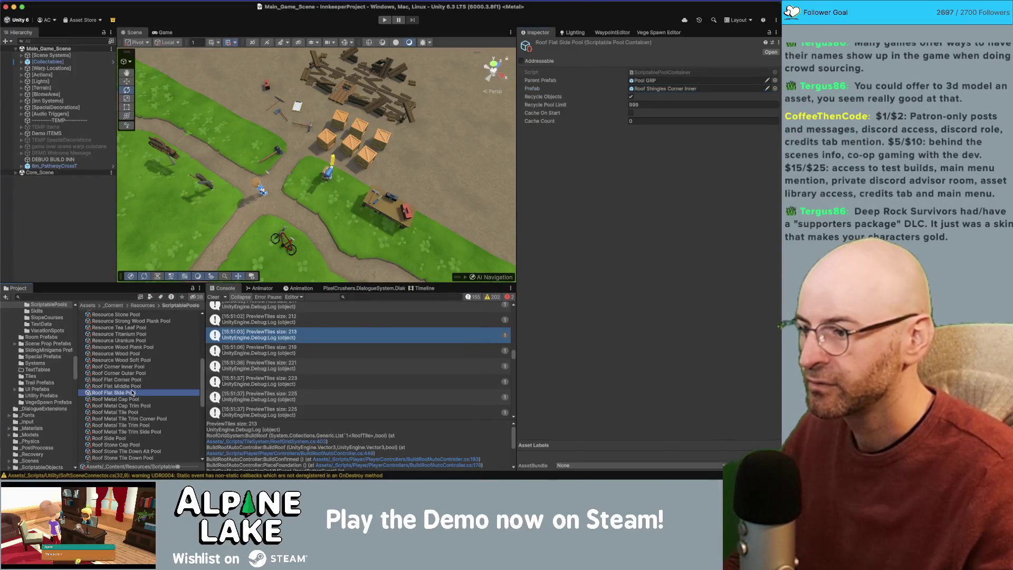
pyautogui.click(774, 88)
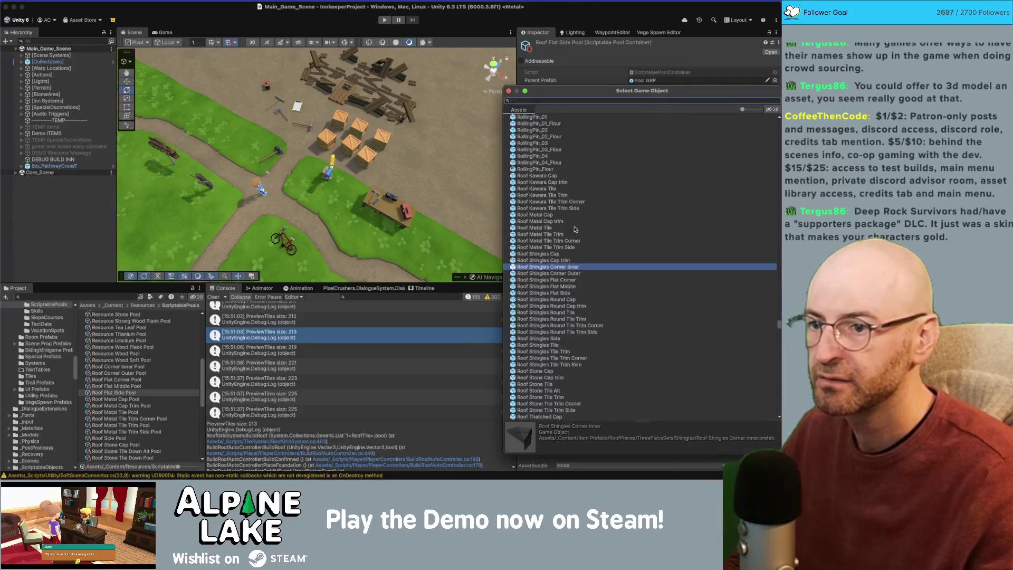
pyautogui.doubleClick(566, 293)
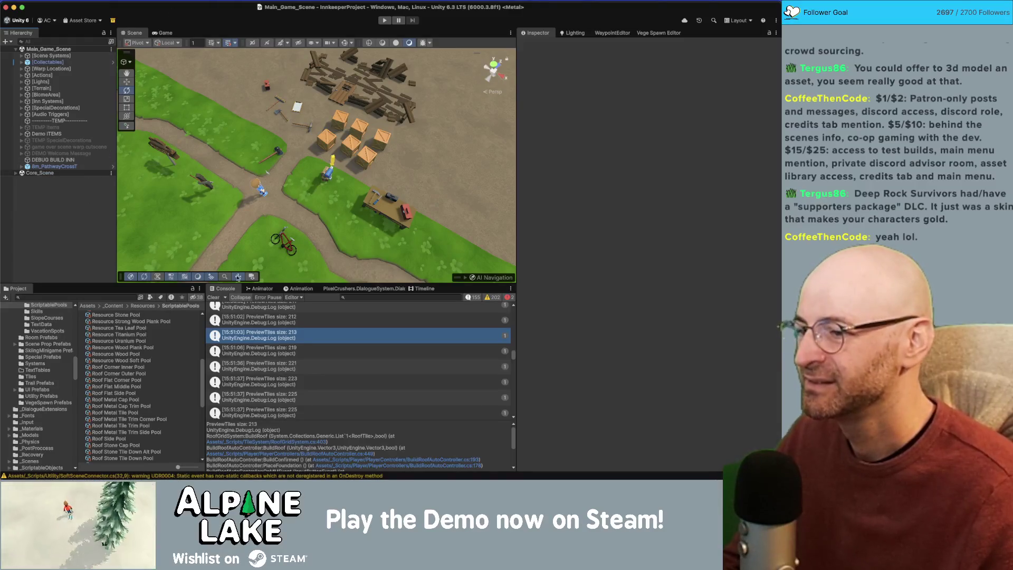
# Step: Open RoofGridSystem.cs in Rider from the 'PreviewTiles size 219' Console entry
pyautogui.click(258, 350)
pyautogui.doubleClick(259, 350)
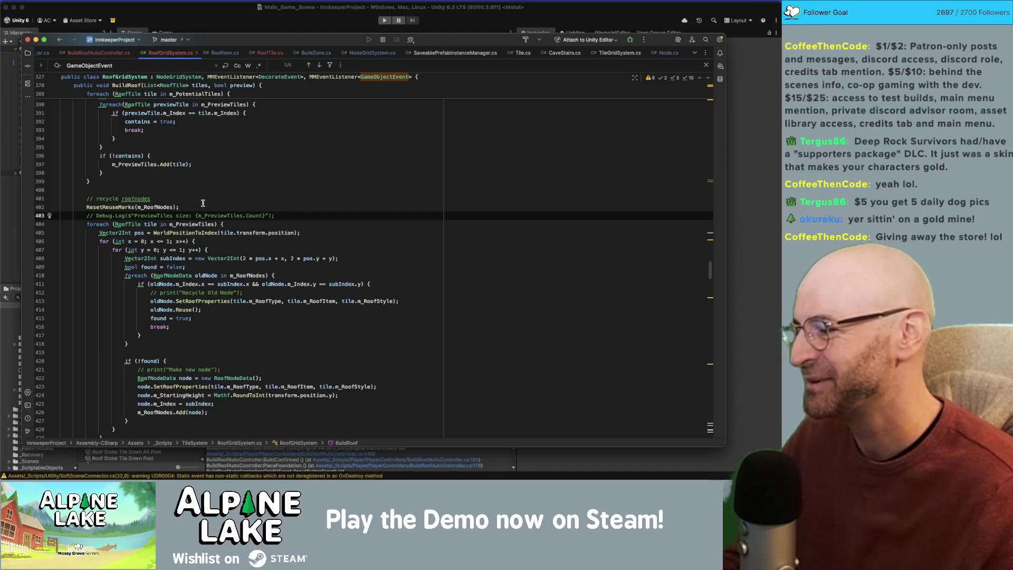
pyautogui.click(219, 198)
pyautogui.click(222, 190)
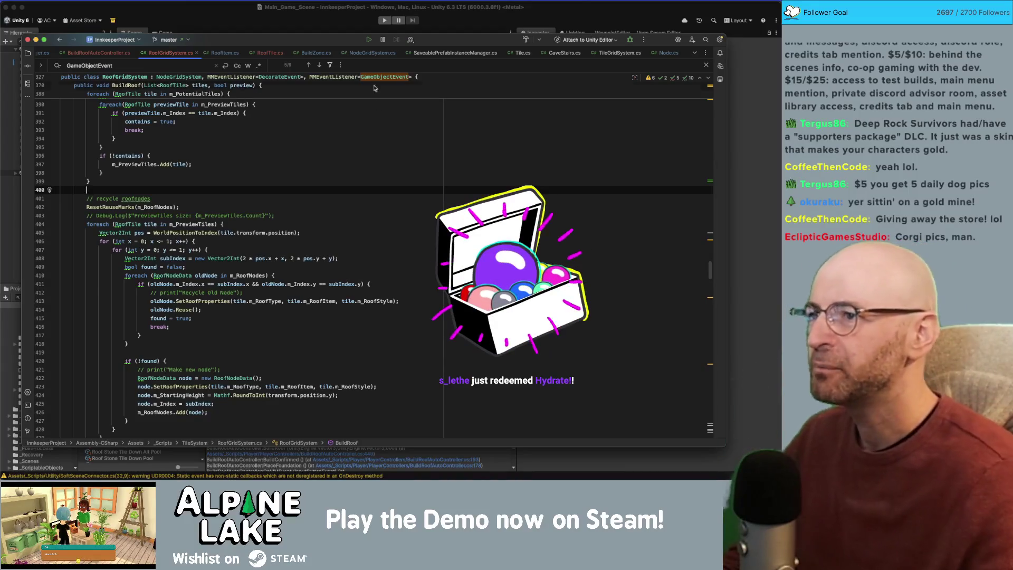
pyautogui.click(342, 24)
# Step: Open the Profiler from Window > Analysis and start the game in Play mode
pyautogui.click(391, 4)
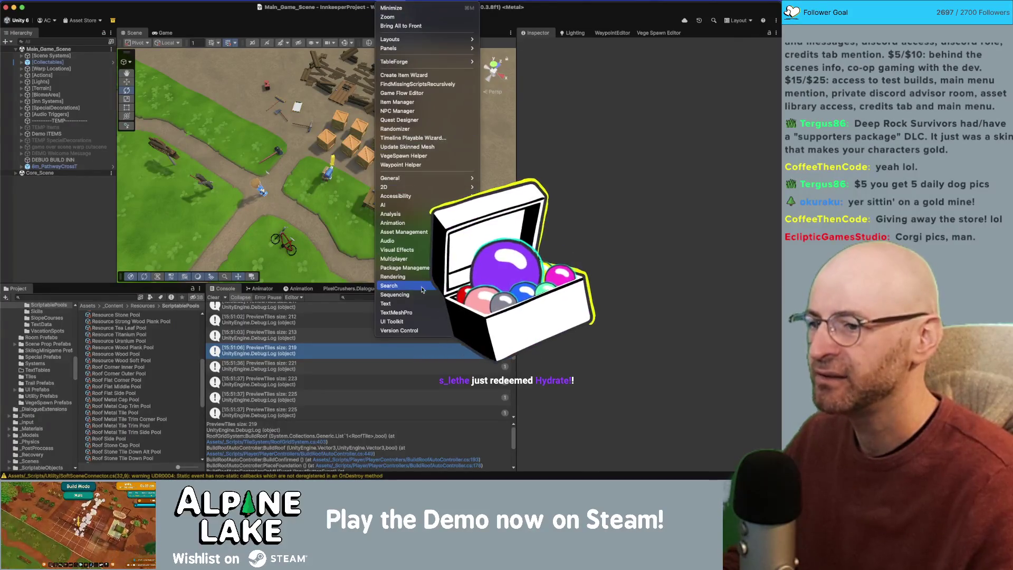
pyautogui.moveTo(423, 337)
pyautogui.moveTo(426, 259)
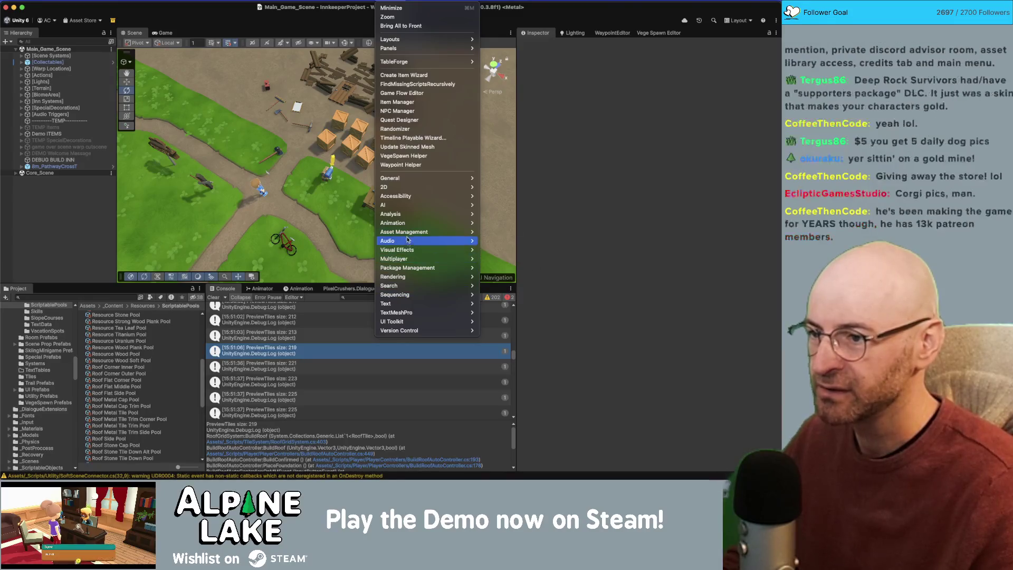
pyautogui.click(507, 215)
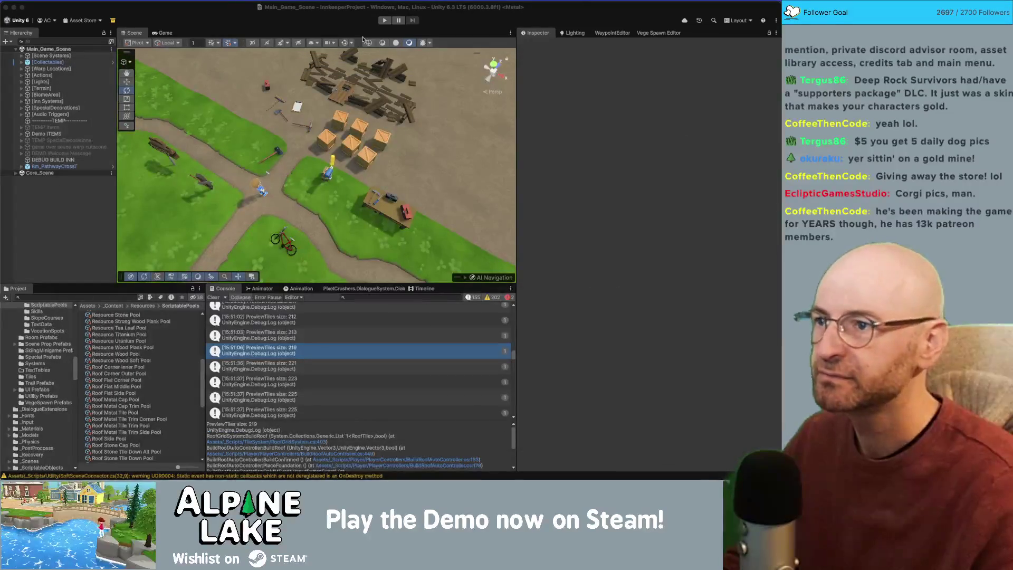
pyautogui.click(390, 26)
pyautogui.click(385, 22)
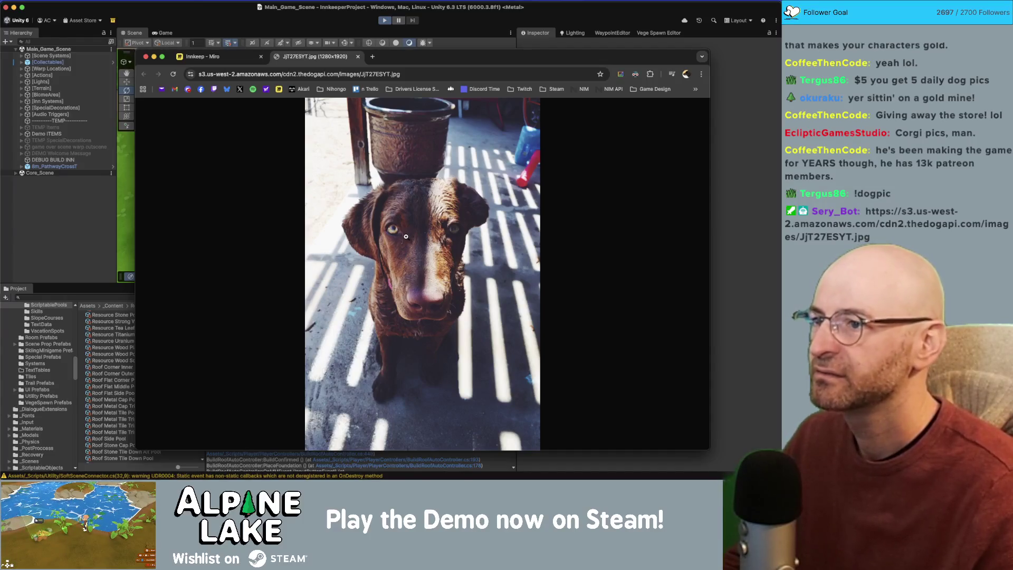
# Step: Close the dog picture tab in Chrome and switch back to Unity's running game
pyautogui.middleClick(320, 62)
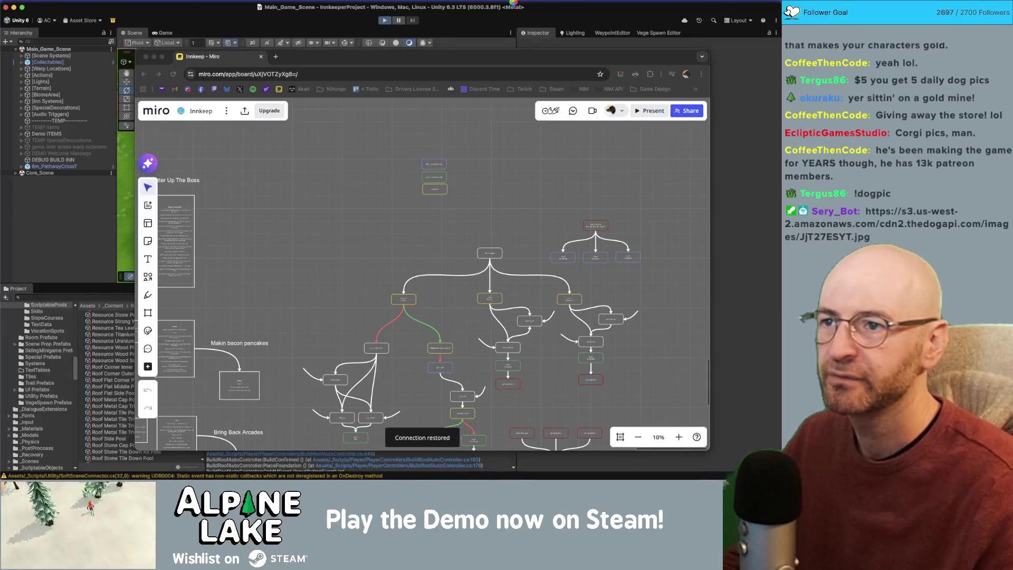
pyautogui.press('super+Tab')
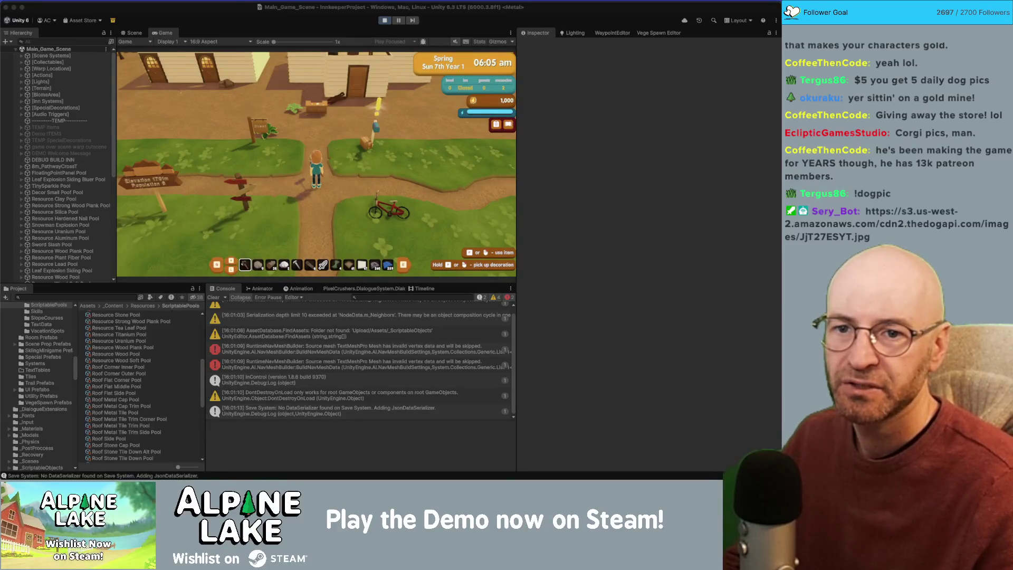
# Step: Walk the character around, try building foundation mode, then stop Play and open the Profiler
pyautogui.click(401, 146)
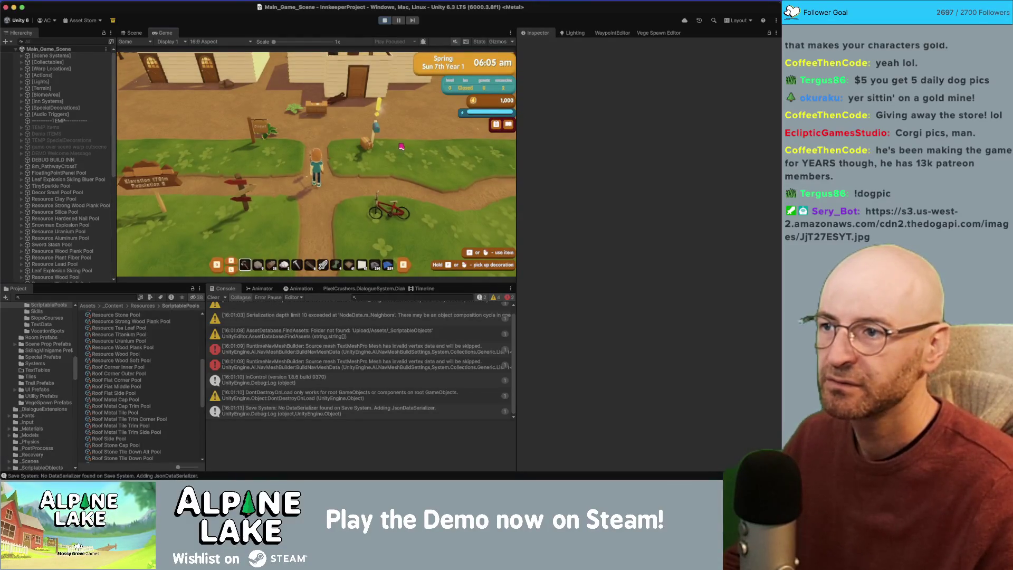
pyautogui.press('w')
pyautogui.press('d')
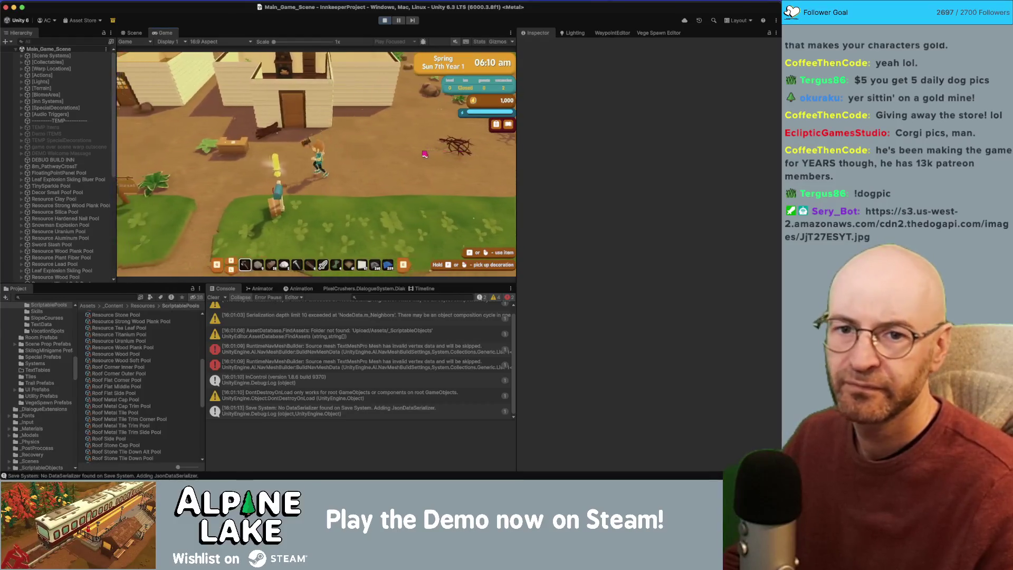
pyautogui.press('d')
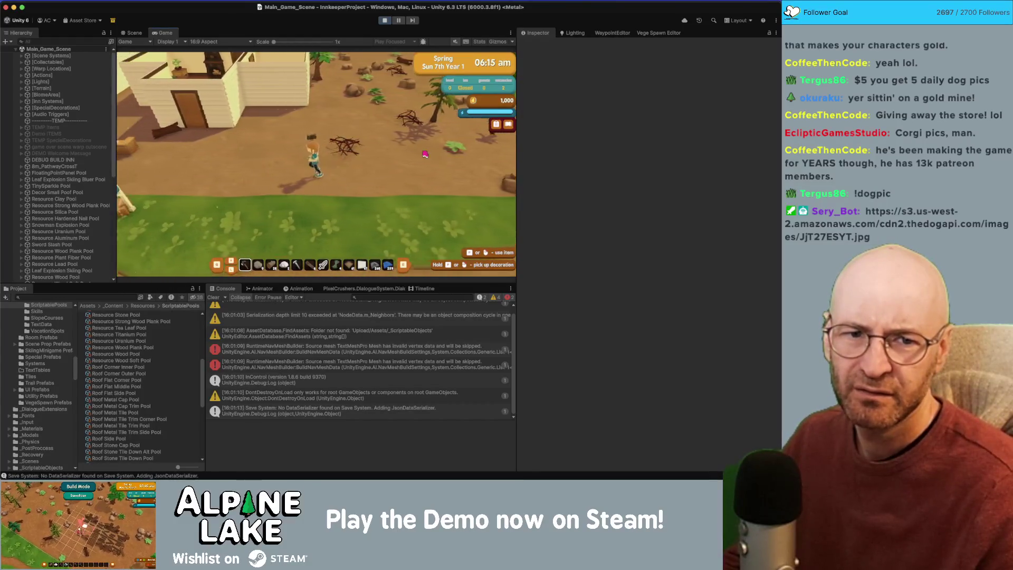
pyautogui.press('a')
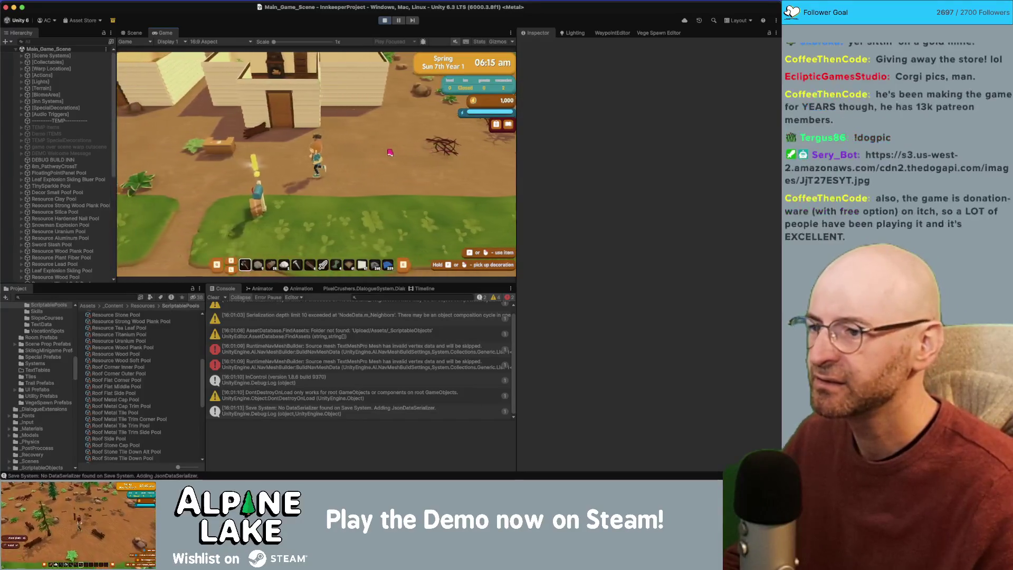
pyautogui.press('b')
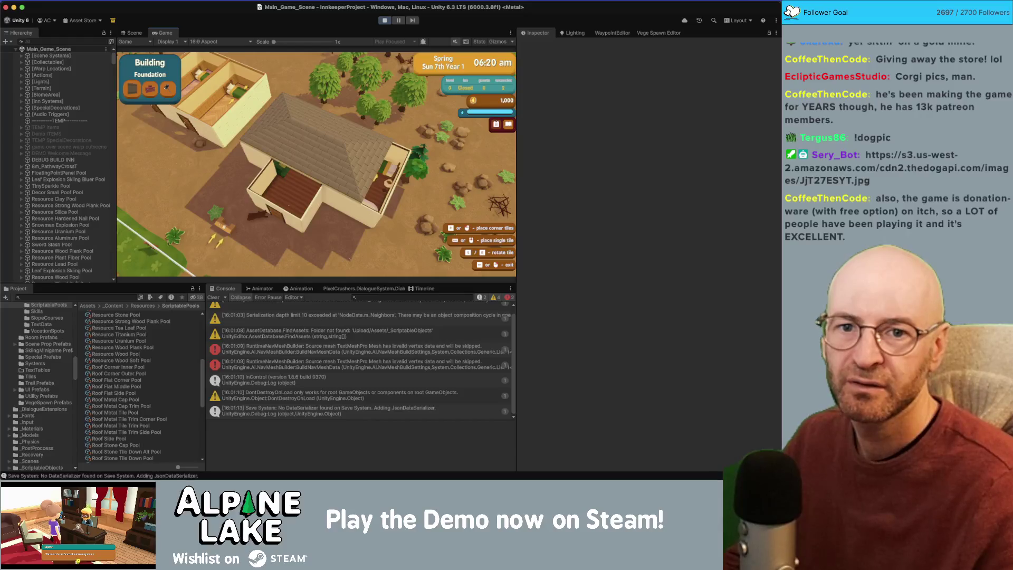
pyautogui.click(386, 20)
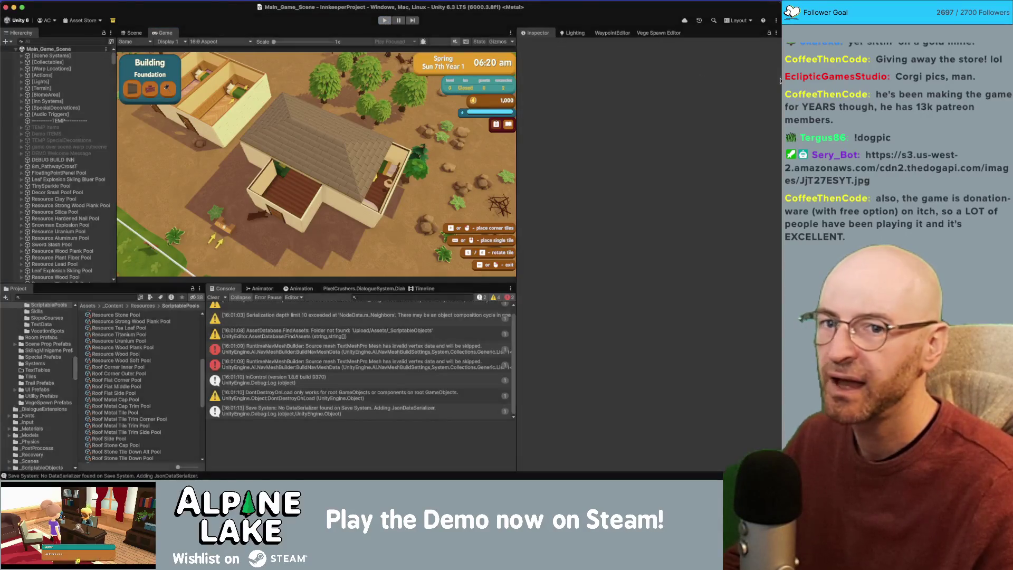
pyautogui.press('super+7')
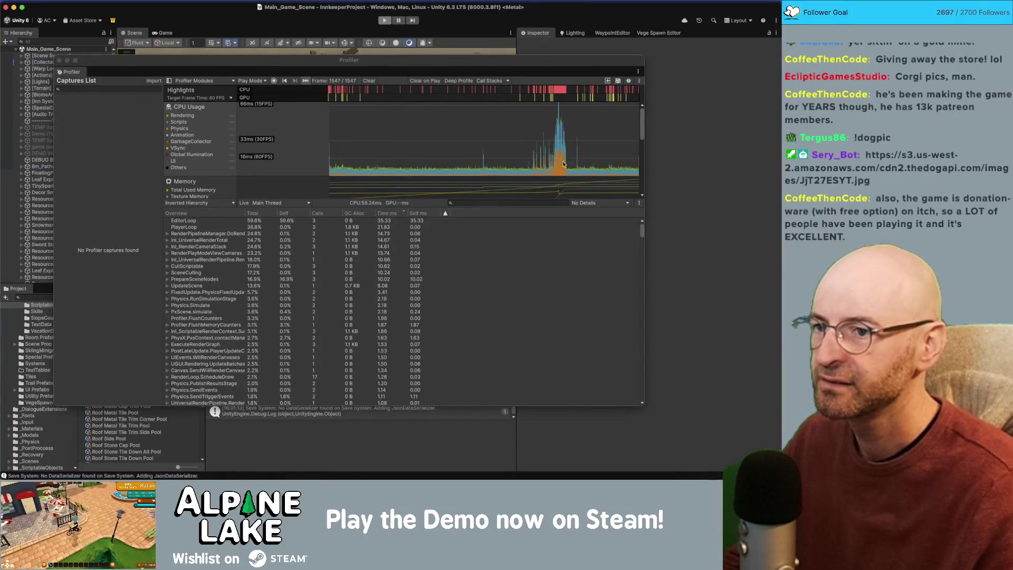
# Step: Scrub the Profiler's CPU graph to the spike frame and switch to Hierarchy view
pyautogui.click(530, 132)
pyautogui.moveTo(521, 131); pyautogui.dragTo(529, 130)
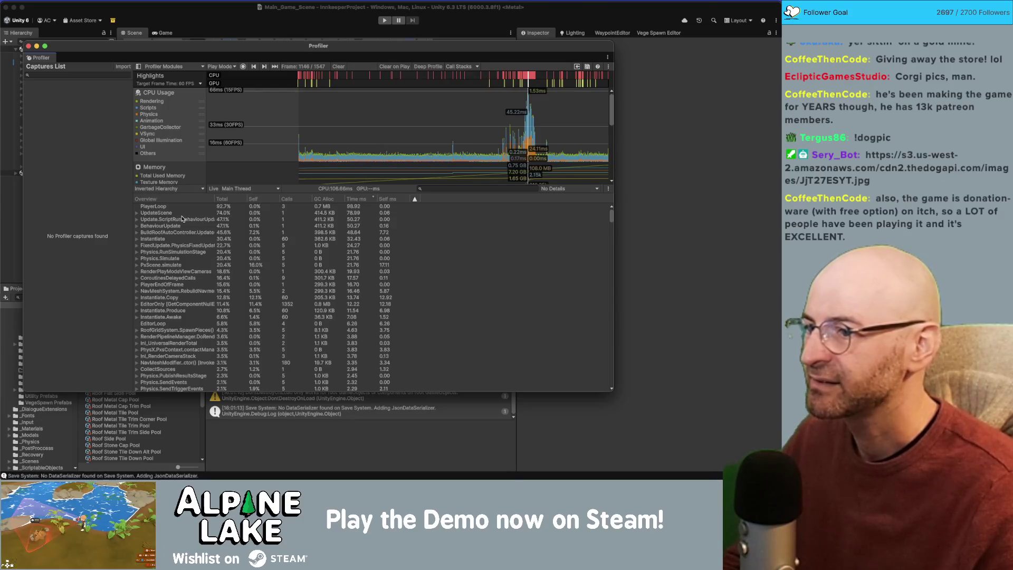
pyautogui.click(153, 213)
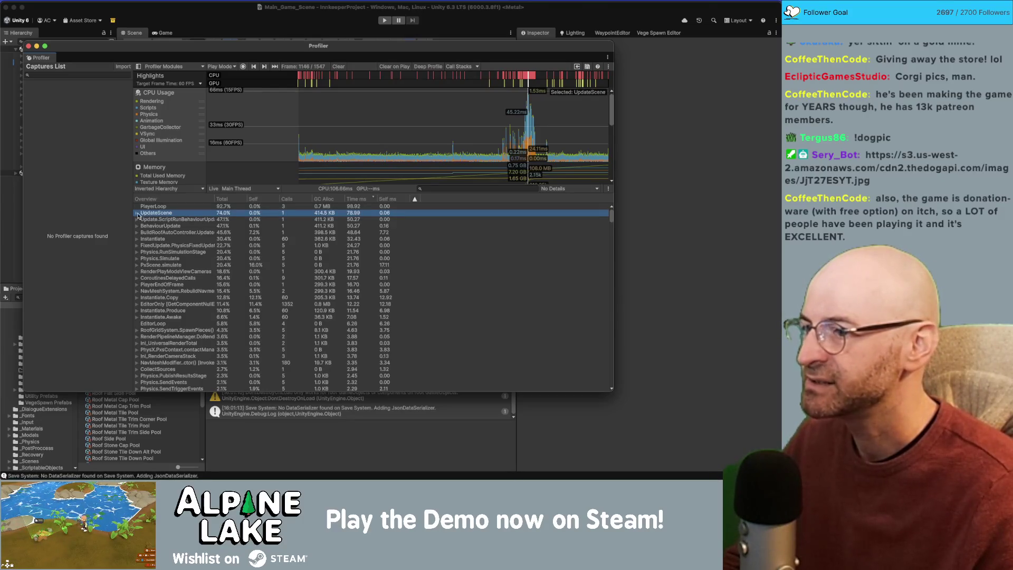
pyautogui.click(138, 213)
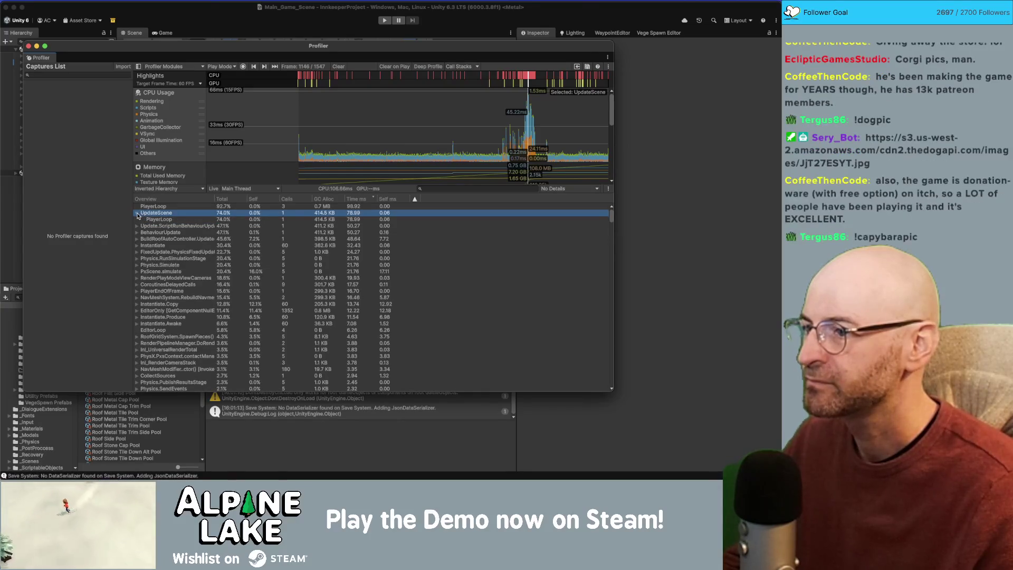
pyautogui.click(137, 214)
pyautogui.click(165, 189)
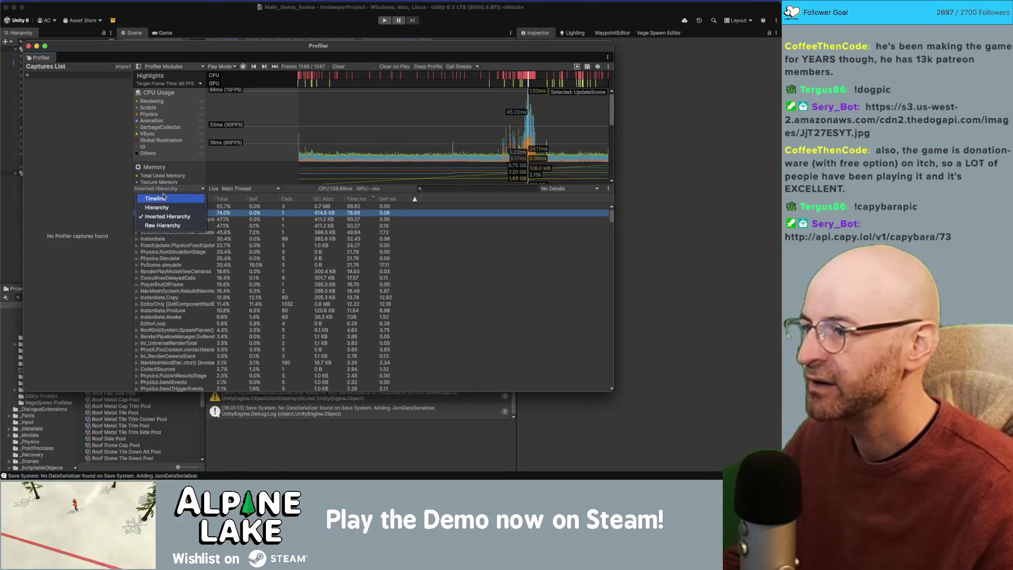
pyautogui.click(163, 208)
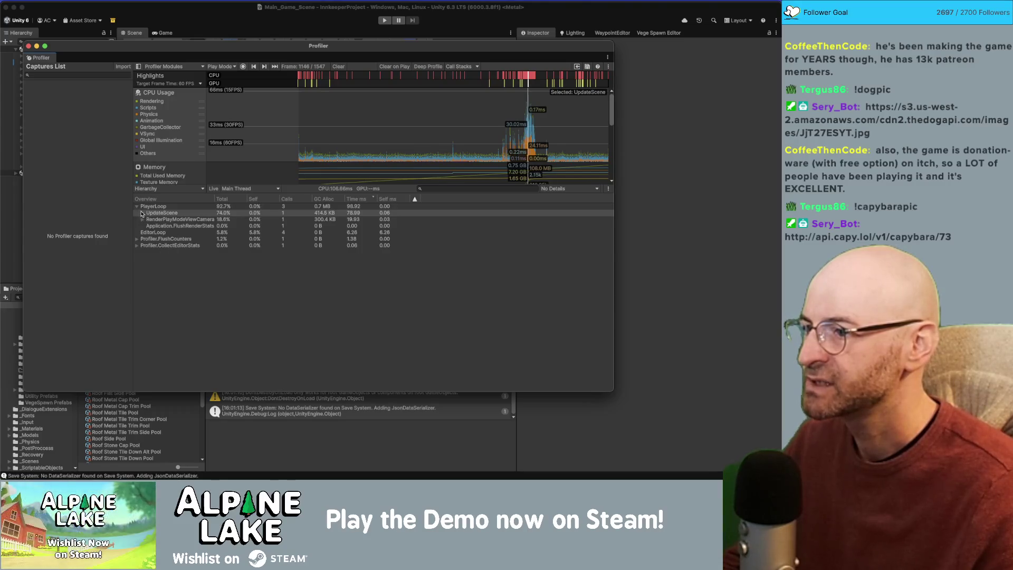
# Step: Drill from UpdateScene through BehaviourUpdate to BuildRoofAutoController's 60 Instantiate calls
pyautogui.click(143, 213)
pyautogui.click(149, 220)
pyautogui.click(154, 226)
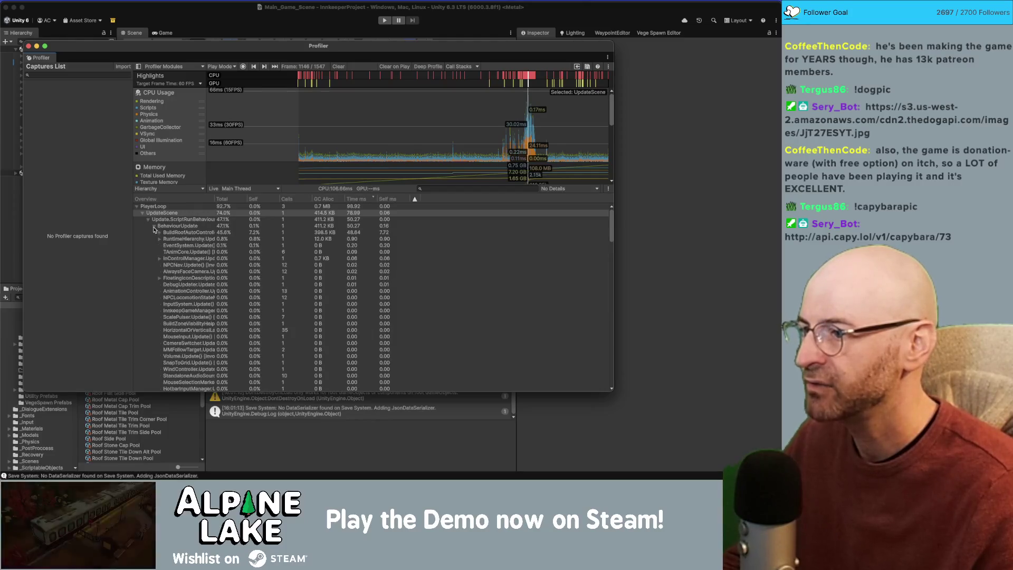
pyautogui.click(159, 233)
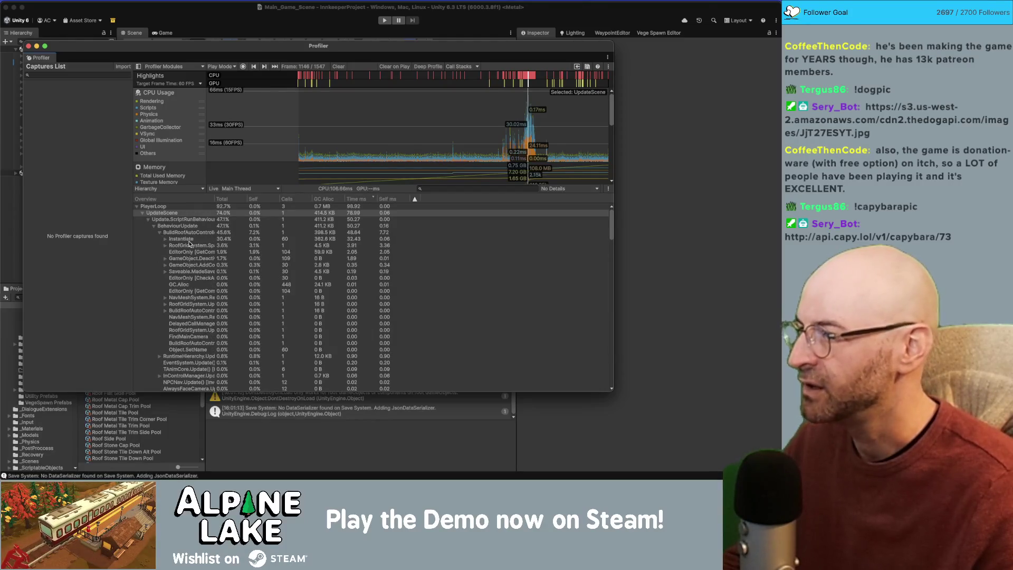
pyautogui.click(166, 240)
pyautogui.click(191, 240)
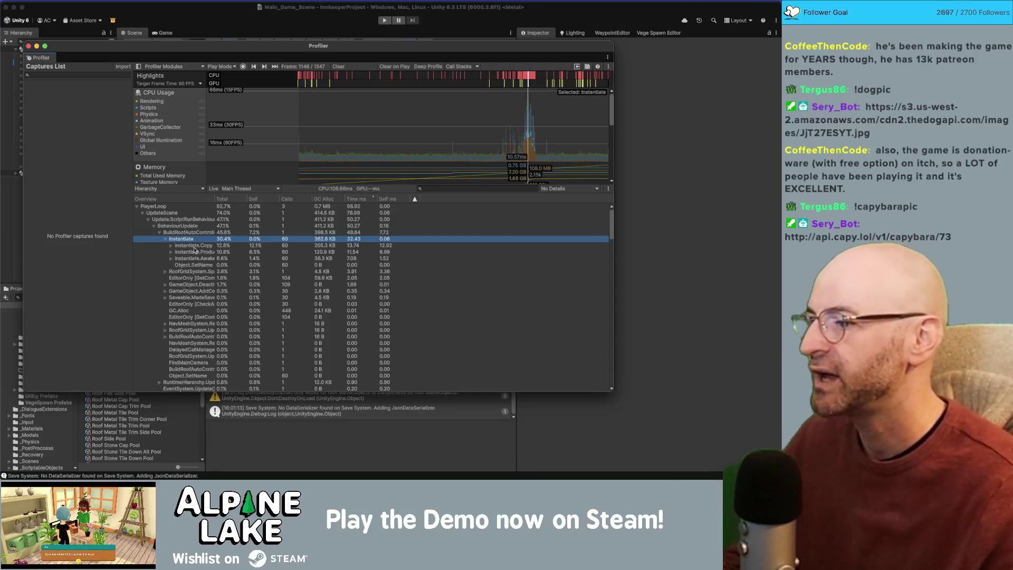
pyautogui.click(159, 234)
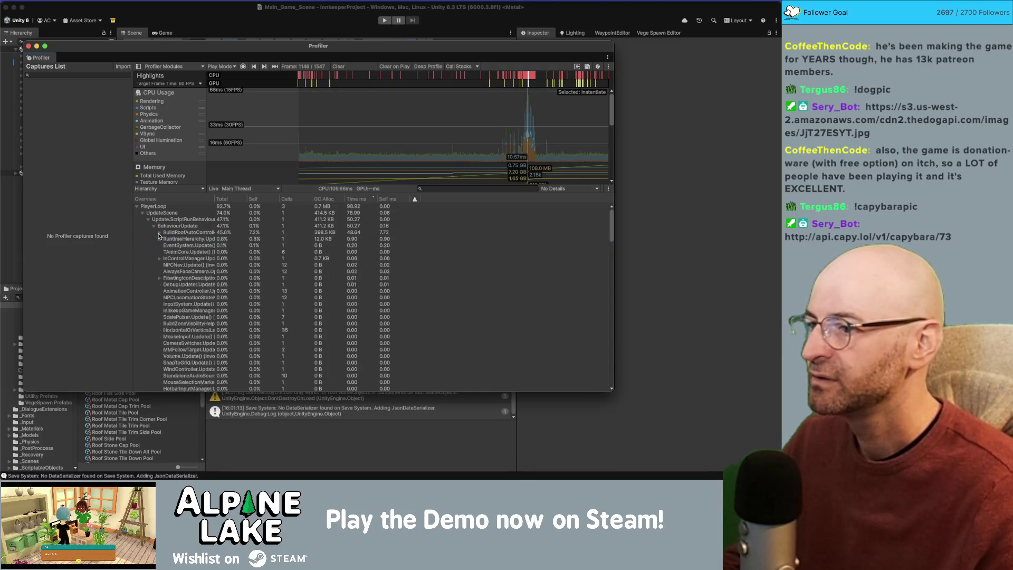
pyautogui.click(211, 14)
pyautogui.press('super+Tab')
pyautogui.press('super+Tab')
pyautogui.press('super+Tab')
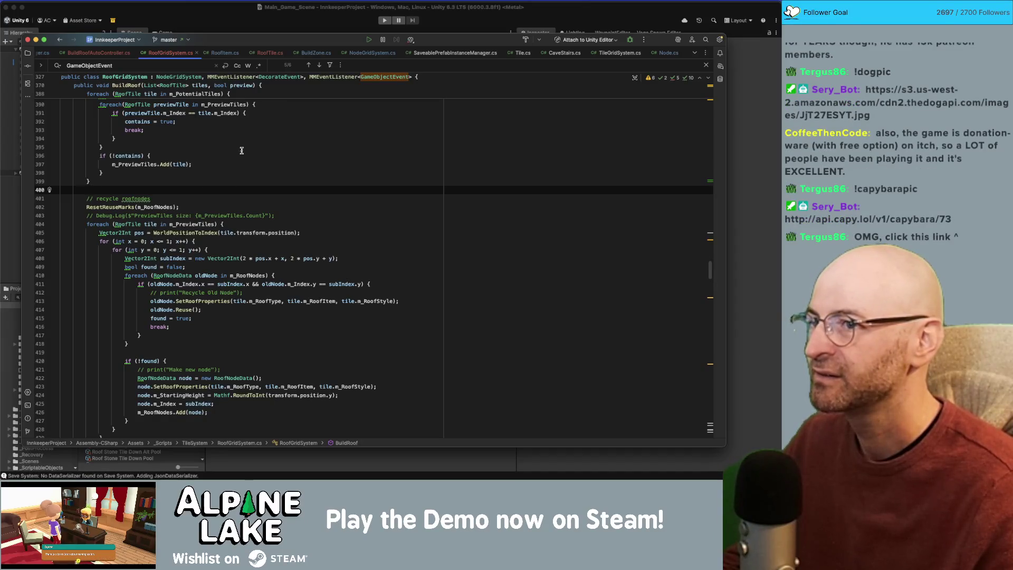
# Step: Bring Rider forward and jump to the SpawnNodes call in BuildRoofAutoController's BuildRoof method
pyautogui.click(156, 20)
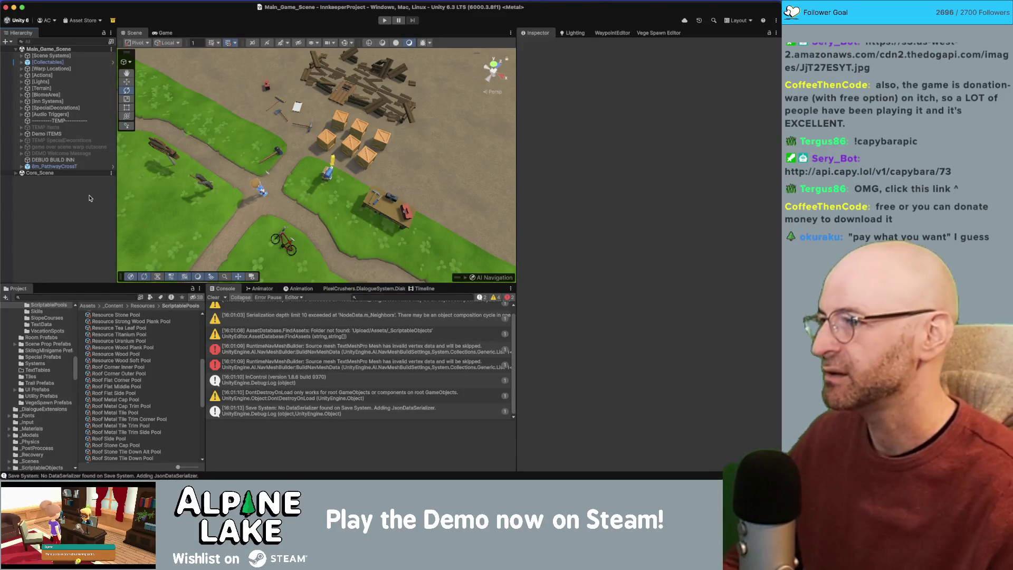
pyautogui.press('super+Tab')
pyautogui.click(247, 227)
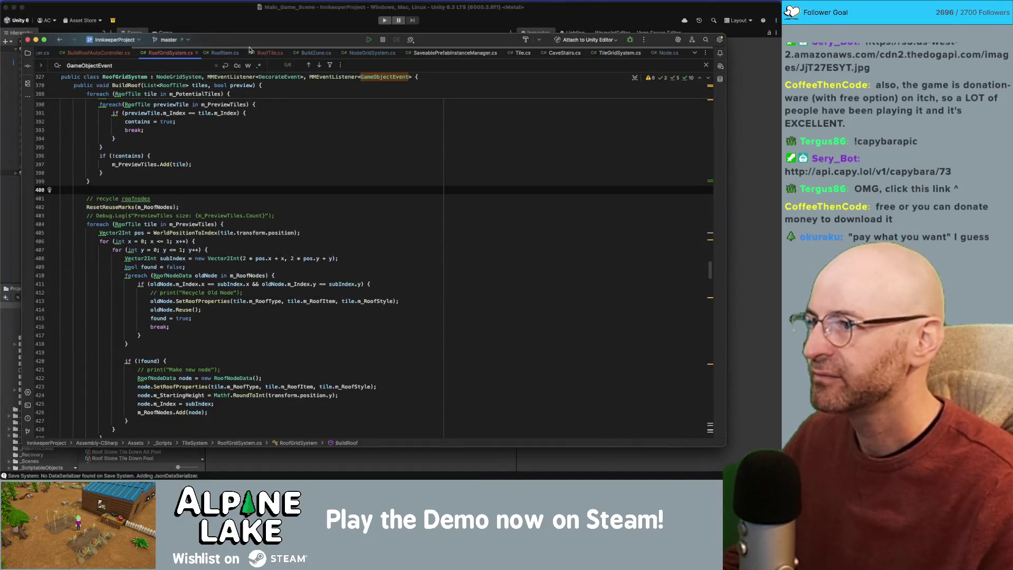
pyautogui.press('super+bracketleft')
pyautogui.press('super+bracketleft')
pyautogui.press('super+bracketleft')
pyautogui.scroll(-1, 198, 256)
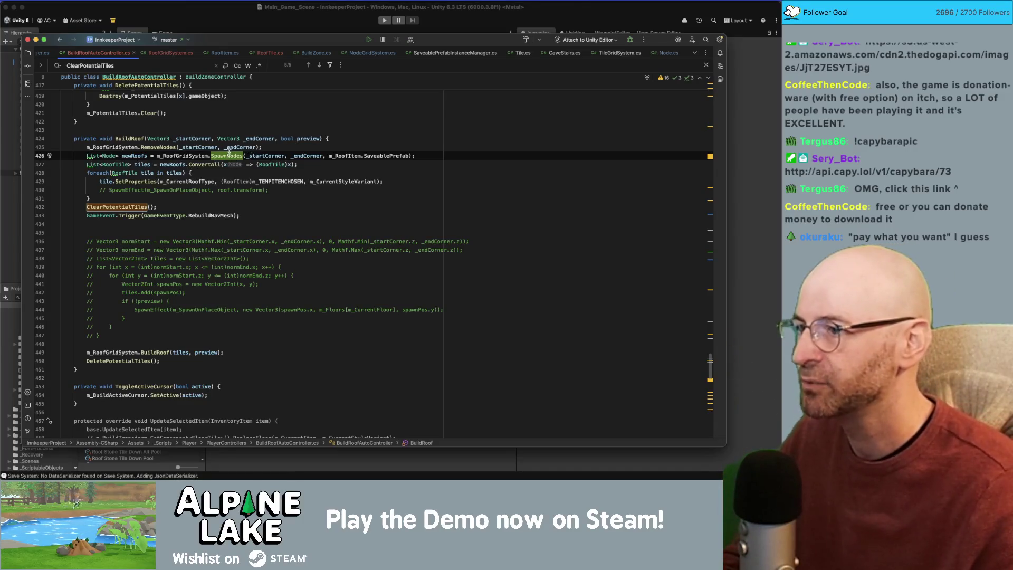
# Step: Comment out the old node-spawning lines 425–433 and uncomment the tile-gathering loop
pyautogui.click(143, 155)
pyautogui.moveTo(240, 216)
pyautogui.mouseDown()
pyautogui.moveTo(101, 182)
pyautogui.moveTo(88, 147)
pyautogui.mouseUp()
pyautogui.press('super+slash')
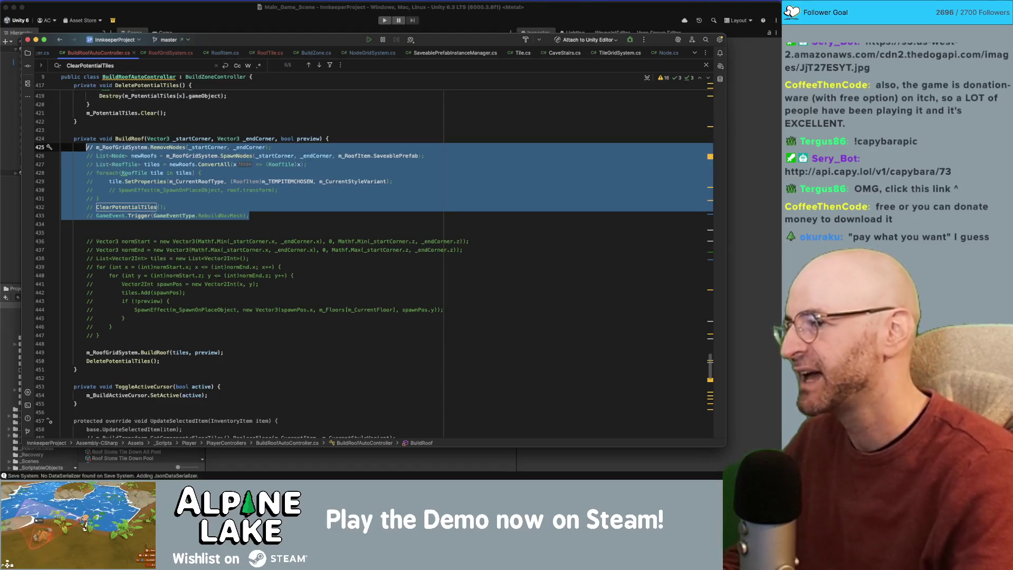
pyautogui.moveTo(99, 336); pyautogui.dragTo(87, 242)
pyautogui.press('super+slash')
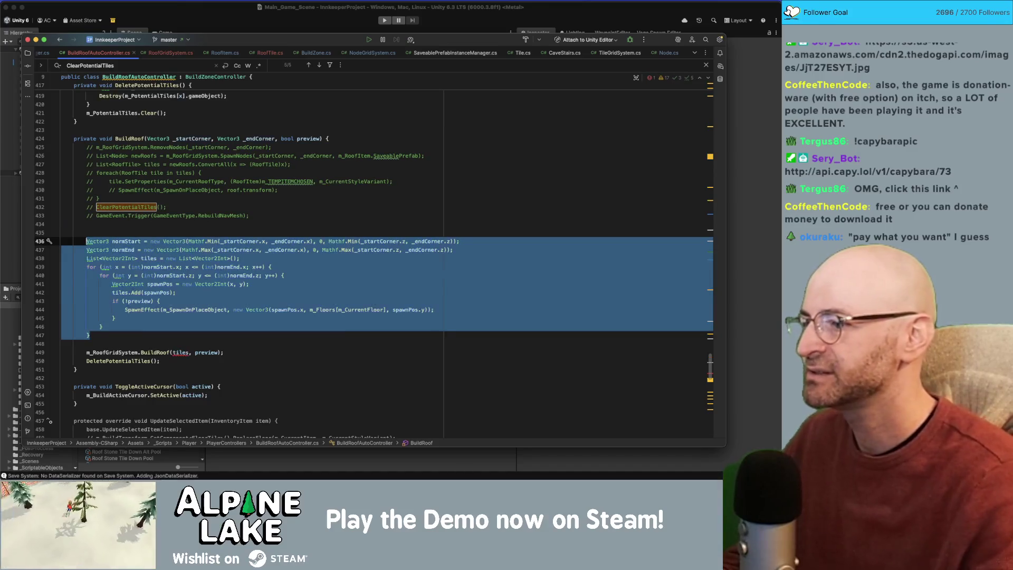
# Step: In BuildRoof's declaration in RoofGridSystem, change the tile list type to Vector2Int
pyautogui.click(239, 300)
pyautogui.keyDown('super'); pyautogui.click(148, 352); pyautogui.keyUp('super')
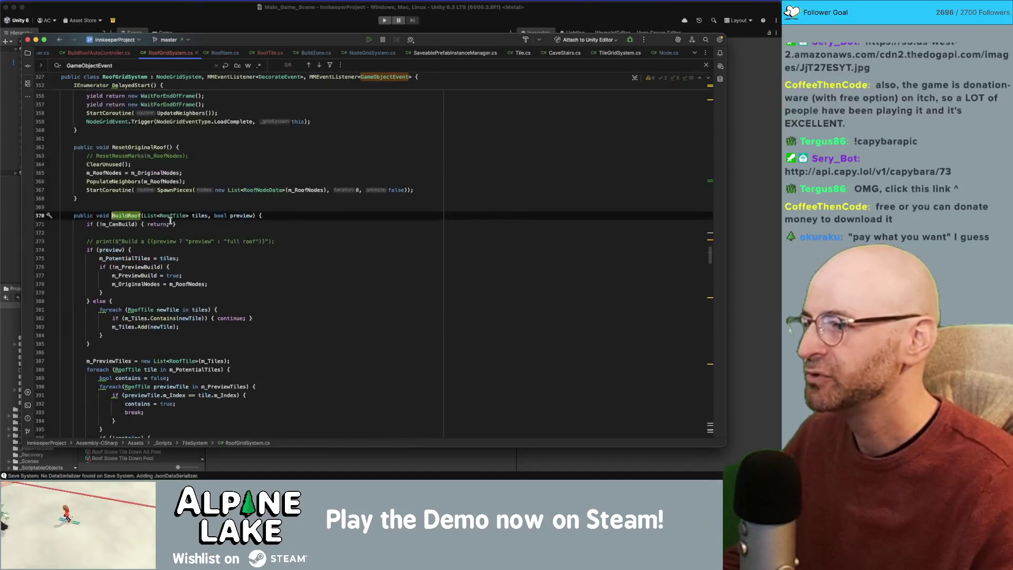
pyautogui.click(162, 216)
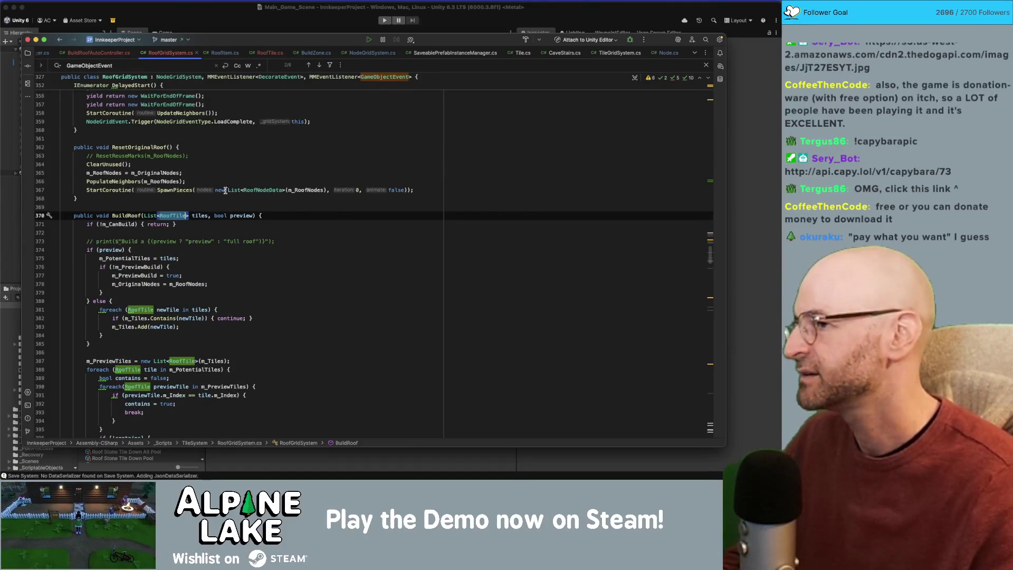
pyautogui.write('Vecto')
pyautogui.press('Return')
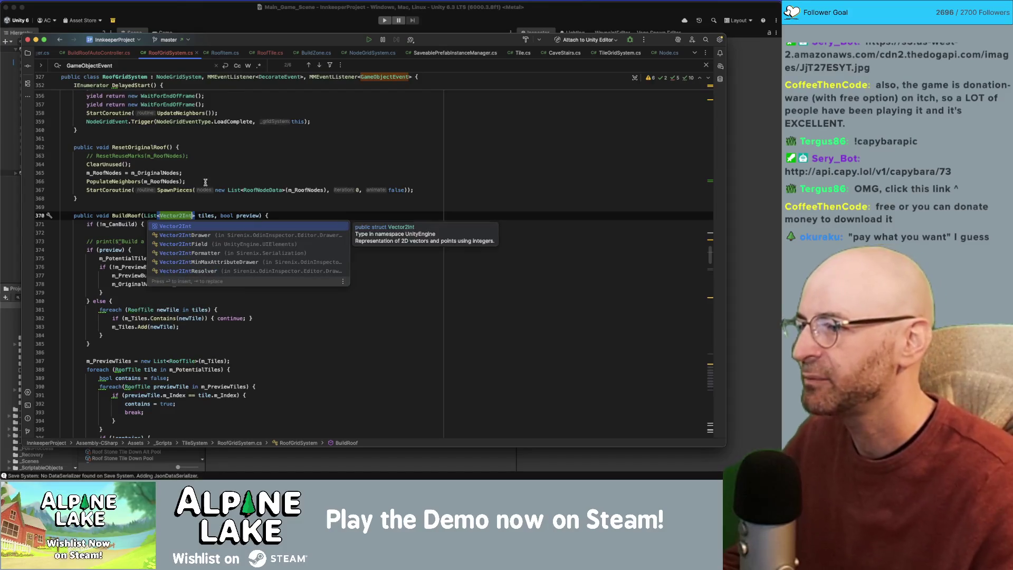
pyautogui.press('Up')
pyautogui.press('Up')
pyautogui.press('Up')
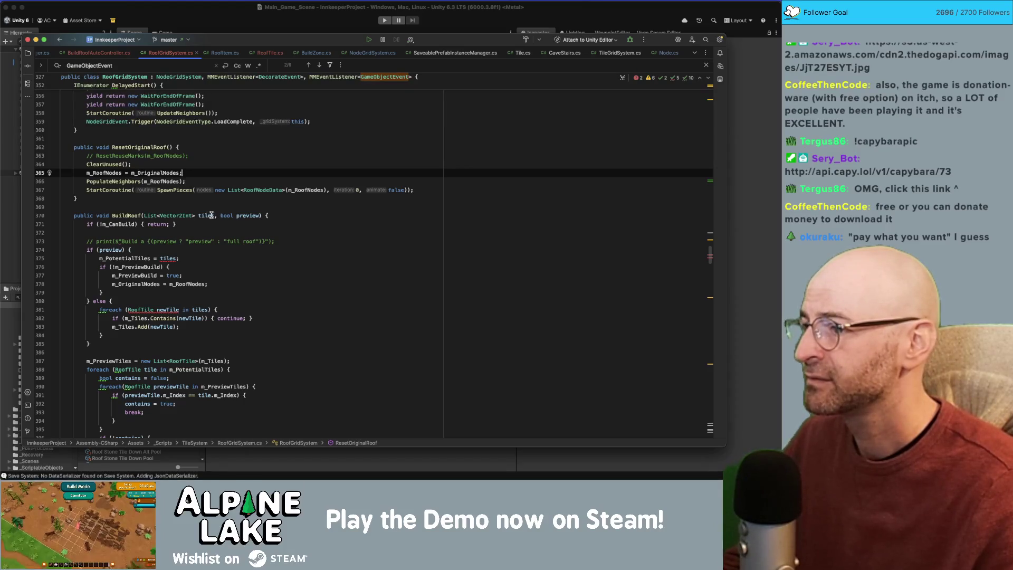
# Step: Add RoofType roofType, RoofItem roofItem and int roofStyle parameters to BuildRoof
pyautogui.click(213, 215)
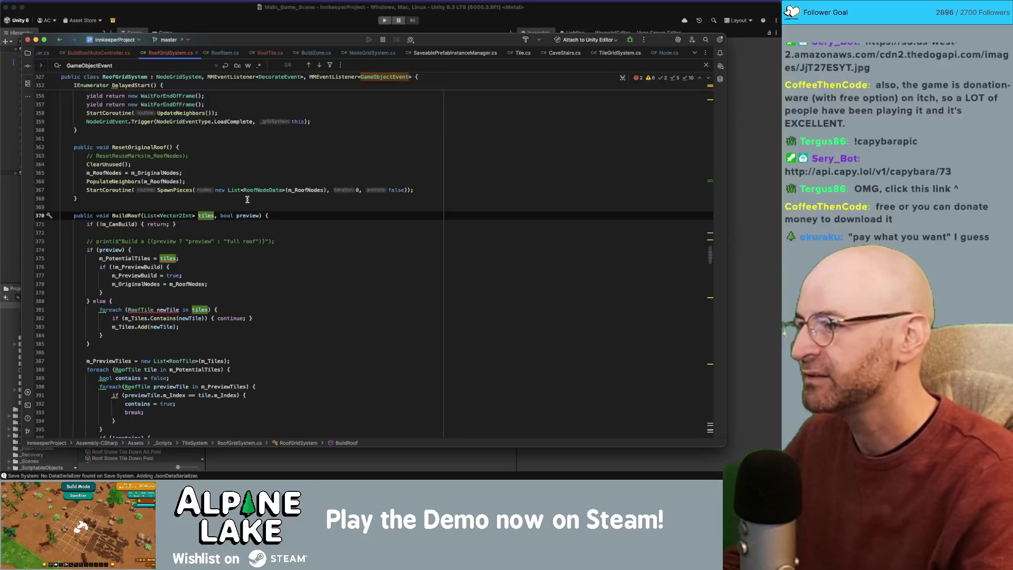
pyautogui.write(', ')
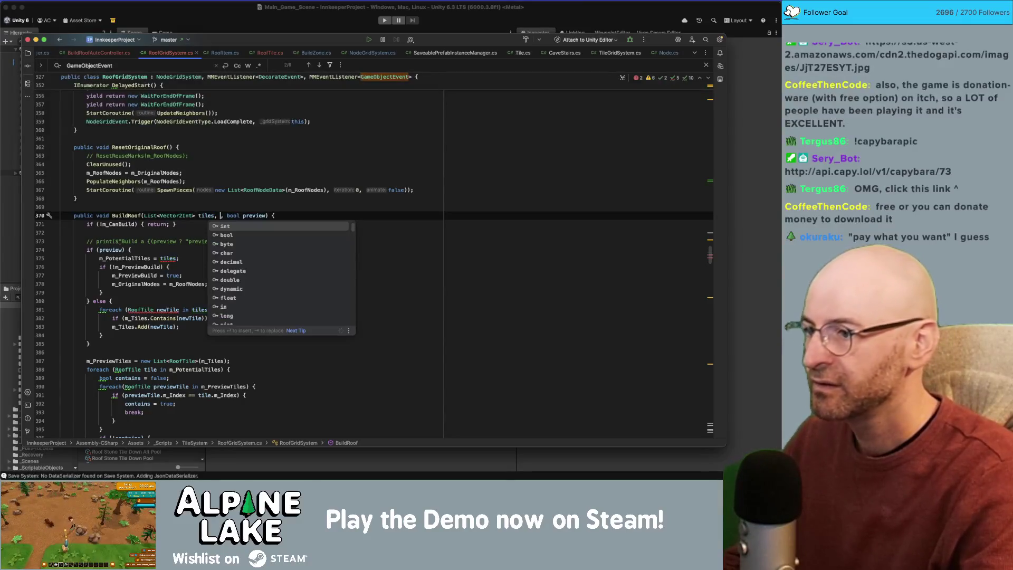
pyautogui.write('RoofType,')
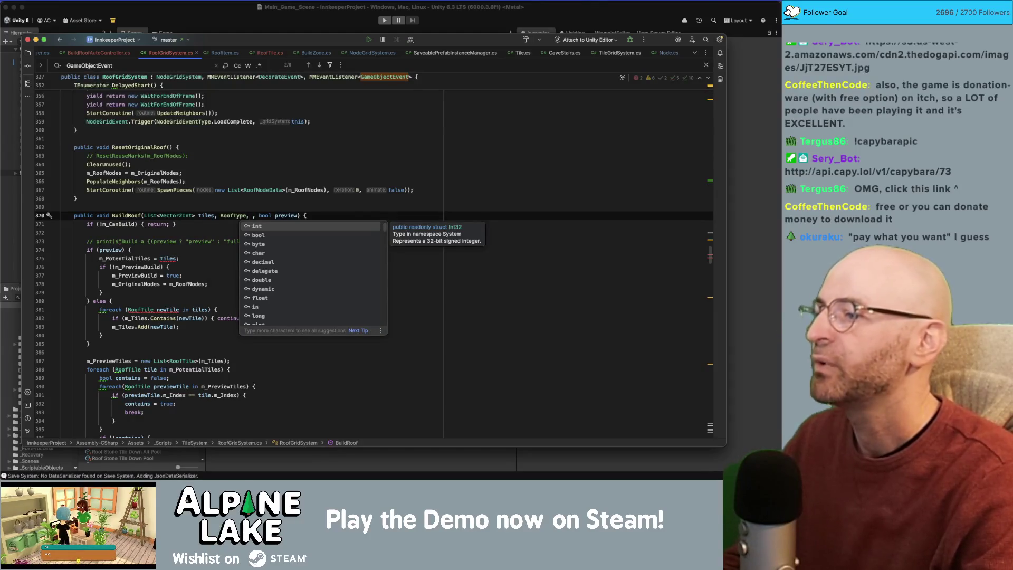
pyautogui.press('BackSpace')
pyautogui.press('BackSpace')
pyautogui.write('roofType, ')
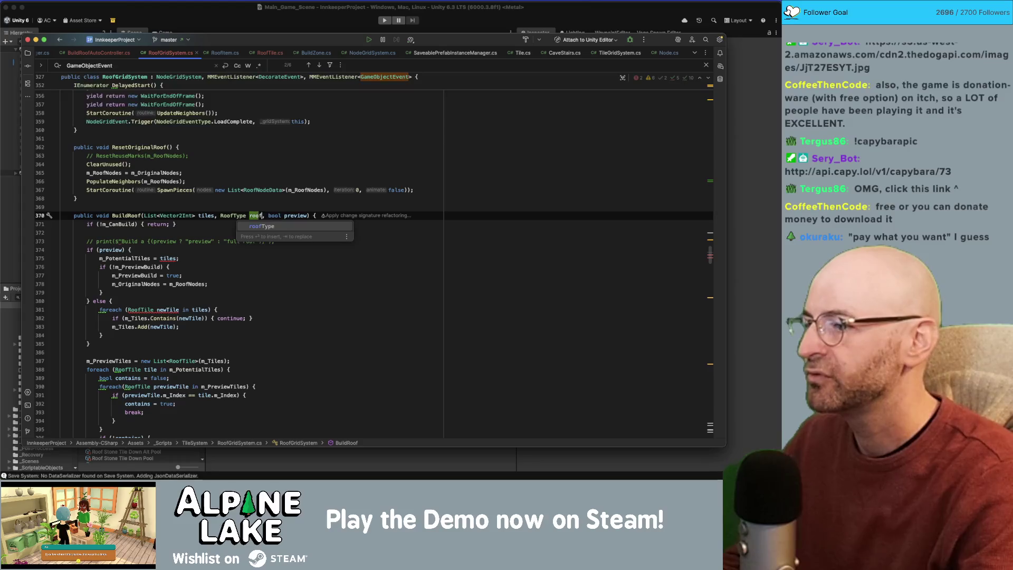
pyautogui.write('RoofItem ro')
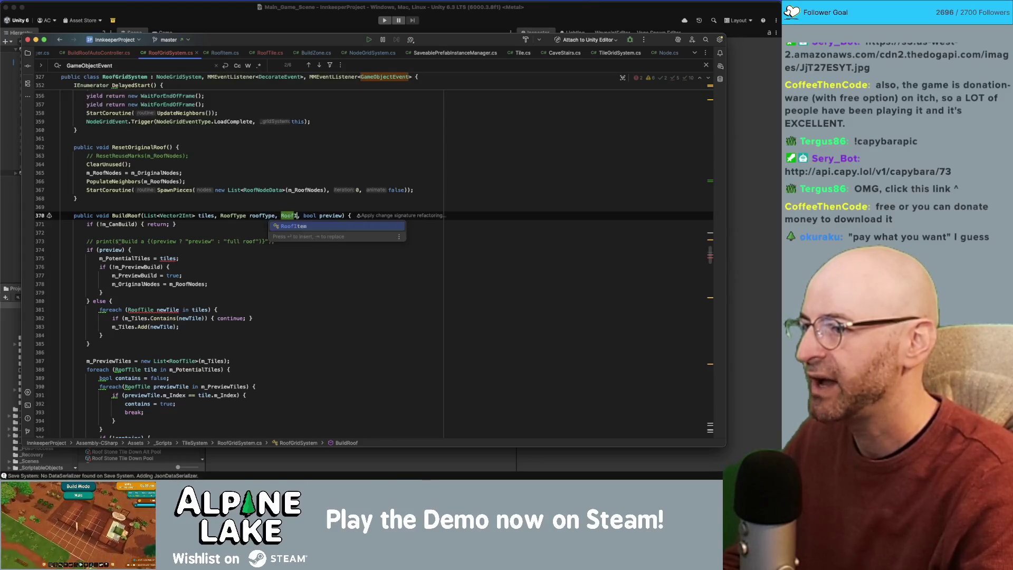
pyautogui.write('ofItem, ')
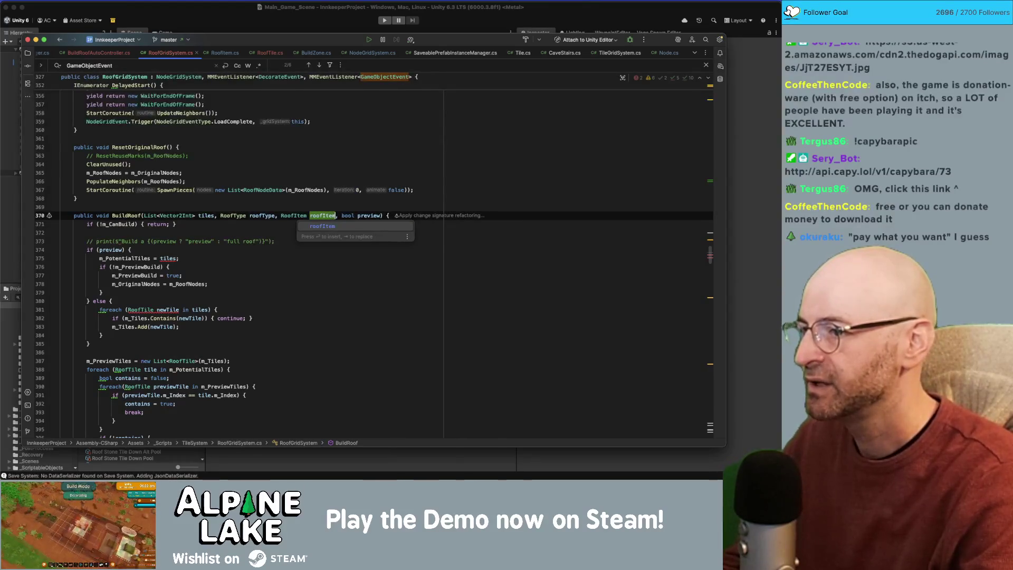
pyautogui.write('int style,')
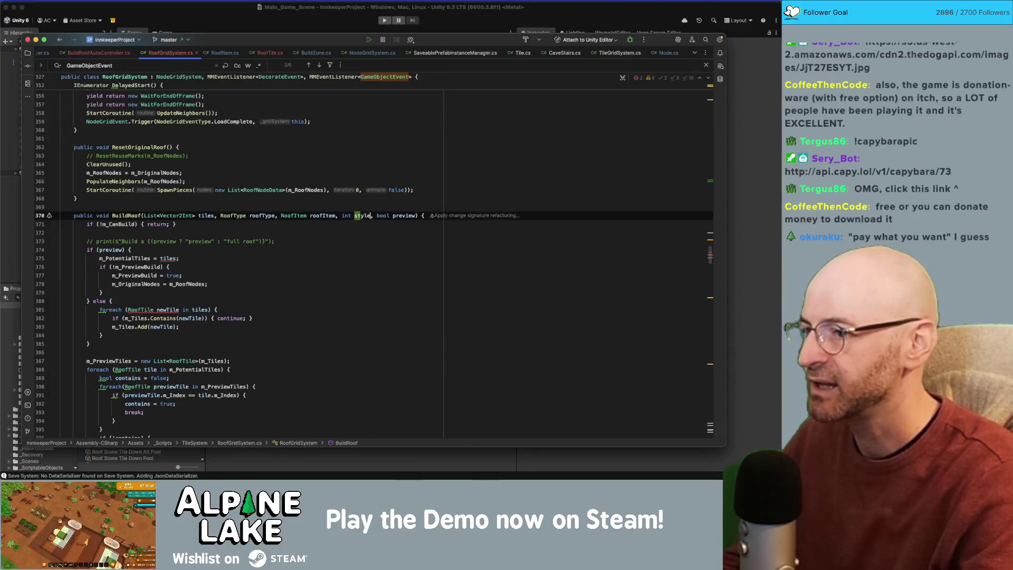
pyautogui.press('BackSpace')
pyautogui.press('BackSpace')
pyautogui.press('BackSpace')
pyautogui.write('roofStyle')
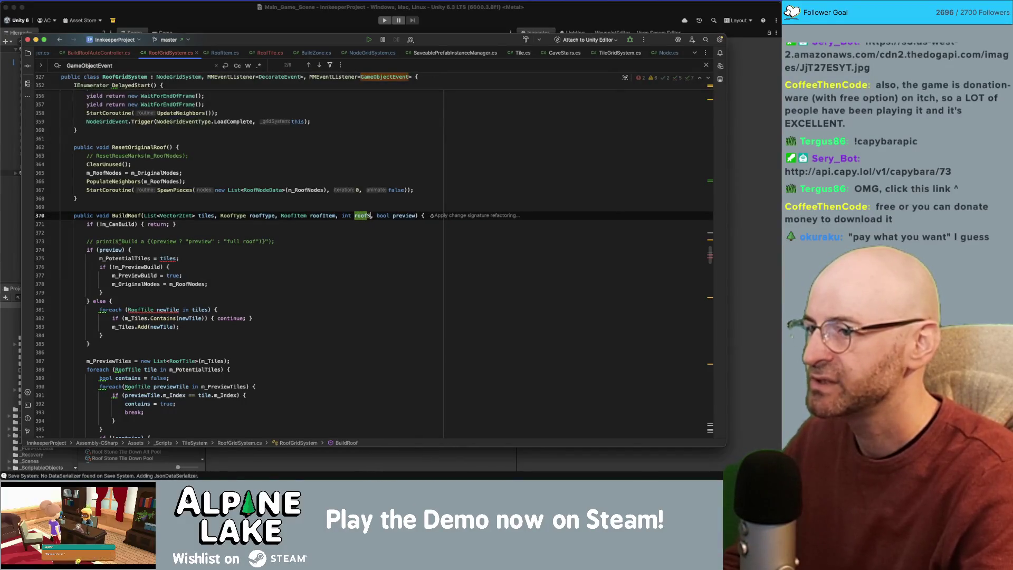
# Step: Jump to the m_PotentialTiles declaration and select its RoofTile type
pyautogui.doubleClick(207, 215)
pyautogui.keyDown('super'); pyautogui.click(126, 258); pyautogui.keyUp('super')
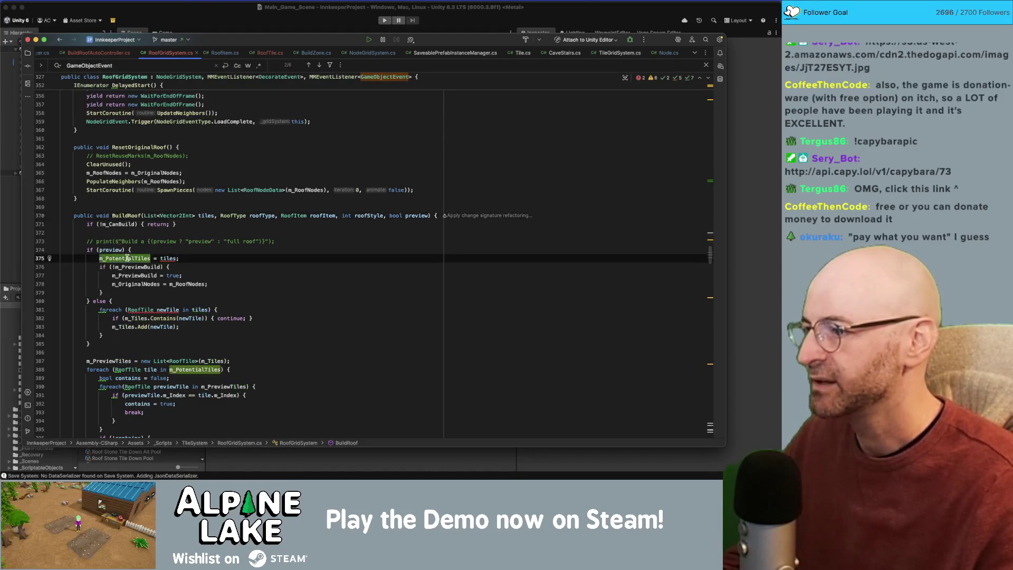
pyautogui.doubleClick(119, 144)
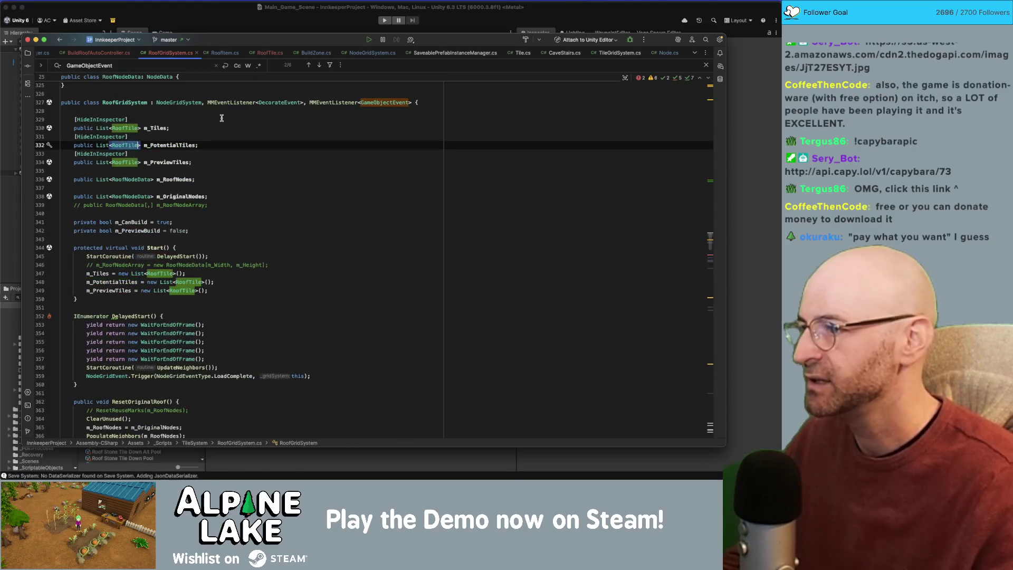
# Step: Replace RoofTile with Vector2Int in the tile list declarations and their Start() initialisations
pyautogui.write('Vector2Int')
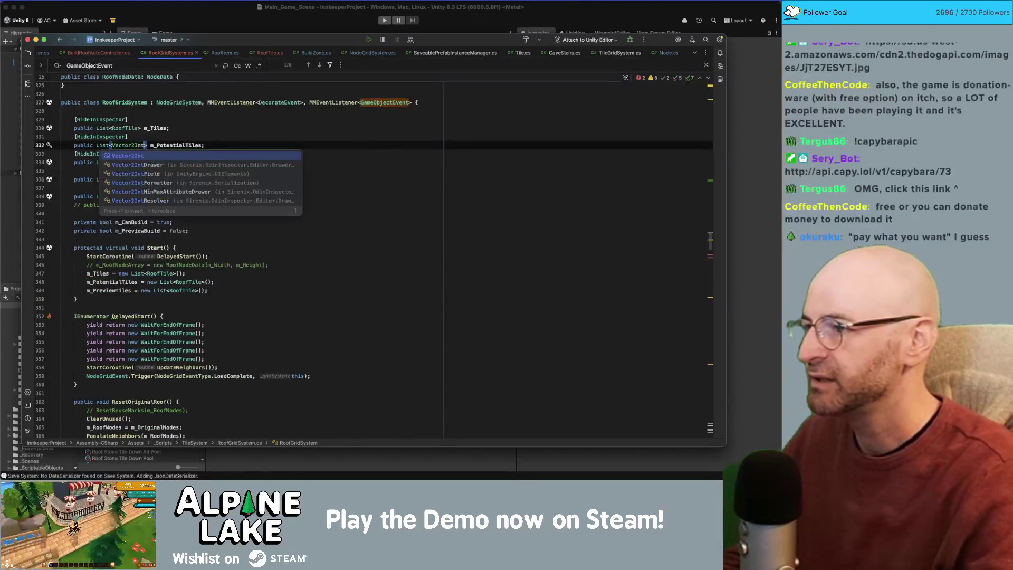
pyautogui.press('Return')
pyautogui.doubleClick(127, 128)
pyautogui.write('Vector2Int')
pyautogui.doubleClick(126, 162)
pyautogui.write('Vector2Int')
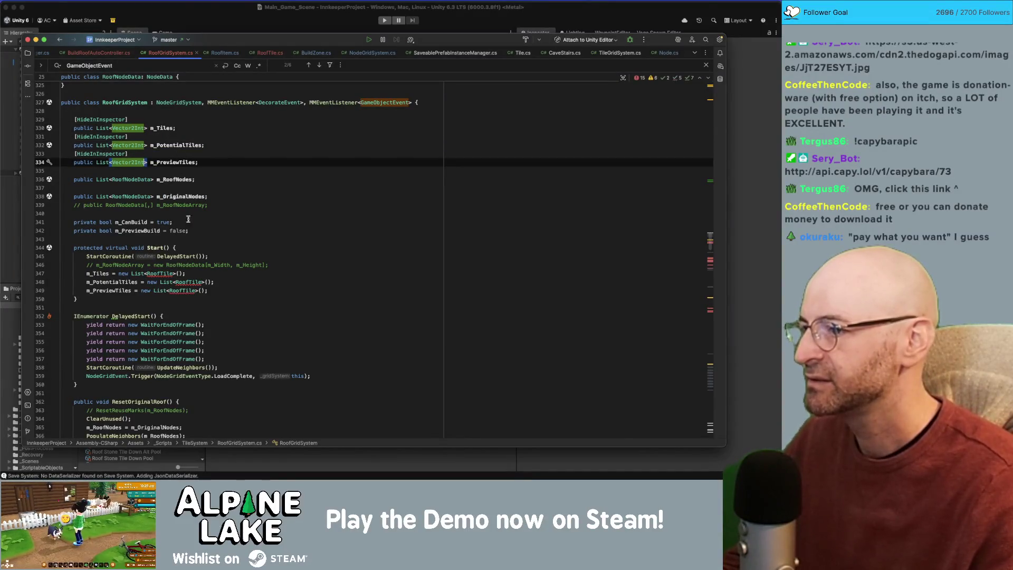
pyautogui.doubleClick(161, 273)
pyautogui.write('Vector2Int')
pyautogui.doubleClick(188, 282)
pyautogui.write('Vector2Int')
pyautogui.doubleClick(185, 290)
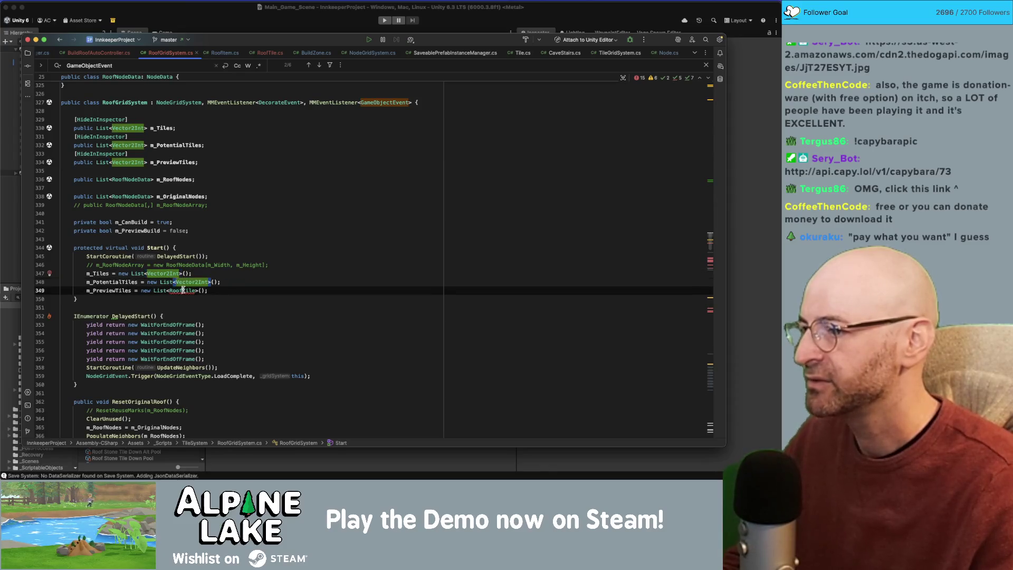
pyautogui.write('Vector2Int')
# Step: Change the BuildRoof foreach on line 381 to Vector2Int, then start undoing the type changes
pyautogui.click(239, 291)
pyautogui.click(163, 154)
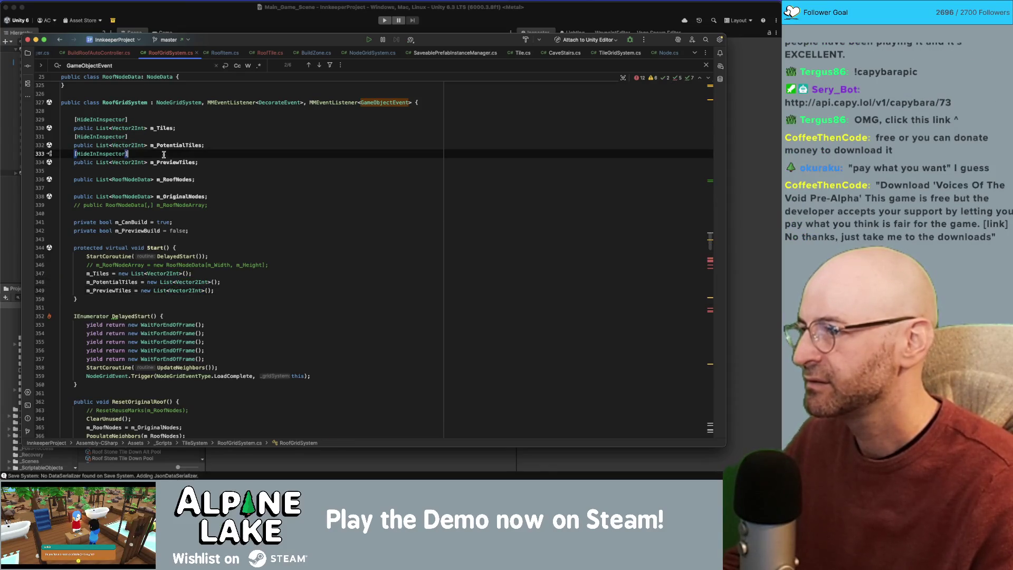
pyautogui.click(233, 291)
pyautogui.scroll(-2, 227, 271)
pyautogui.scroll(-8, 229, 267)
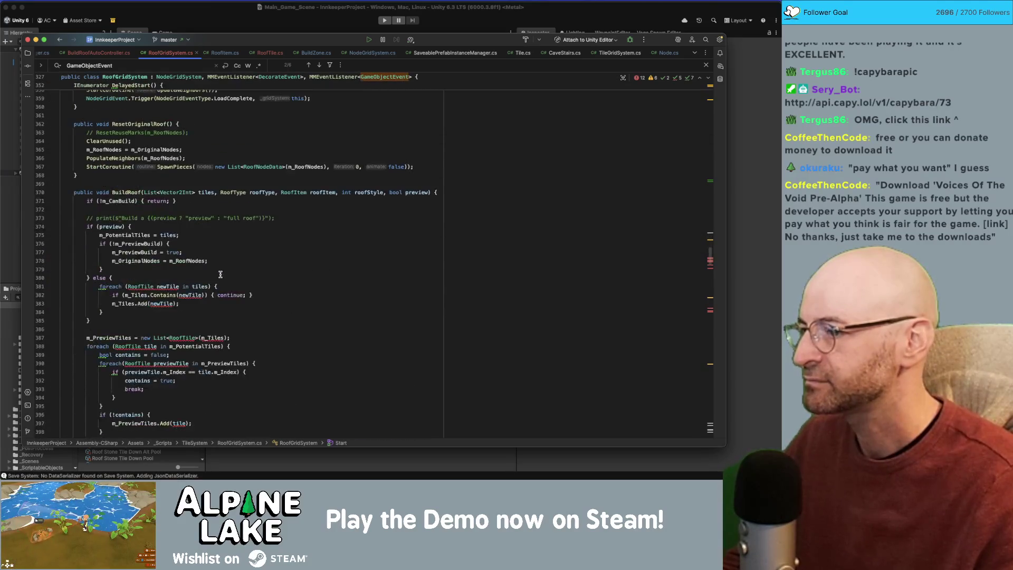
pyautogui.scroll(-1, 204, 276)
pyautogui.doubleClick(139, 272)
pyautogui.write('Vector2Int')
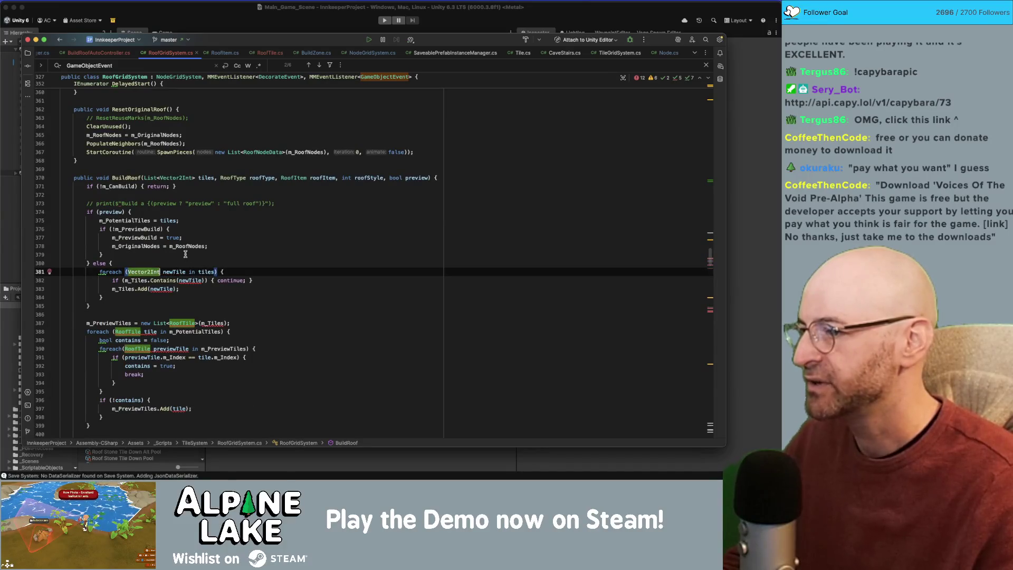
pyautogui.press('Down')
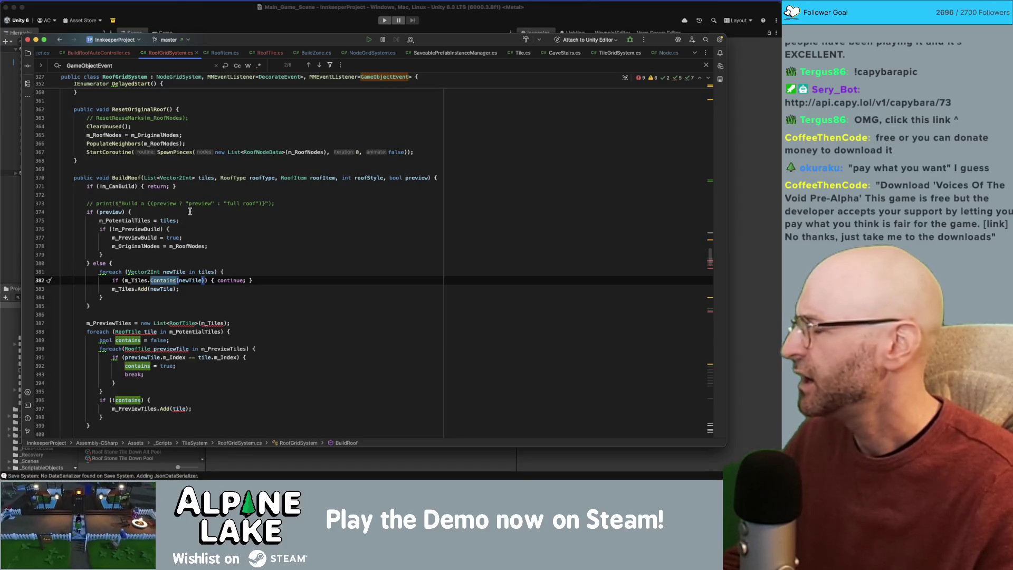
pyautogui.press('super+z')
pyautogui.press('super+z')
pyautogui.press('super+z')
pyautogui.press('super+z')
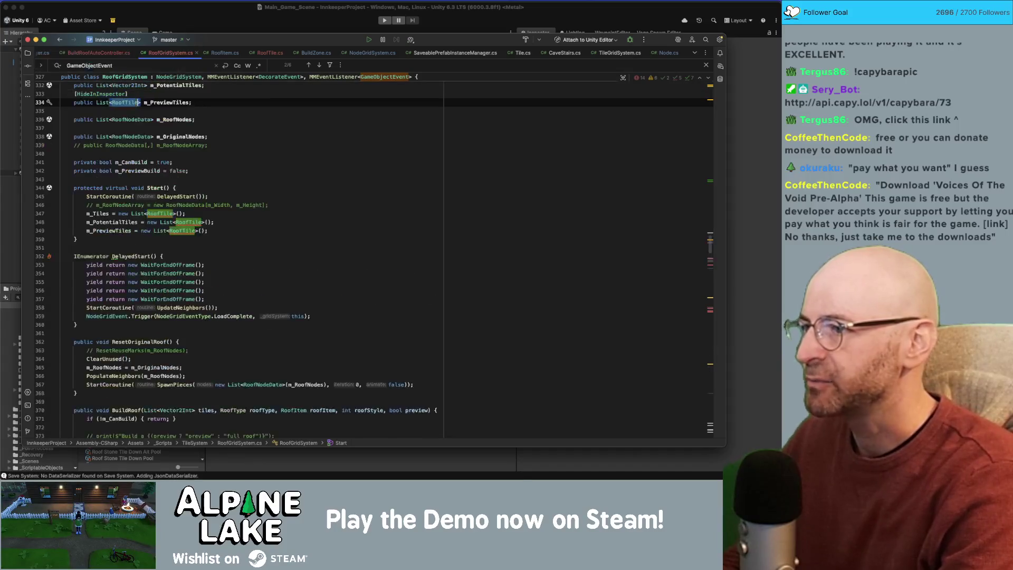
# Step: Undo the BuildRoof signature edits and comment out the preview-tiles Debug.Log line
pyautogui.press('super+z')
pyautogui.press('super+z')
pyautogui.press('super+z')
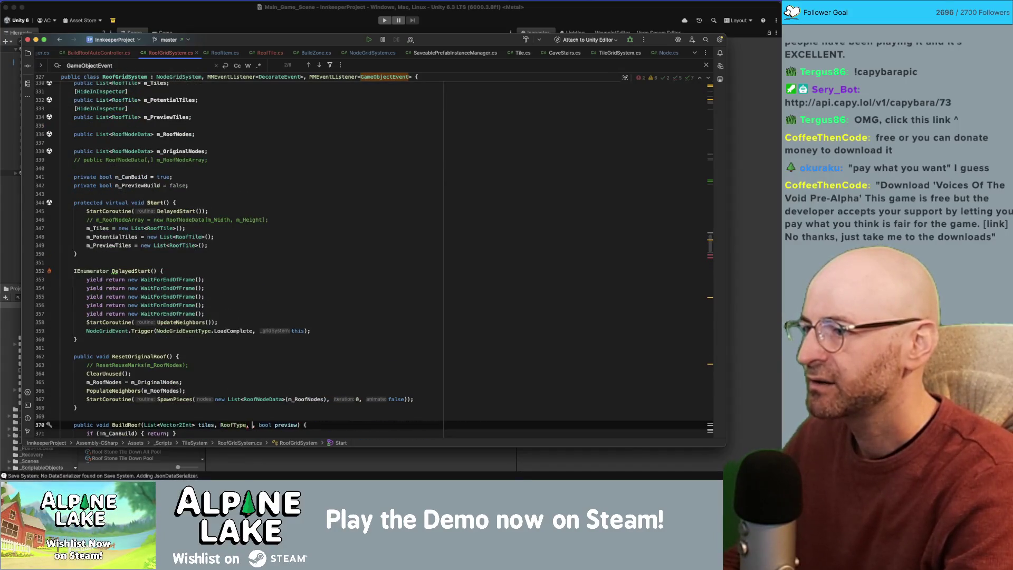
pyautogui.press('super+z')
pyautogui.press('super+z')
pyautogui.press('super+z')
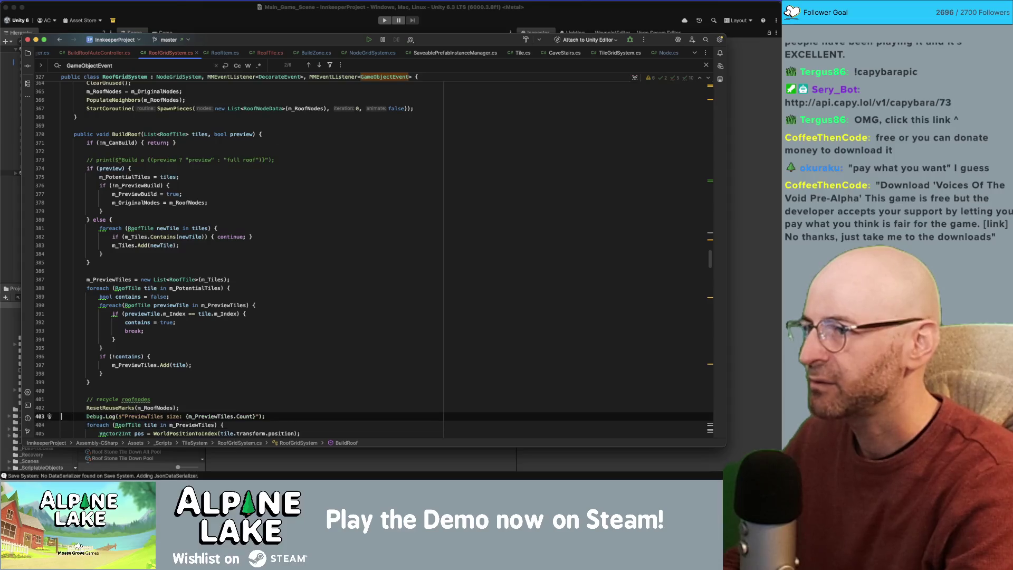
pyautogui.press('super+z')
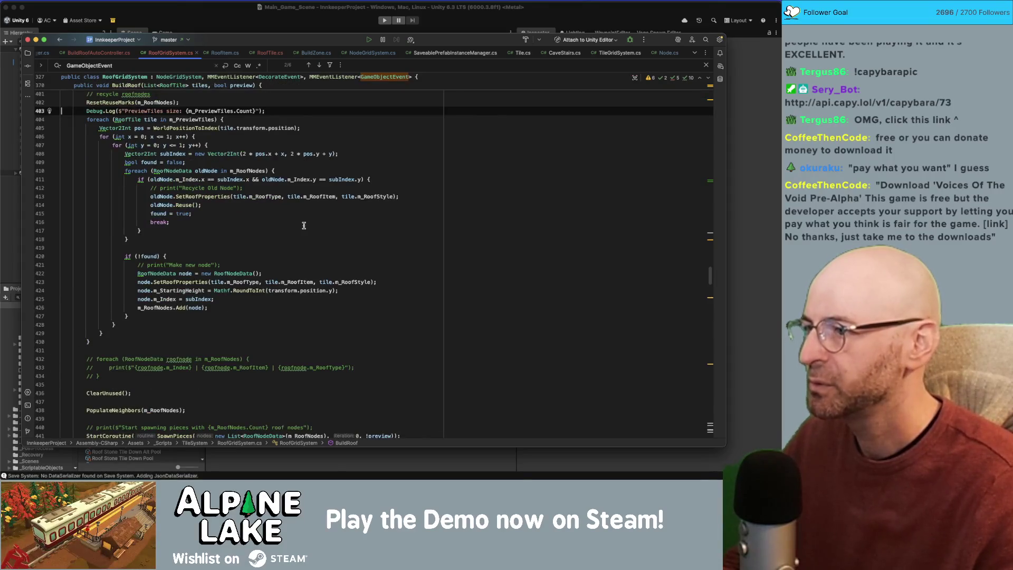
pyautogui.press('super+slash')
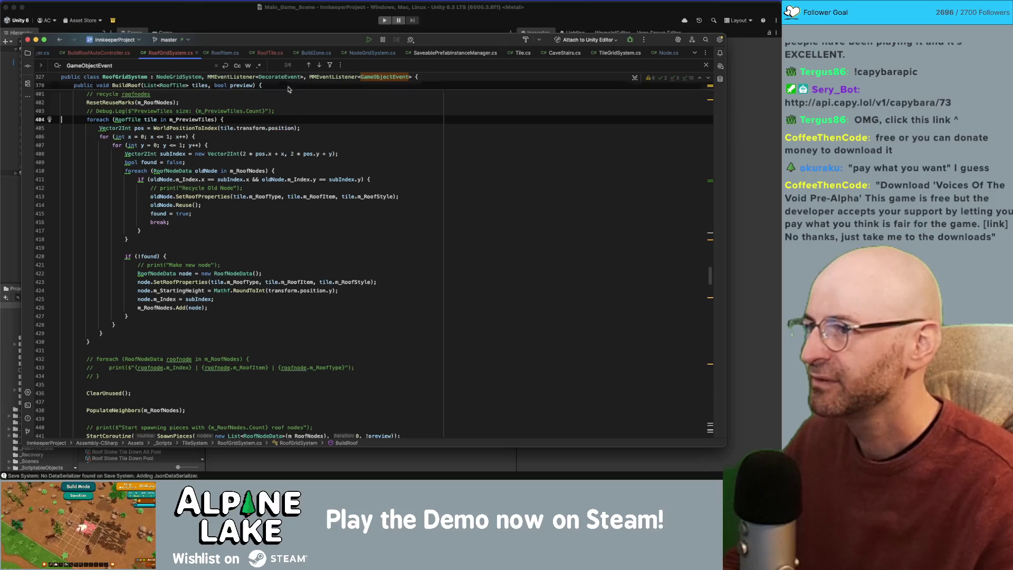
# Step: Undo the last change in BuildRoofAutoController.cs and switch back to the Unity editor
pyautogui.click(112, 55)
pyautogui.press('super+z')
pyautogui.press('super+z')
pyautogui.click(294, 224)
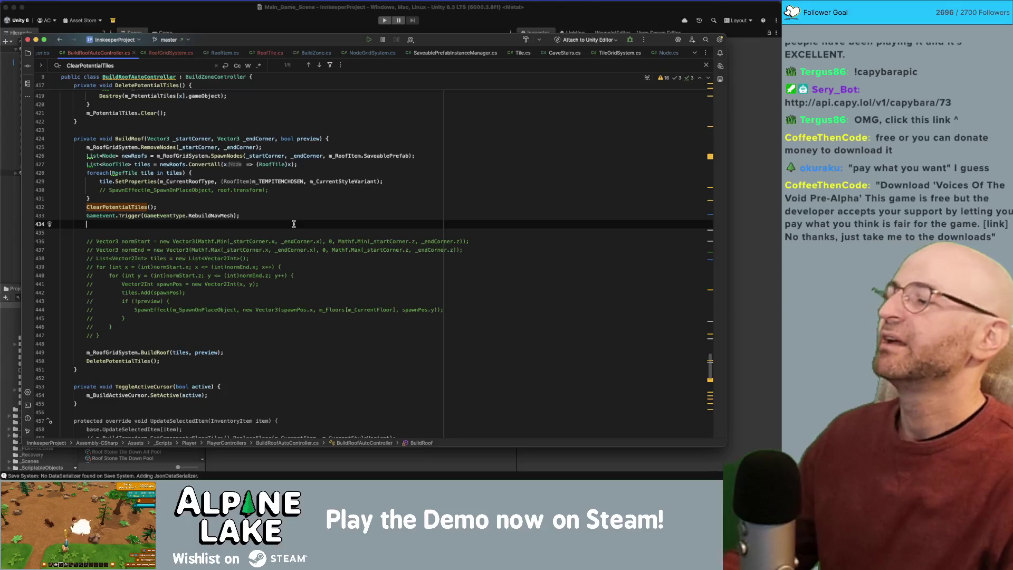
pyautogui.press('super+Tab')
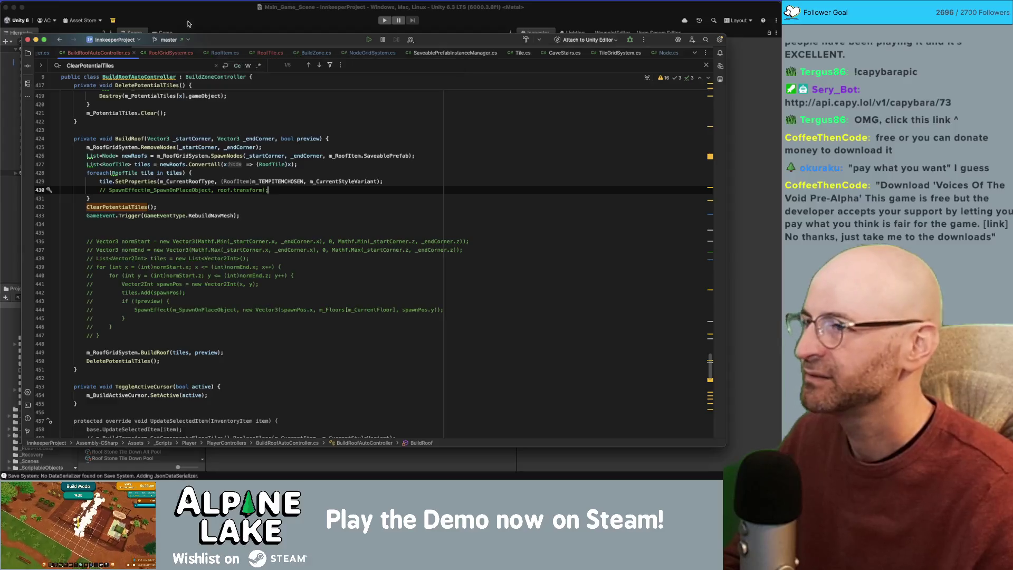
pyautogui.click(98, 297)
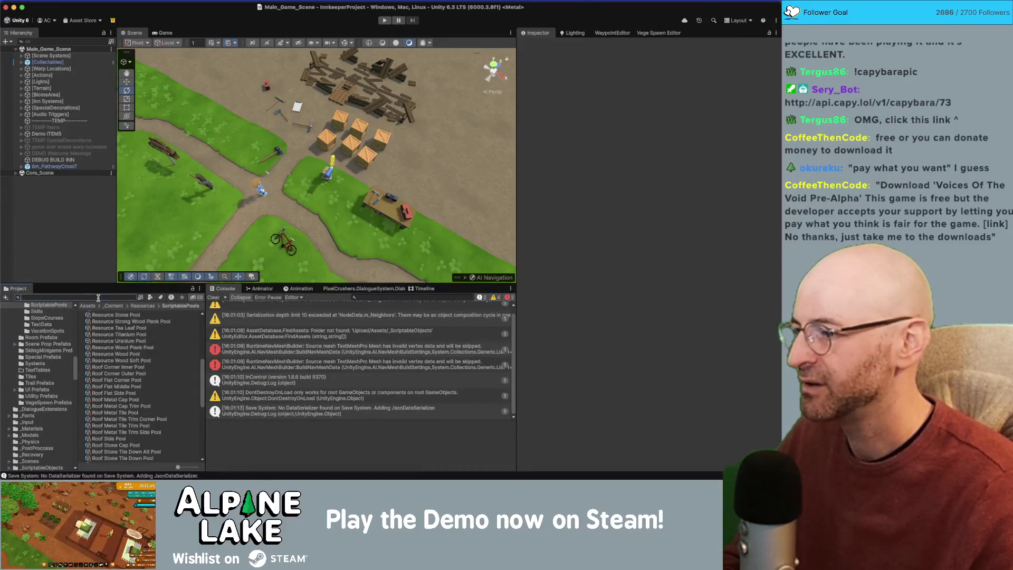
# Step: Search the project for pool assets and select Roof Flat Corner Pool
pyautogui.write('roofnode')
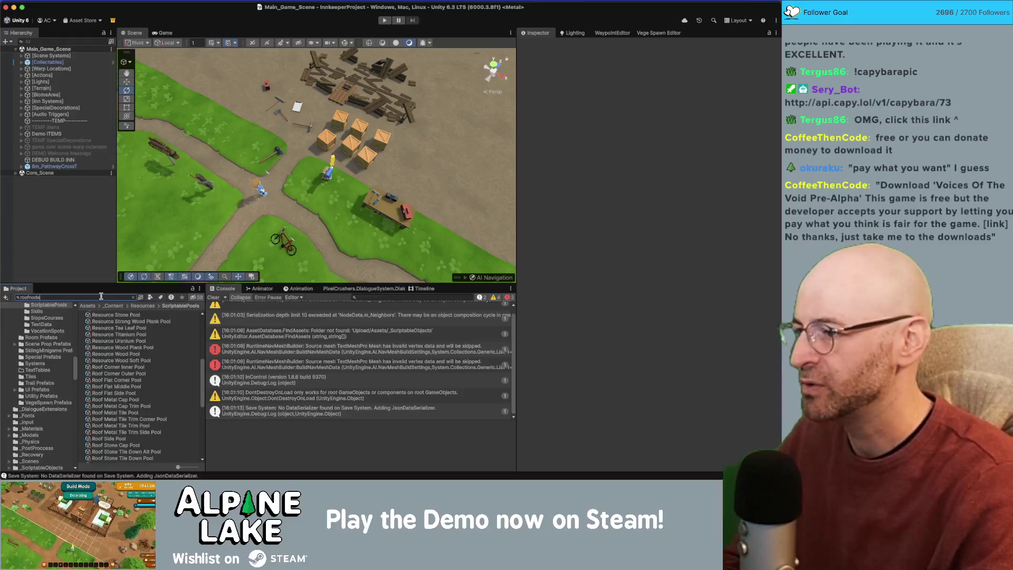
pyautogui.press('BackSpace')
pyautogui.press('BackSpace')
pyautogui.press('BackSpace')
pyautogui.write('pool')
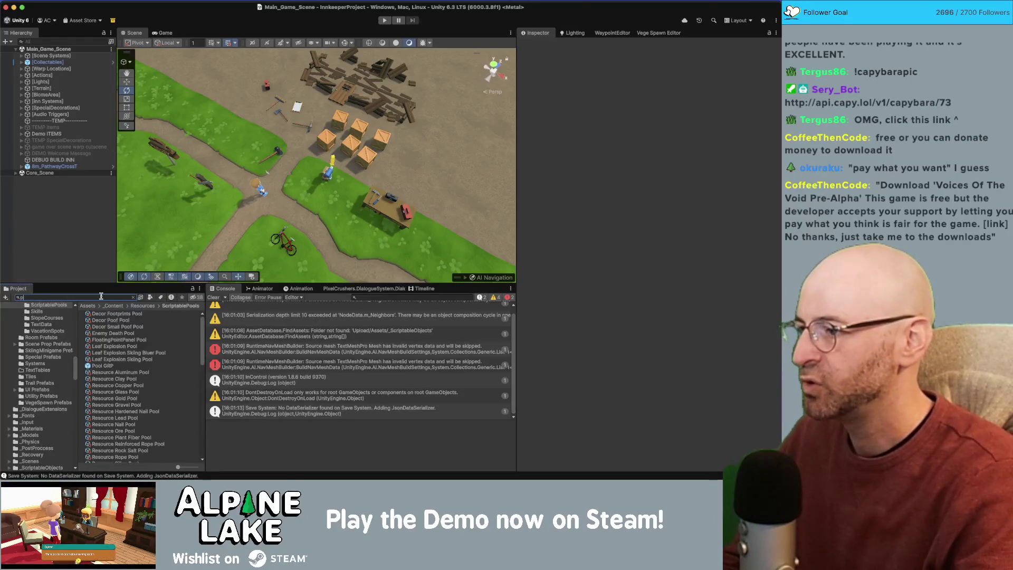
pyautogui.click(139, 359)
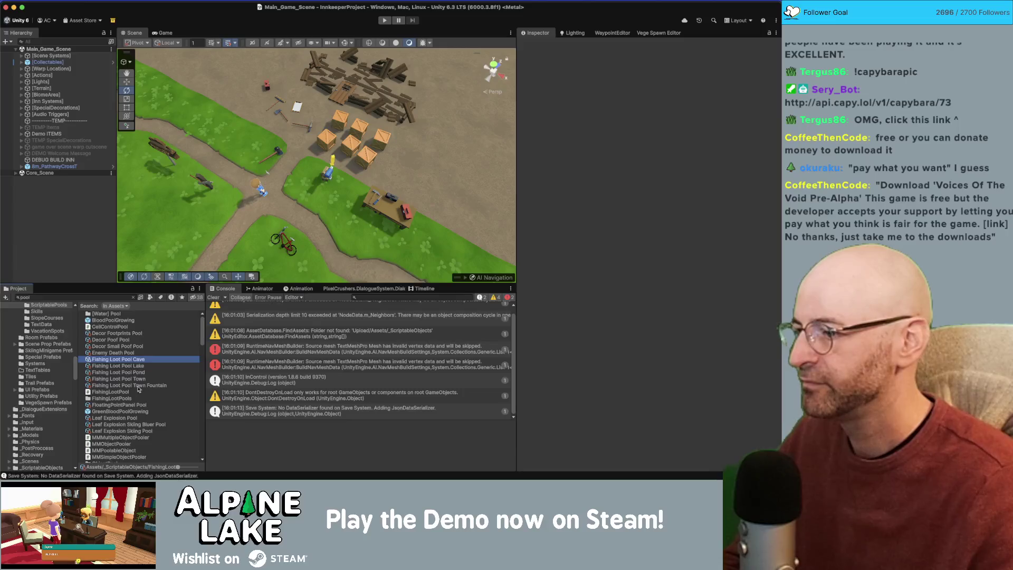
pyautogui.scroll(-10, 137, 382)
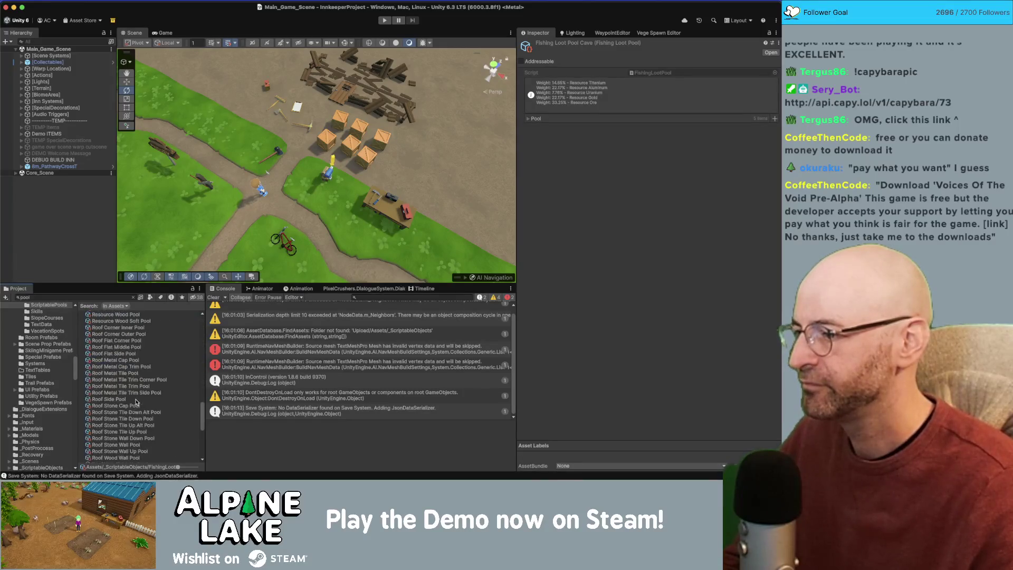
pyautogui.click(131, 388)
pyautogui.click(133, 297)
pyautogui.click(127, 360)
pyautogui.click(128, 341)
pyautogui.scroll(3, 138, 353)
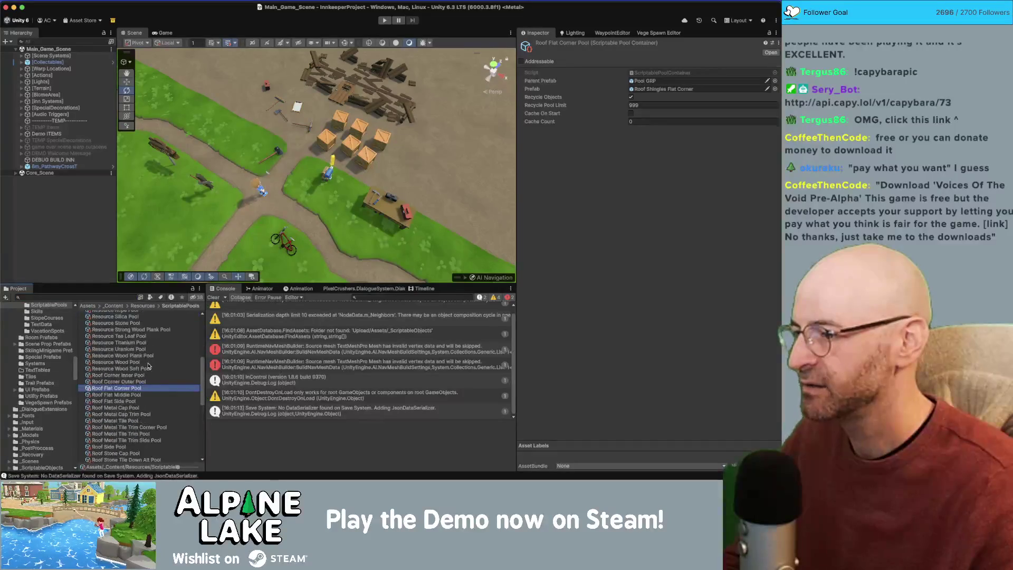
pyautogui.click(150, 381)
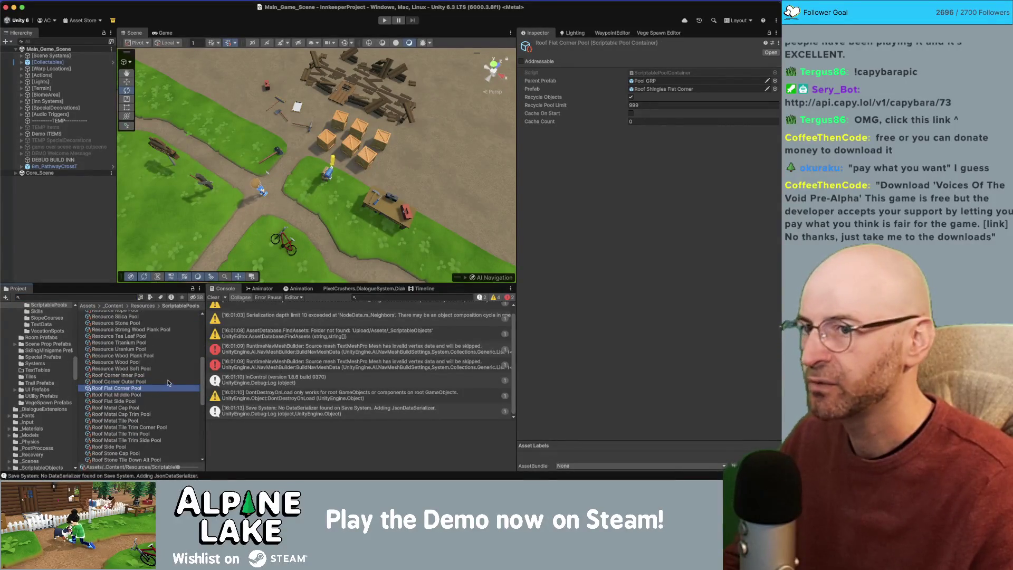
# Step: Duplicate Roof Flat Corner Pool and name the copy RoofNode Pool
pyautogui.press('super+d')
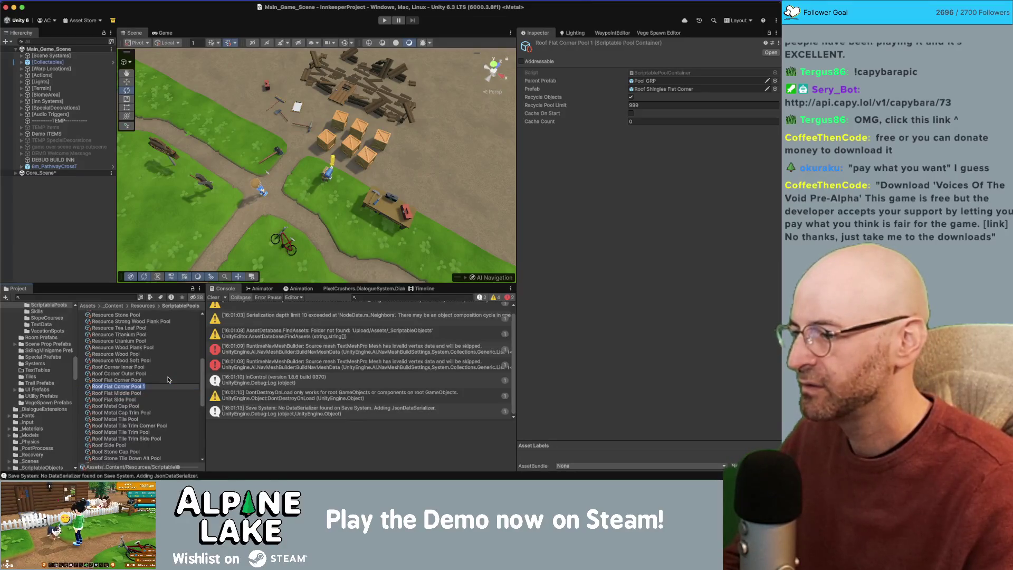
pyautogui.write('RoofNod Pool')
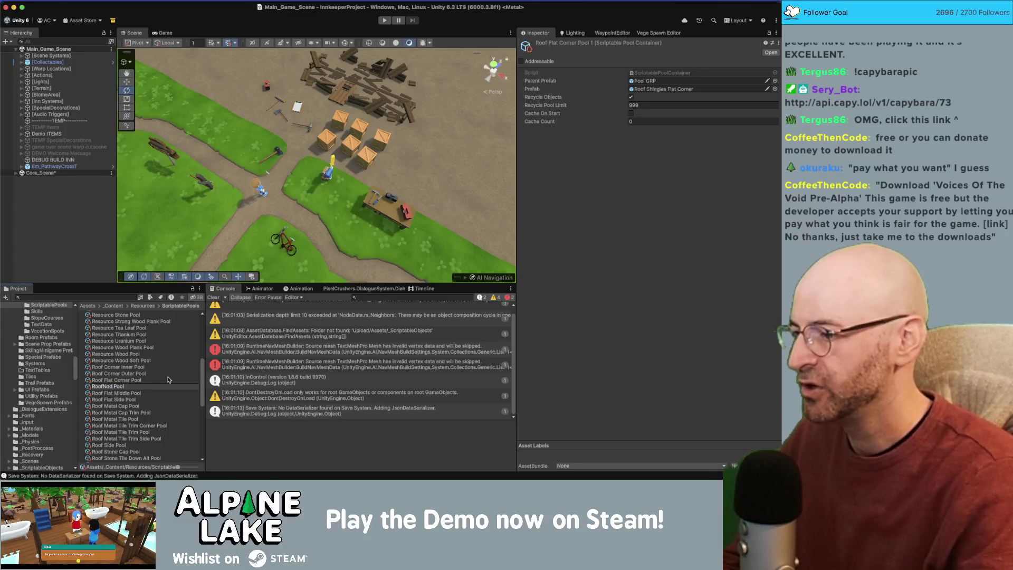
pyautogui.write('e')
pyautogui.press('Return')
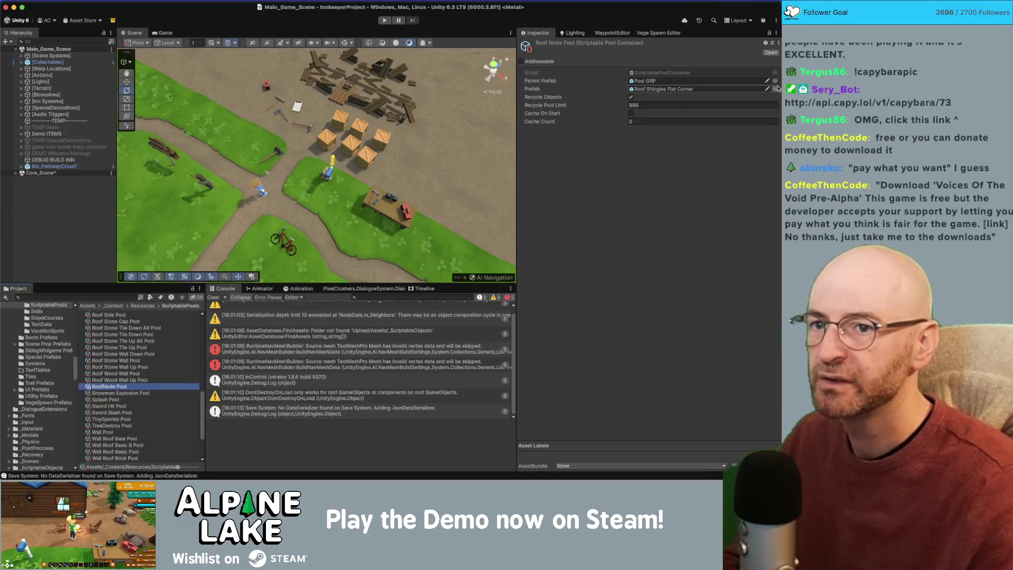
# Step: Set the pool's prefab to Build RoofNode, enable Cache On Start, and set Cache Count to 100
pyautogui.click(776, 88)
pyautogui.write('roofnode')
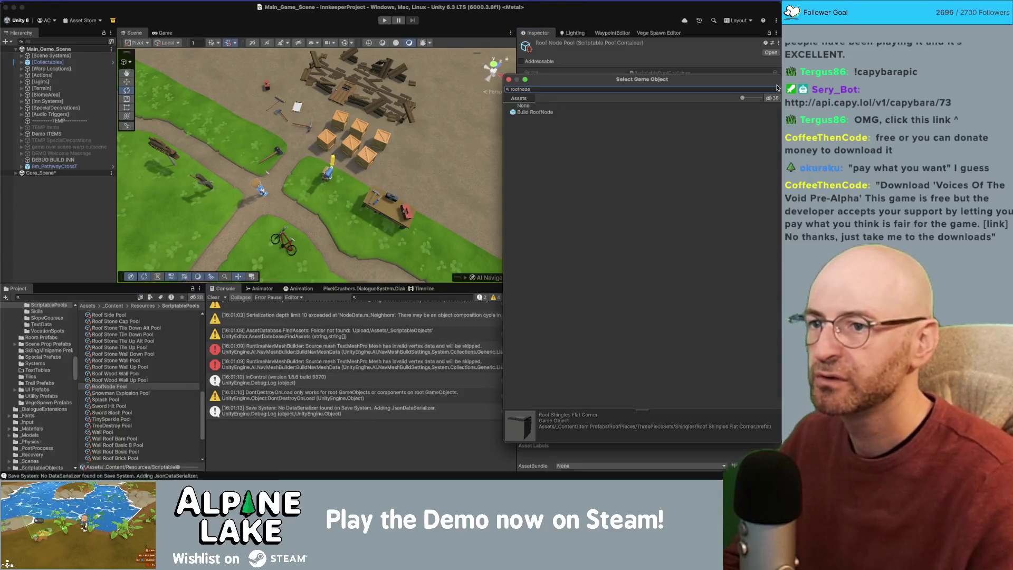
pyautogui.doubleClick(535, 112)
pyautogui.click(632, 114)
pyautogui.click(636, 121)
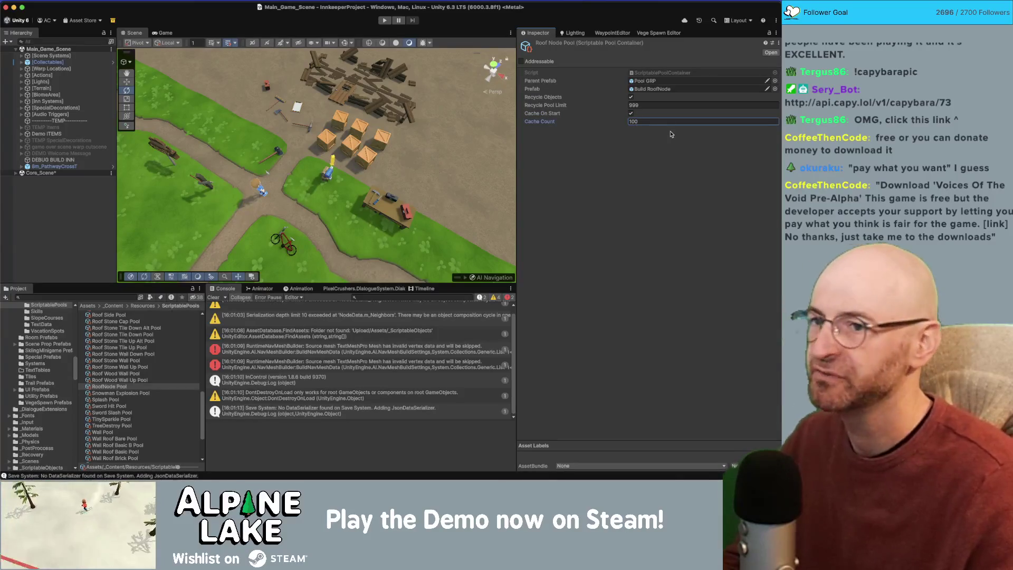
pyautogui.write('0')
pyautogui.press('Return')
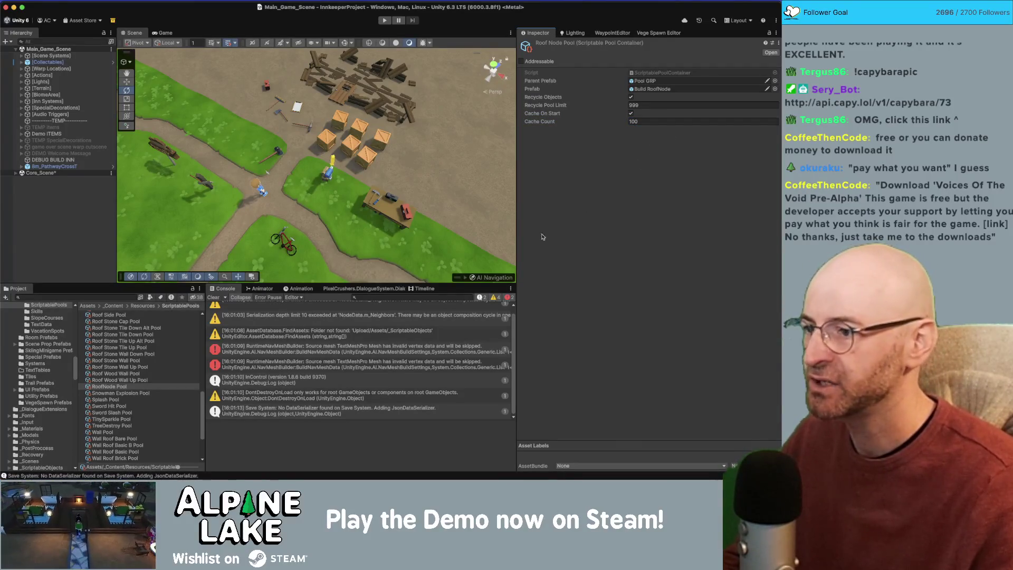
pyautogui.click(118, 388)
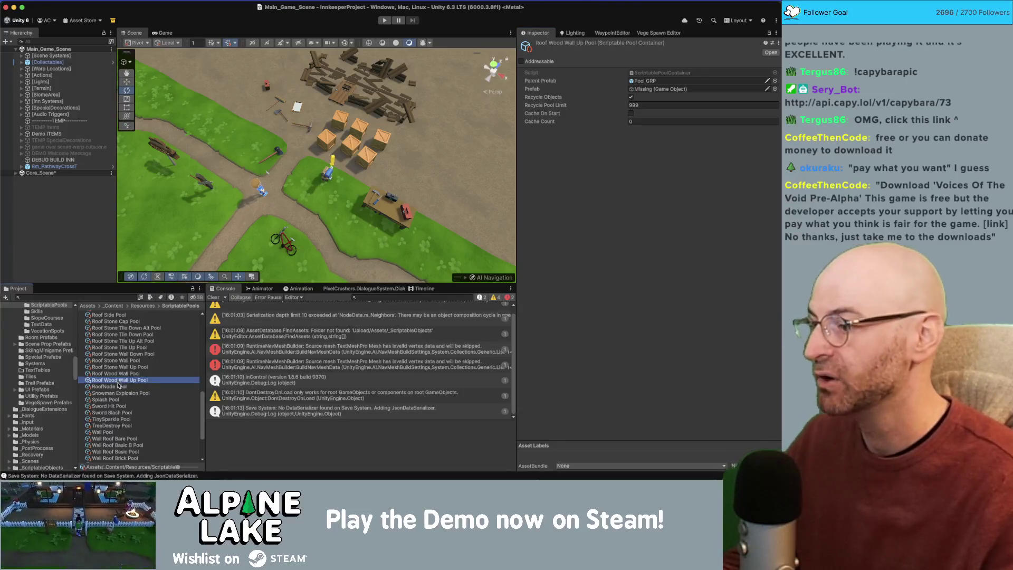
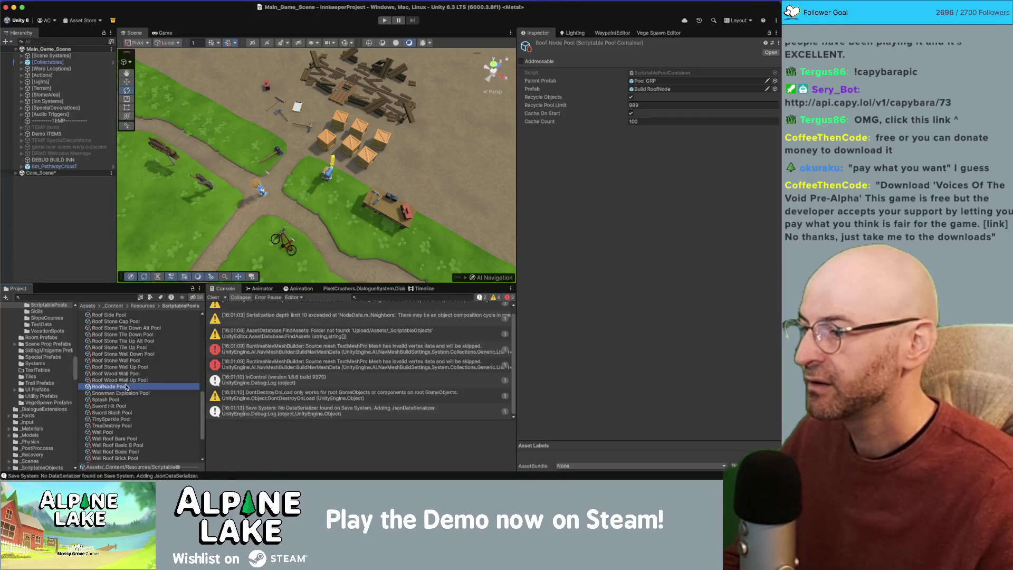
# Step: Switch from Unity to Rider, where BuildRoofAutoController.cs is open at BuildRoof
pyautogui.press('super+Tab')
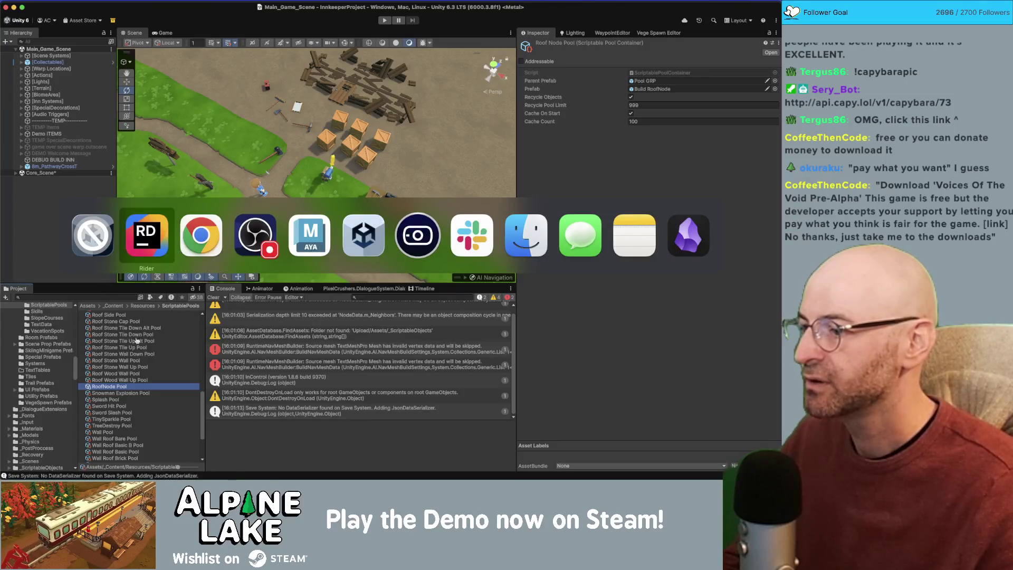
pyautogui.press('super+Tab')
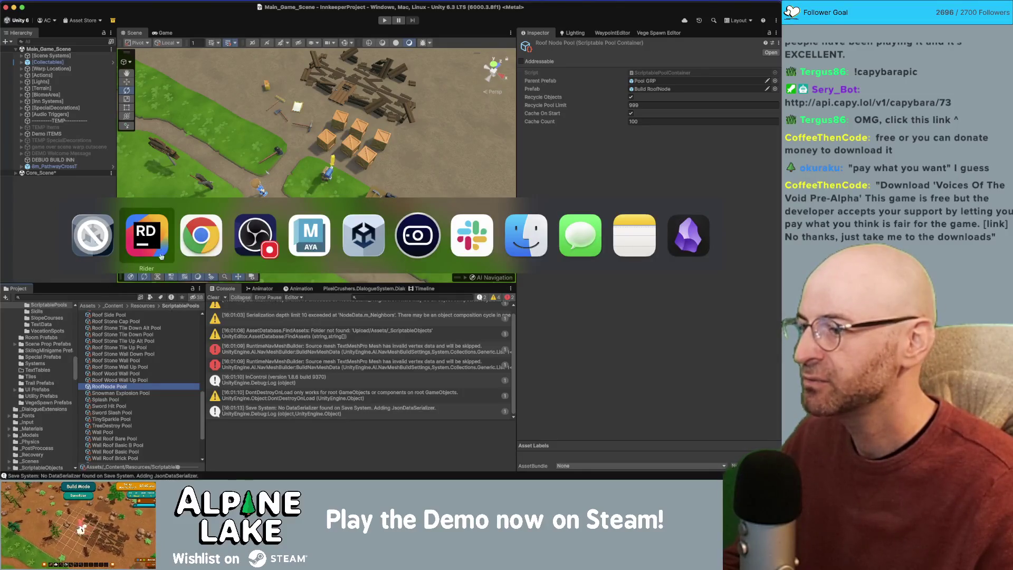
pyautogui.click(146, 231)
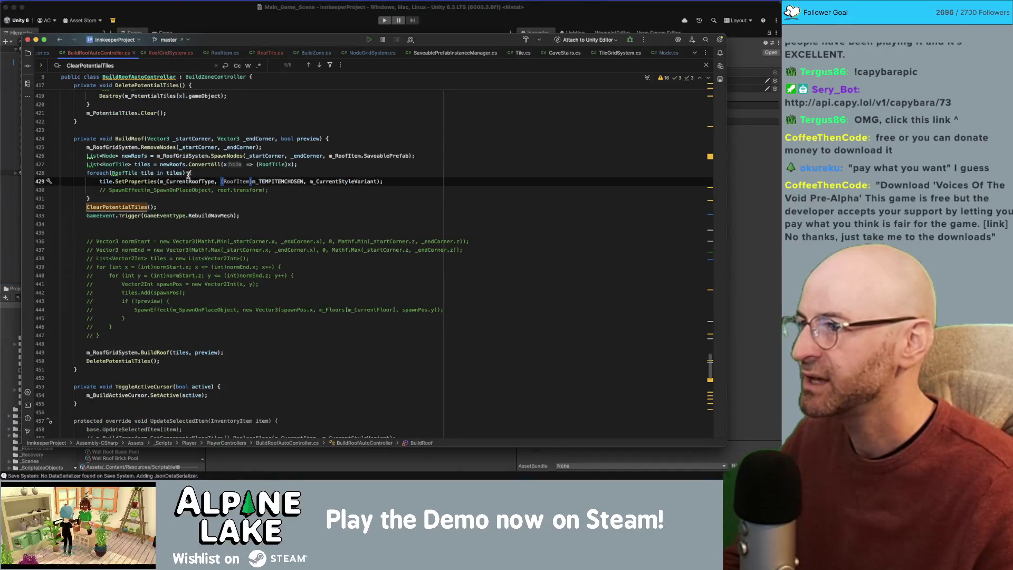
# Step: Go to the SpawnNodes declaration in NodeGridSystem and add an optional pooled parameter defaulting to false
pyautogui.click(228, 155)
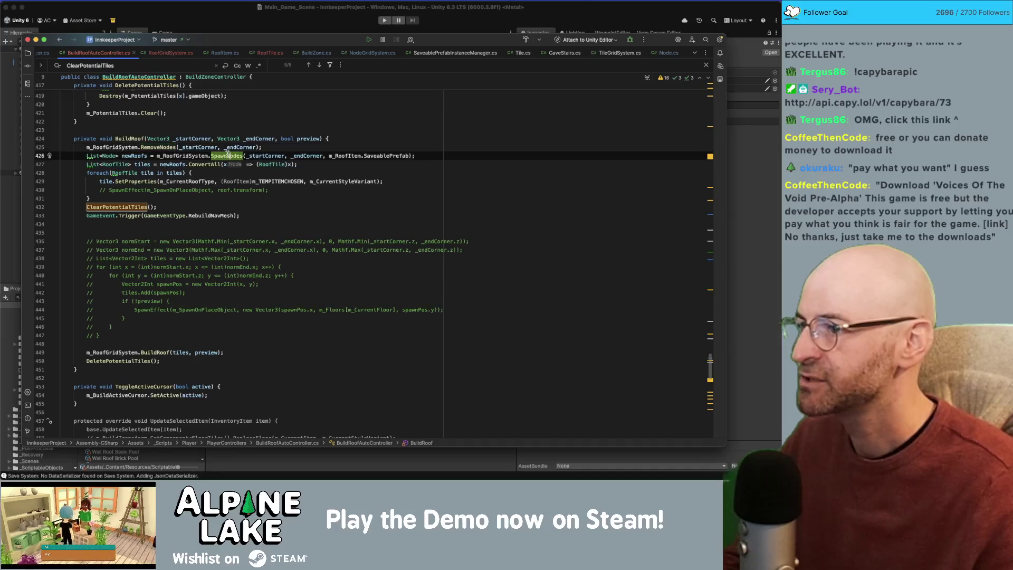
pyautogui.doubleClick(177, 156)
pyautogui.doubleClick(225, 155)
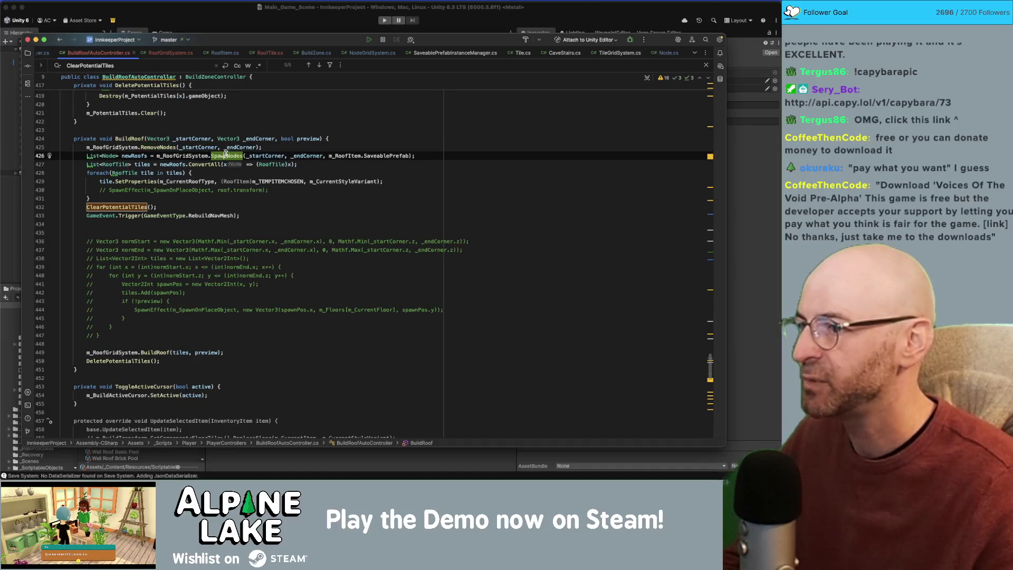
pyautogui.keyDown('super'); pyautogui.click(227, 156); pyautogui.keyUp('super')
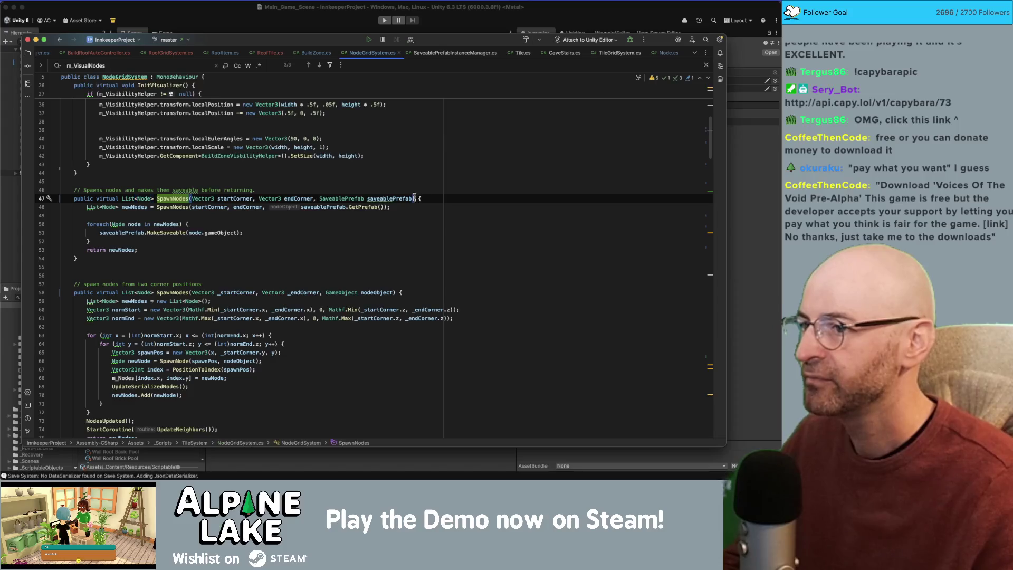
pyautogui.write(', boo')
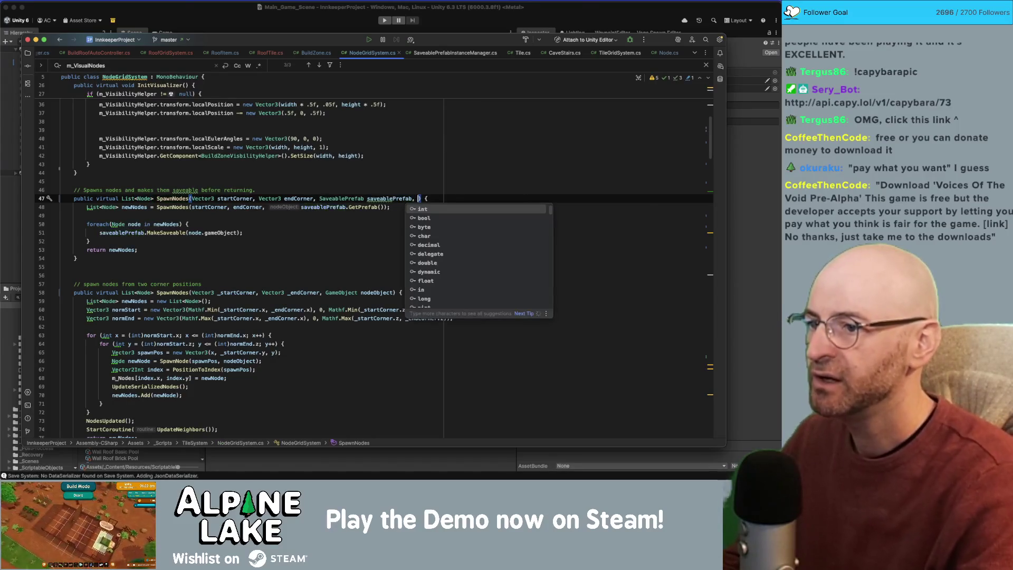
pyautogui.write('l fromPool')
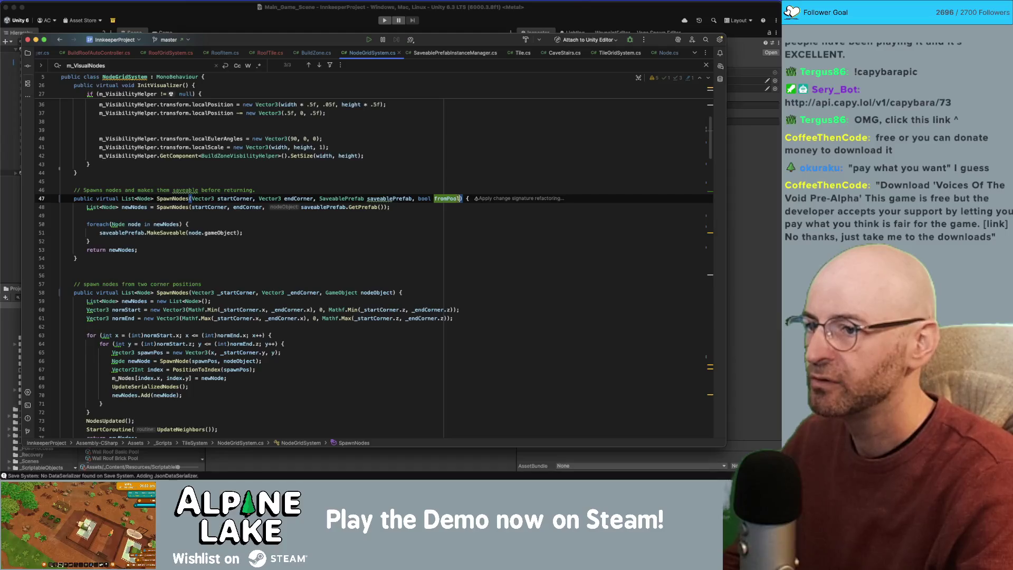
pyautogui.write(' = false')
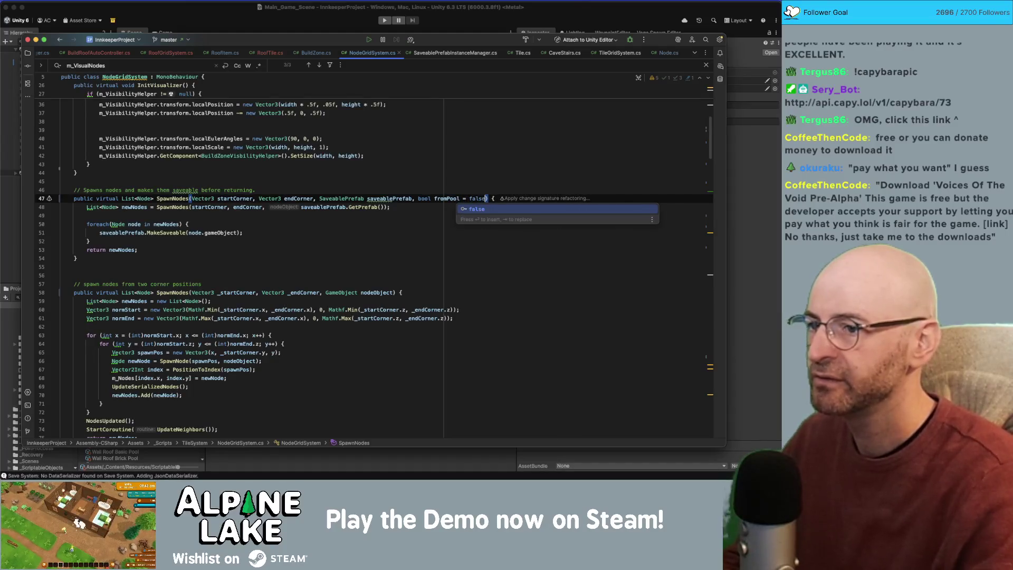
pyautogui.doubleClick(447, 199)
pyautogui.write('pdoled')
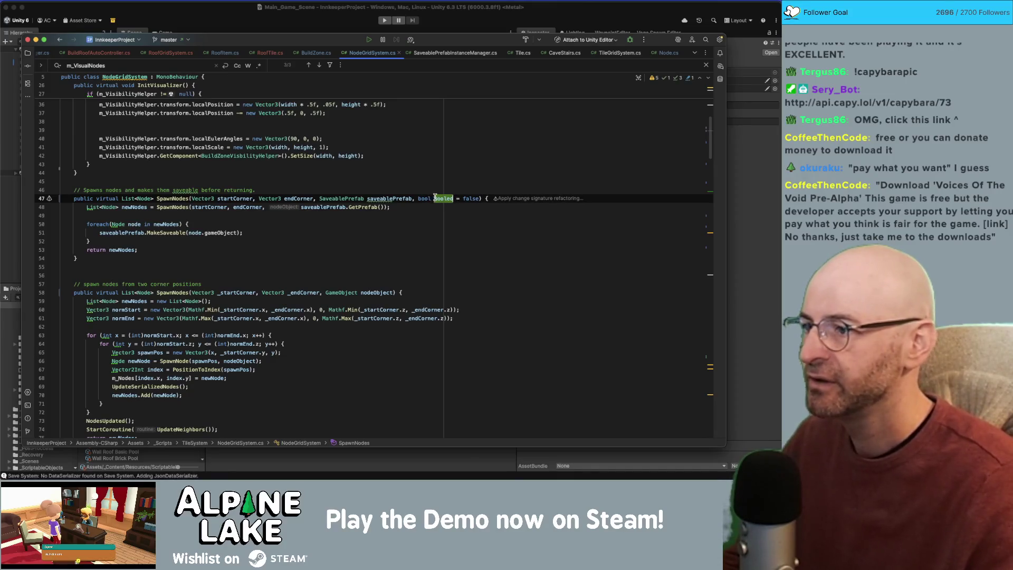
# Step: Add 'bool pooled = false' to the line 58 SpawnNodes overload and pass pooled on line 48
pyautogui.click(178, 207)
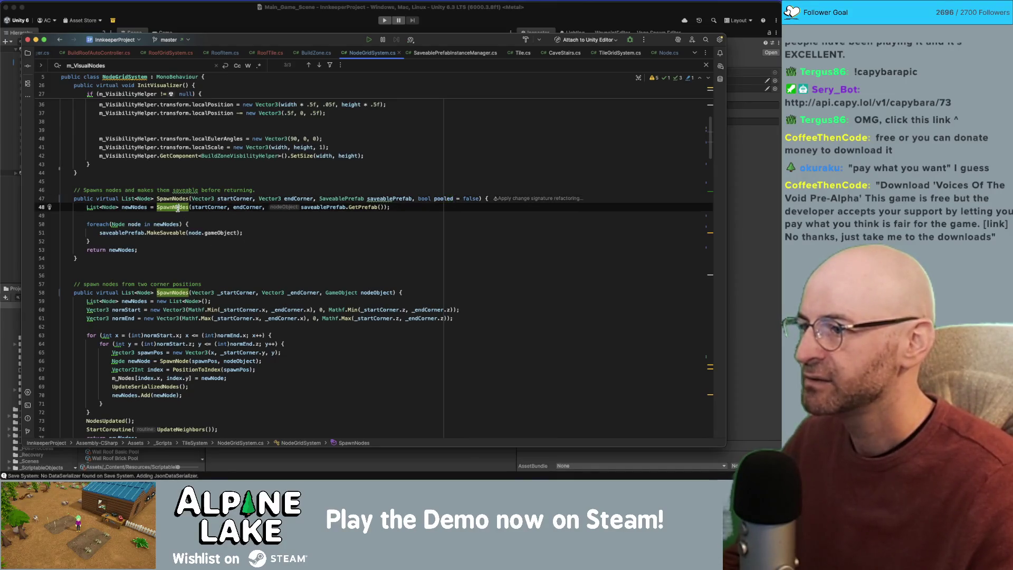
pyautogui.click(392, 292)
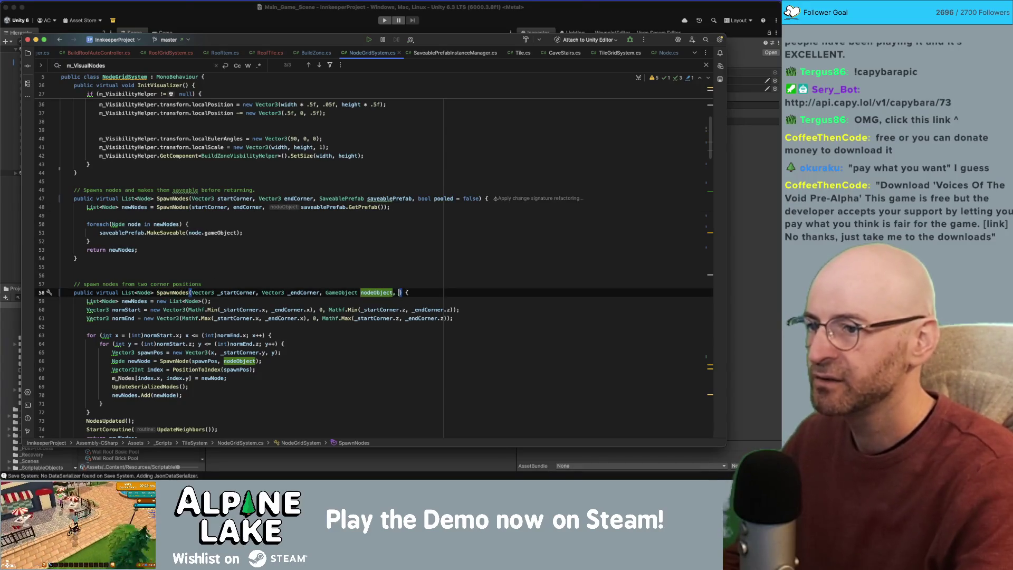
pyautogui.write(', bool poo')
pyautogui.write('led = false')
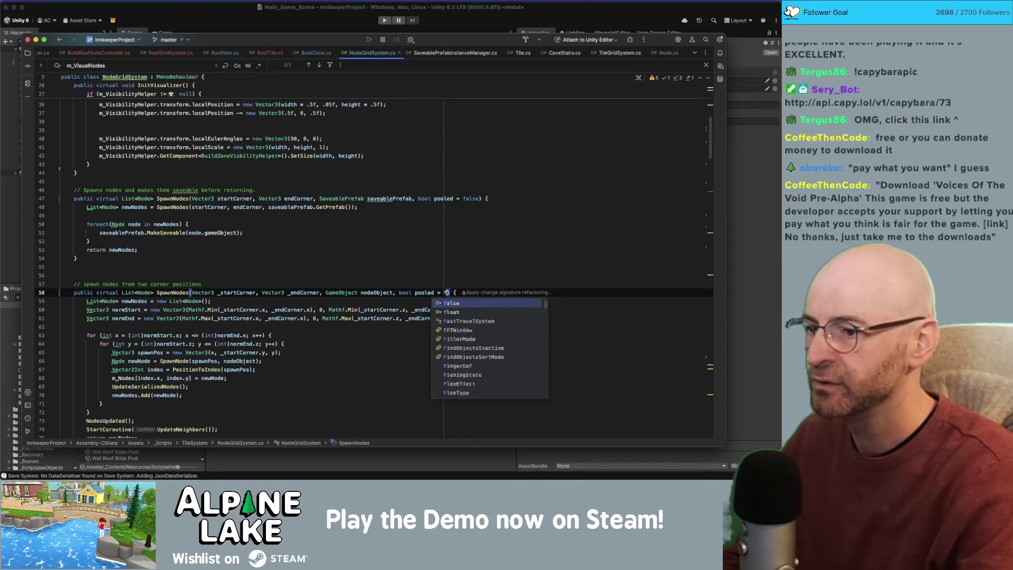
pyautogui.click(387, 210)
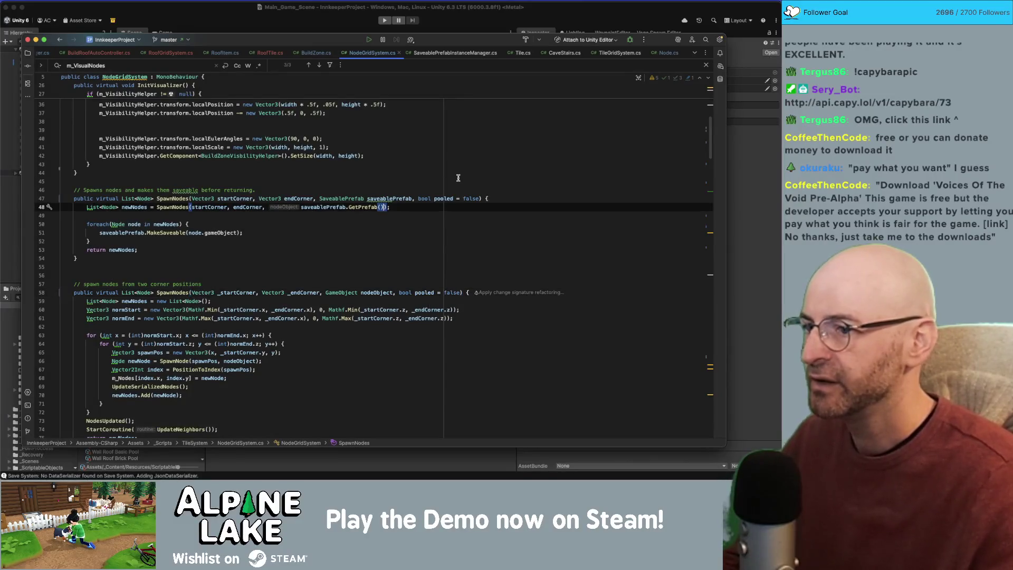
pyautogui.write(', pooled')
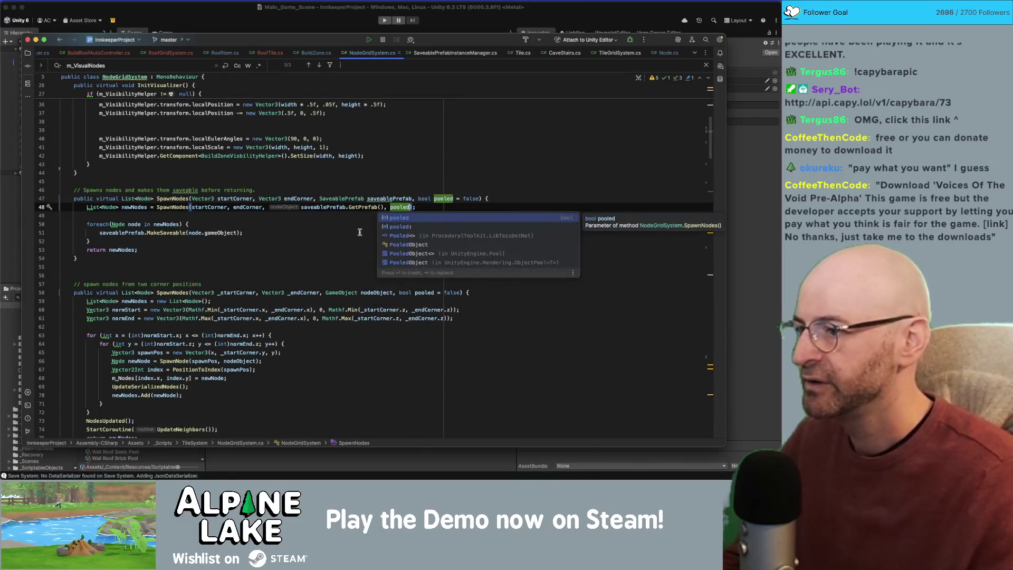
pyautogui.press('Escape')
# Step: Review the line 58 SpawnNodes method body and go to the SpawnNode definition
pyautogui.click(188, 293)
pyautogui.scroll(-1, 186, 318)
pyautogui.click(256, 354)
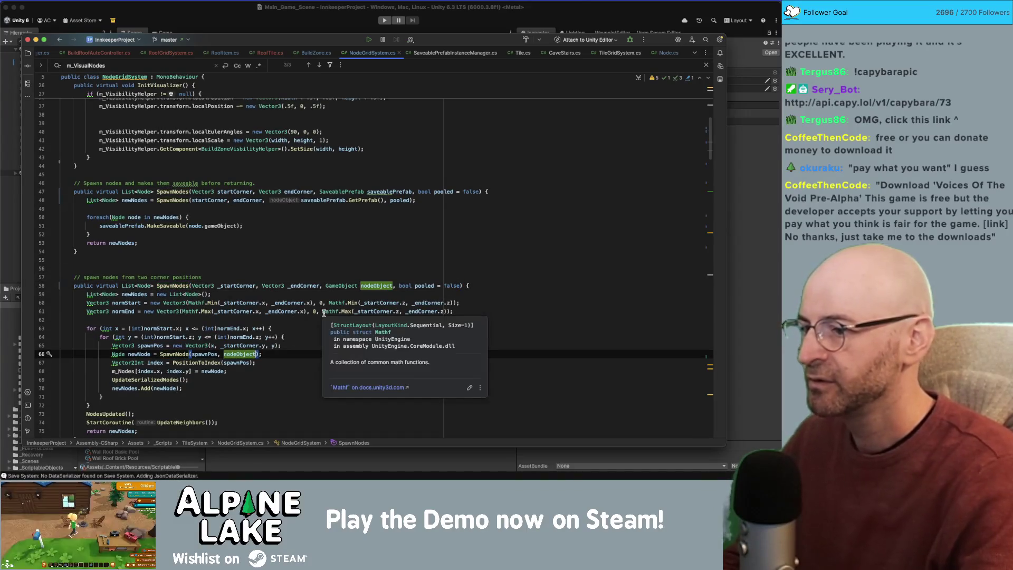
pyautogui.scroll(-3, 218, 288)
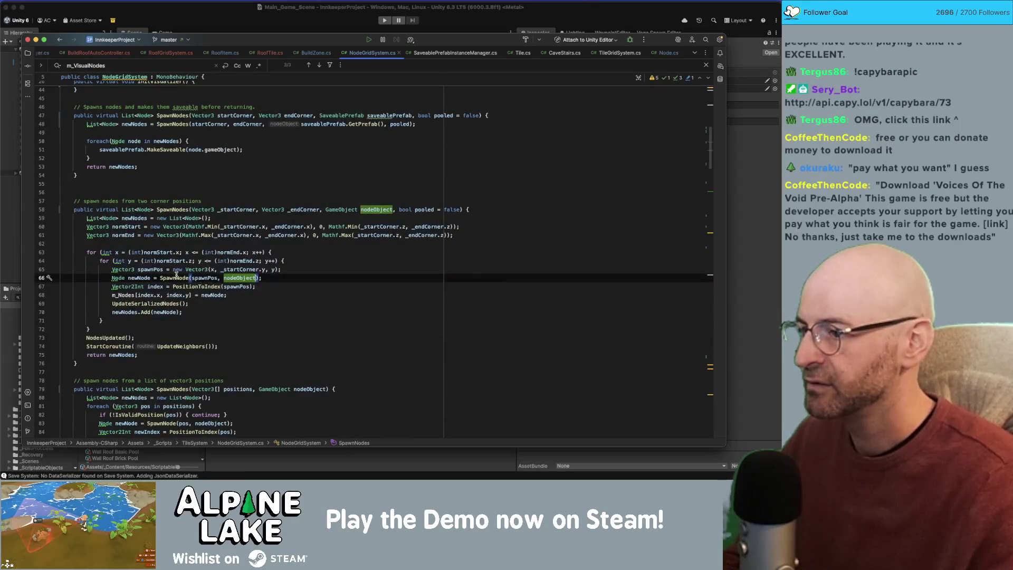
pyautogui.keyDown('super'); pyautogui.click(180, 277); pyautogui.keyUp('super')
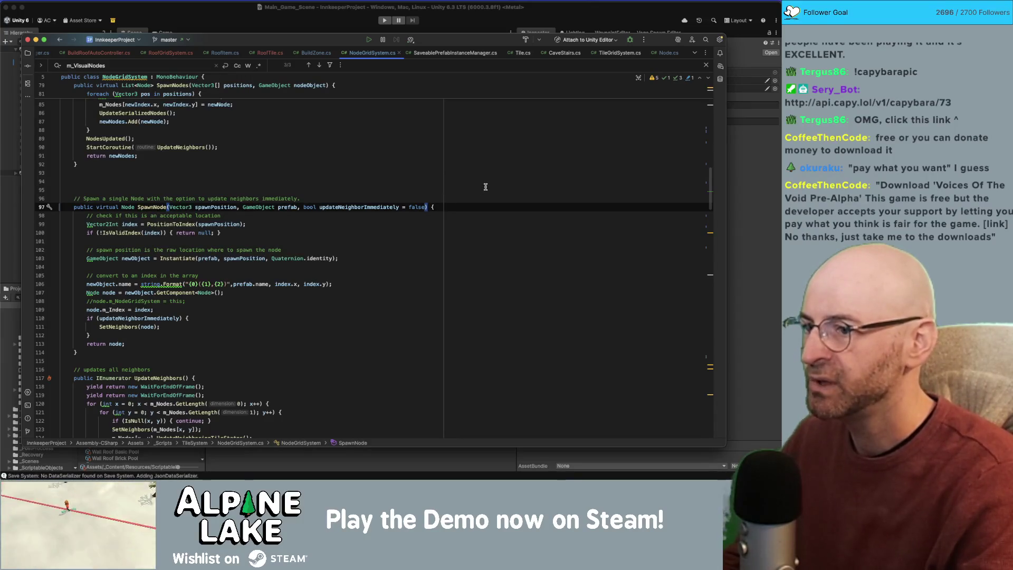
# Step: Add a pooled parameter to SpawnNode and start an if (pooled) block in its body
pyautogui.write(', bool pod')
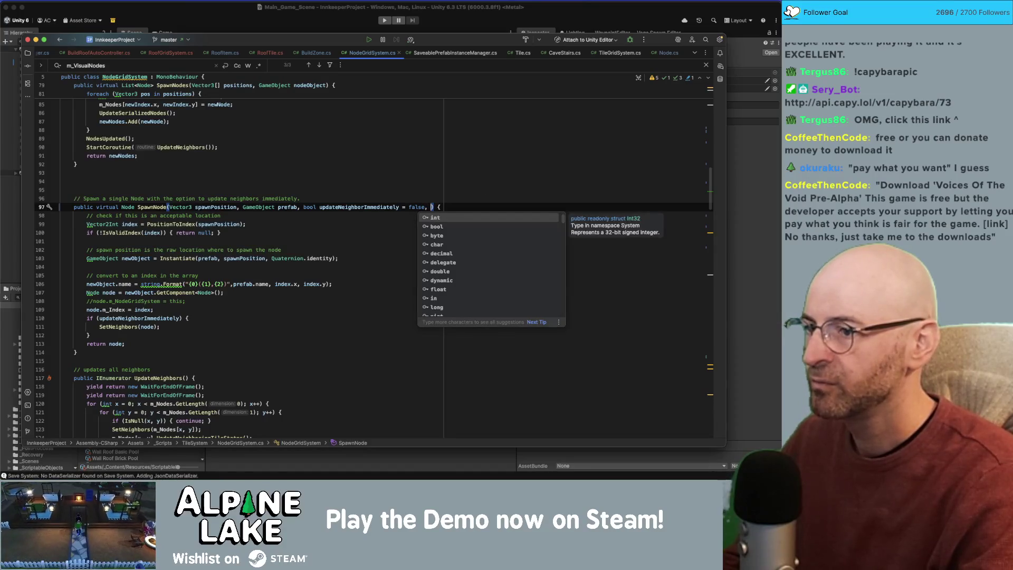
pyautogui.write('alse')
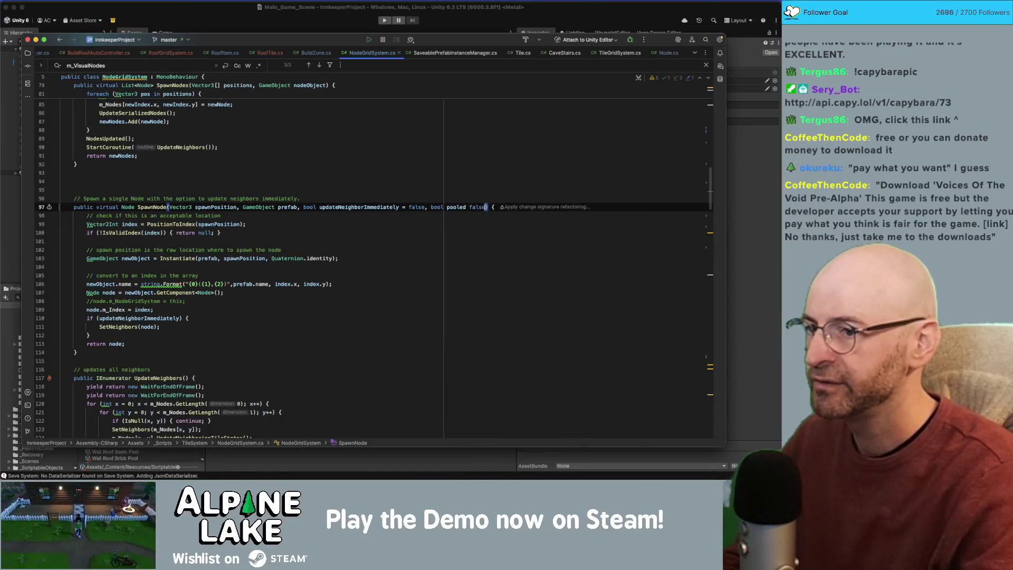
pyautogui.write('false')
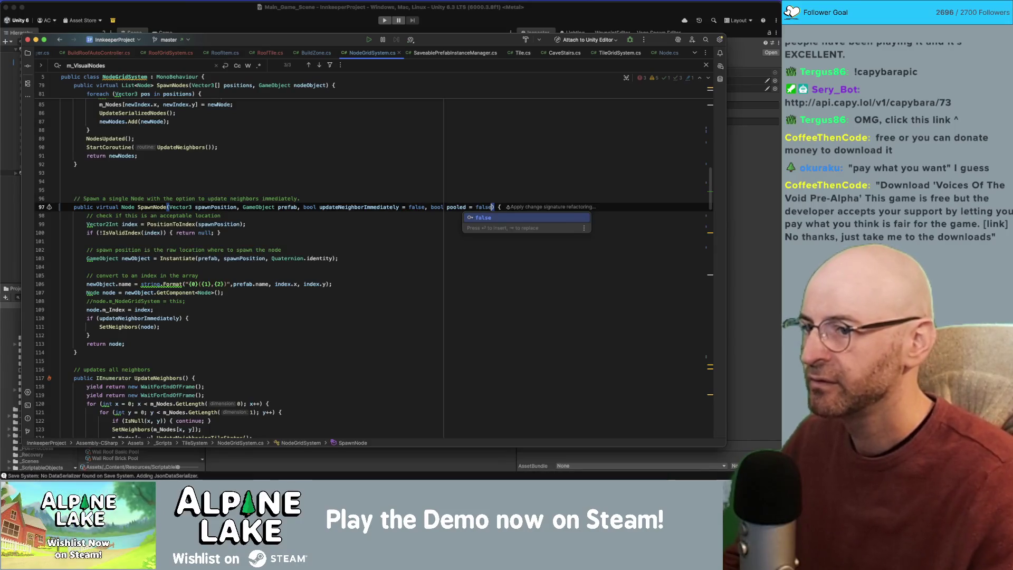
pyautogui.doubleClick(464, 207)
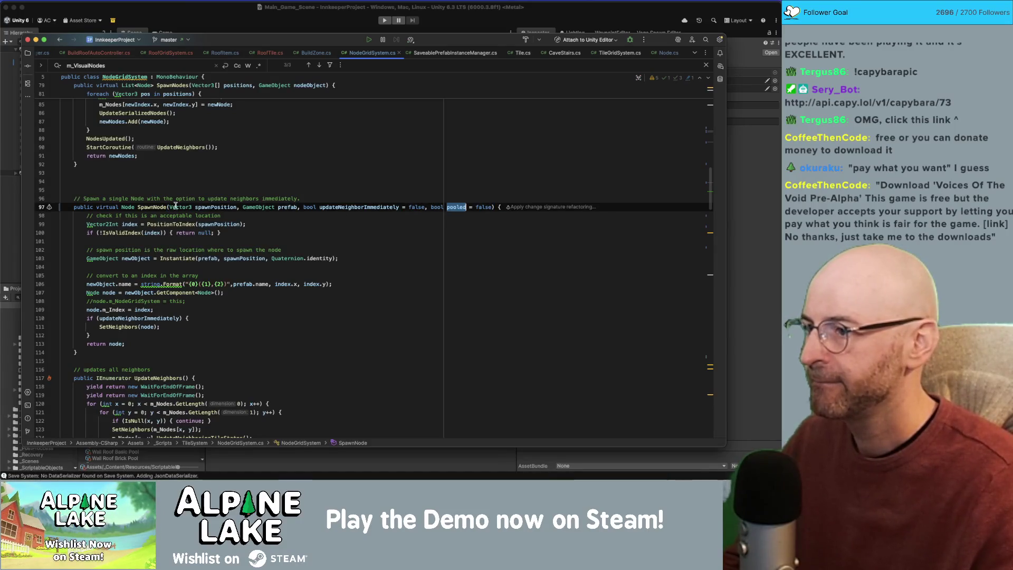
pyautogui.doubleClick(155, 207)
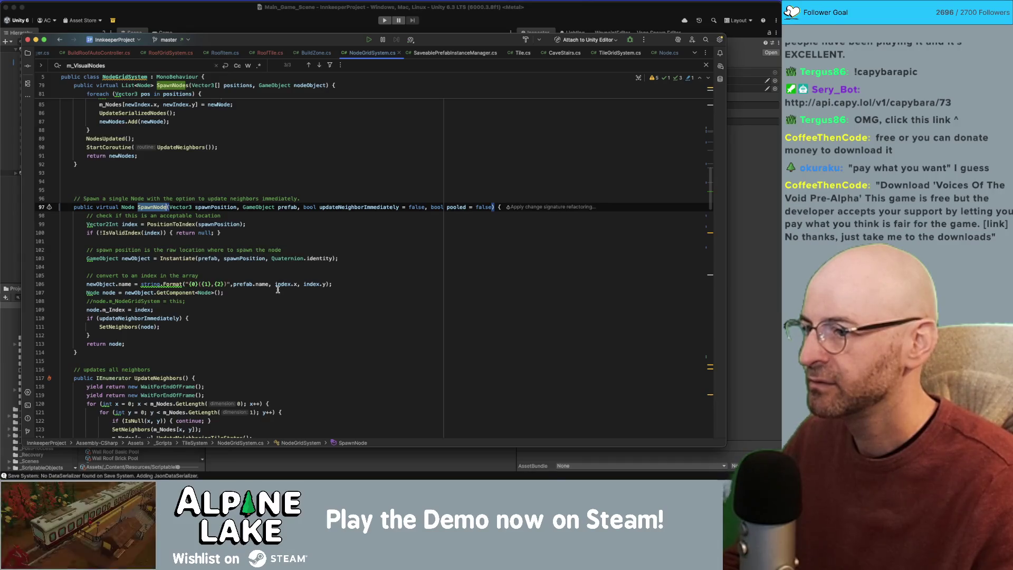
pyautogui.click(89, 241)
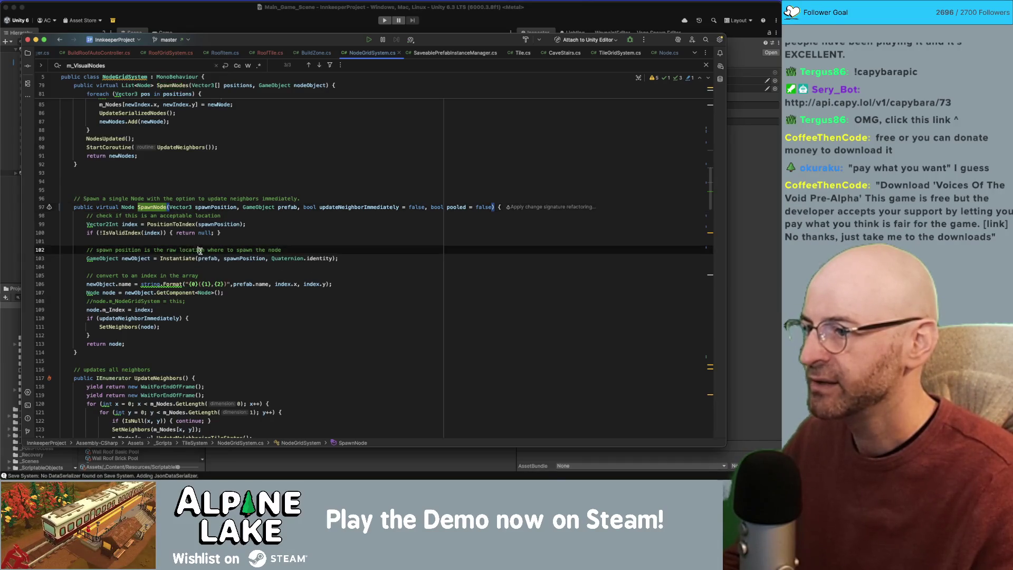
pyautogui.press('Return')
pyautogui.write('if(pooled){')
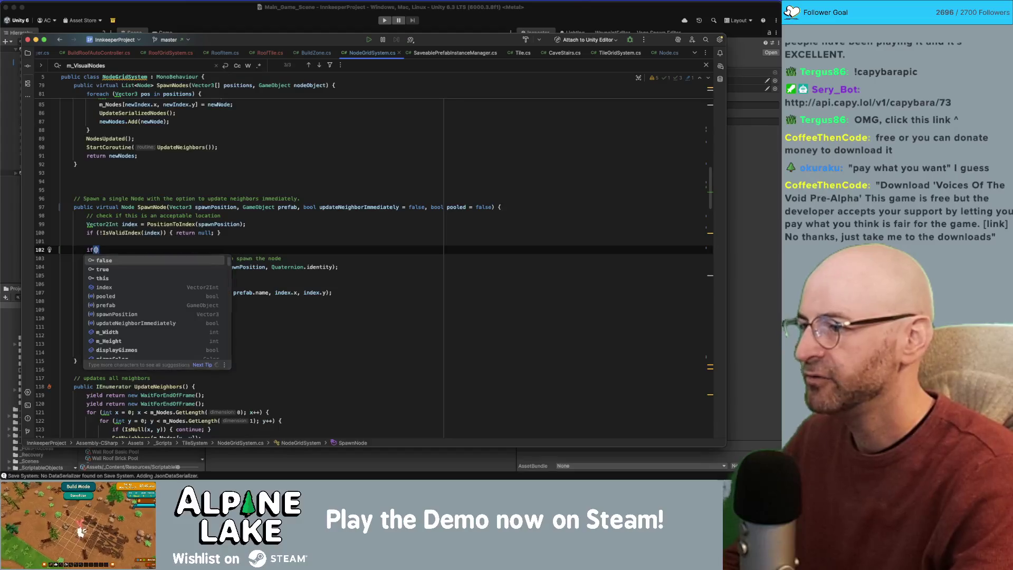
pyautogui.press('Return')
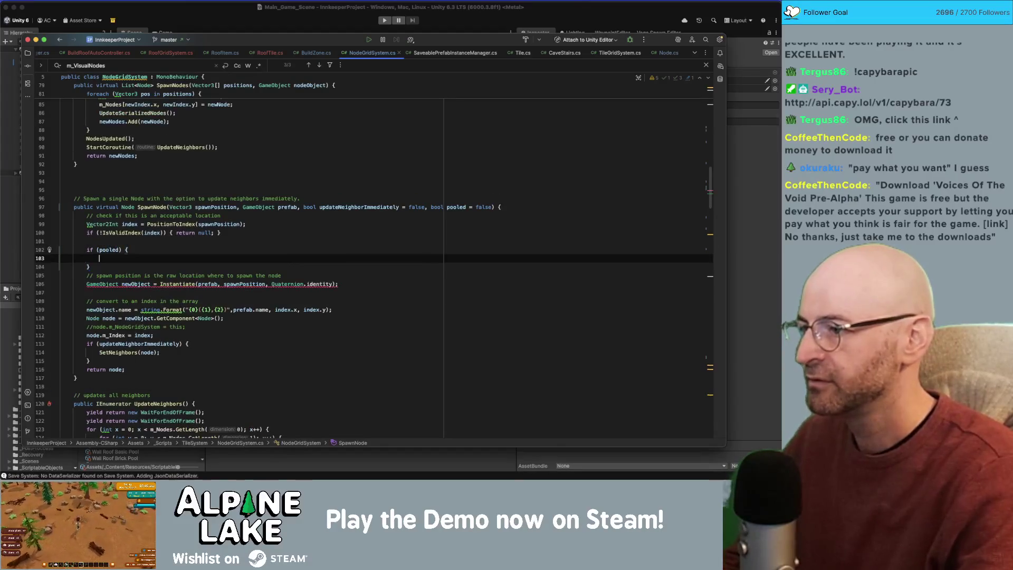
pyautogui.press('BackSpace')
# Step: Declare a GameObject newObject variable above the pooled check
pyautogui.press('Up')
pyautogui.press('Return')
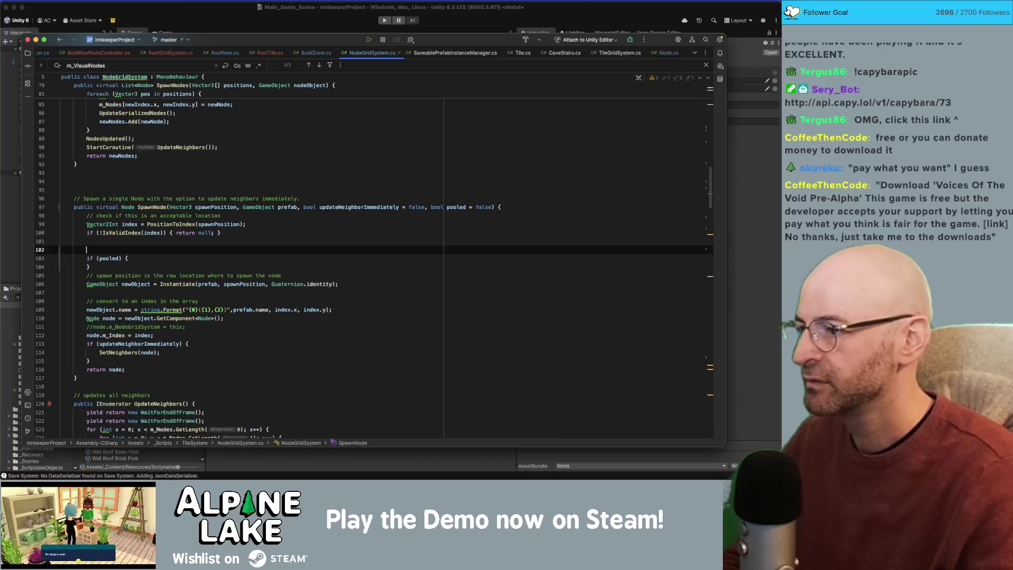
pyautogui.write('gameob')
pyautogui.press('Return')
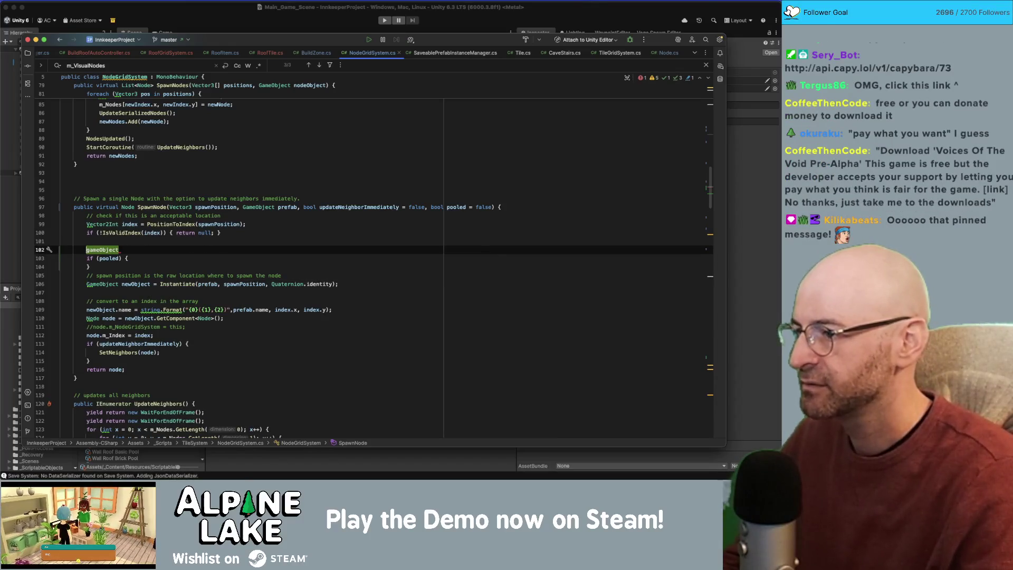
pyautogui.write('new')
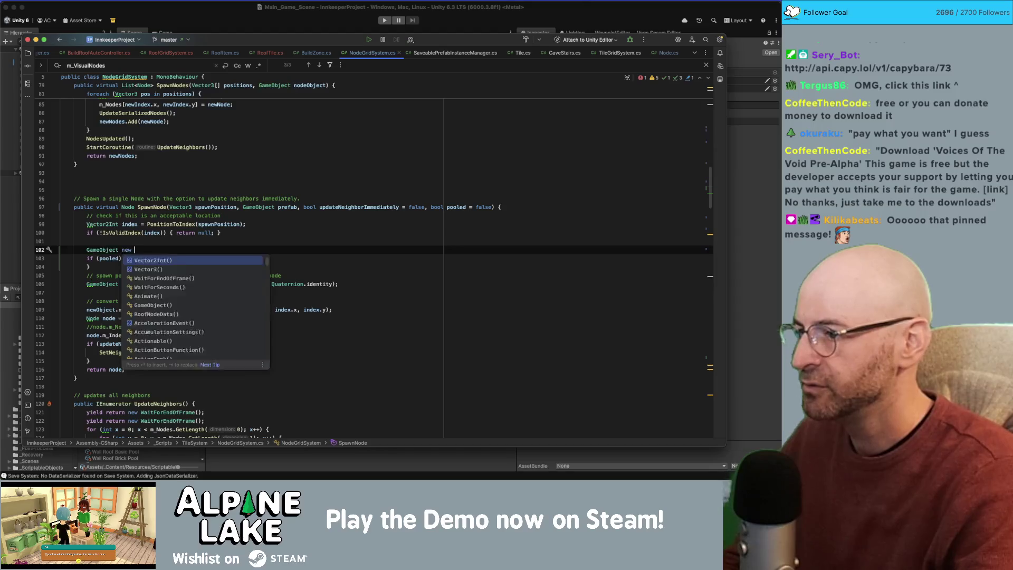
pyautogui.write('Object')
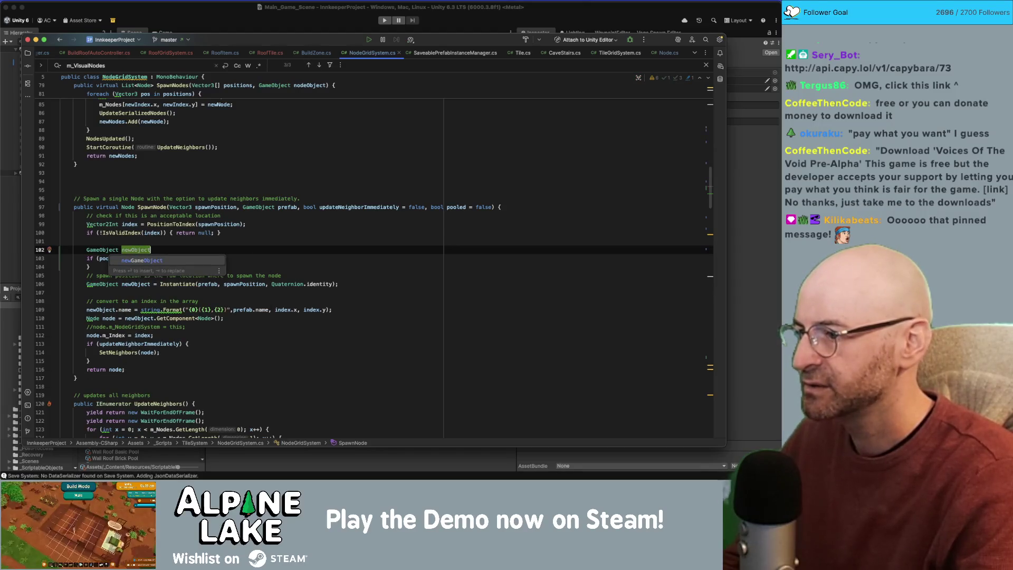
pyautogui.write(' = null;')
pyautogui.click(128, 258)
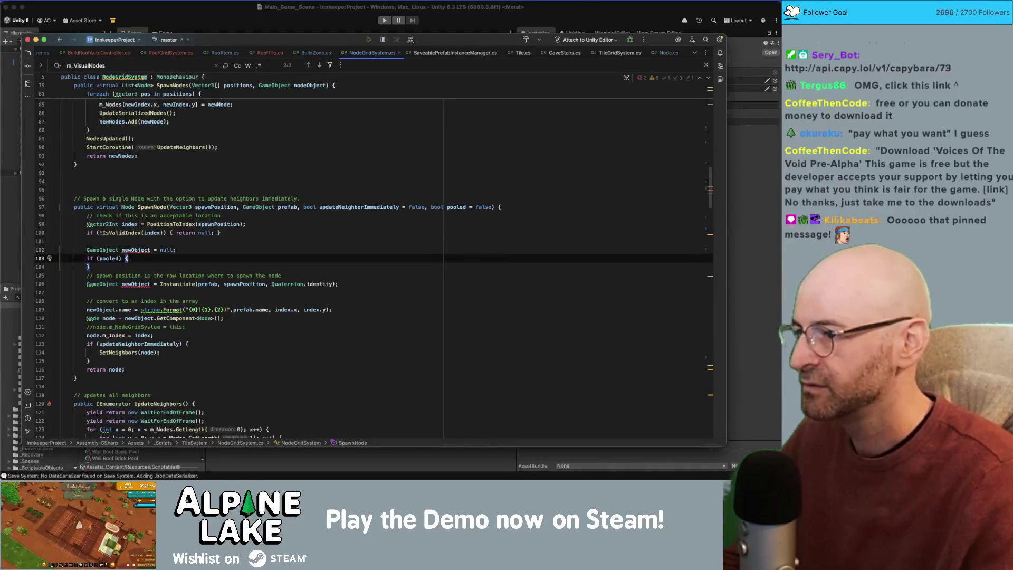
pyautogui.click(175, 250)
pyautogui.press('BackSpace')
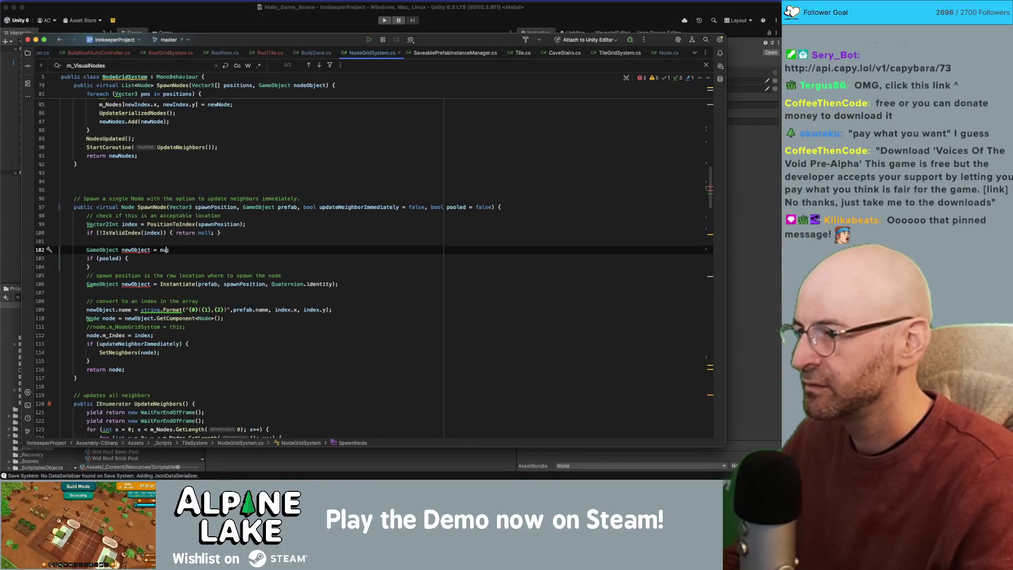
pyautogui.press('BackSpace')
pyautogui.write(';')
# Step: Add an else block and move the Instantiate lines into it, assigning to newObject
pyautogui.click(89, 267)
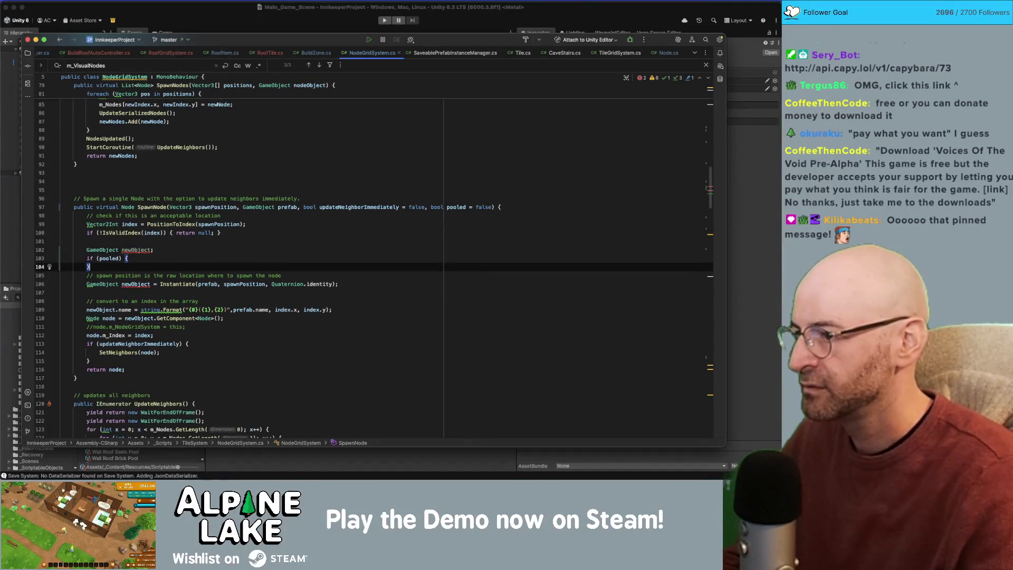
pyautogui.write('else {')
pyautogui.press('Return')
pyautogui.press('Down')
pyautogui.press('Down')
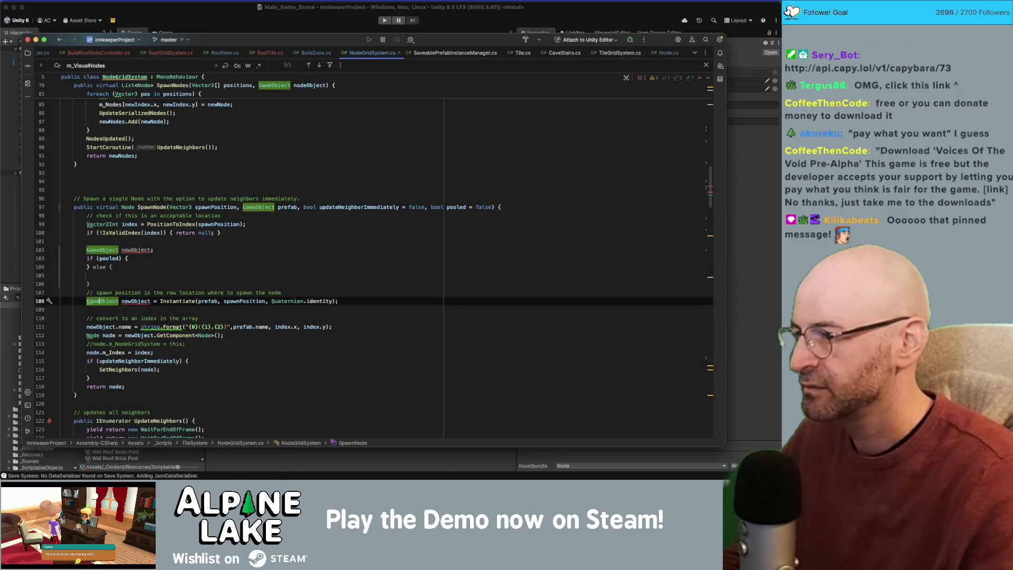
pyautogui.hotkey('shift', 'Down')
pyautogui.hotkey('shift', 'Down')
pyautogui.hotkey('alt', 'shift', 'Up')
pyautogui.press('Up')
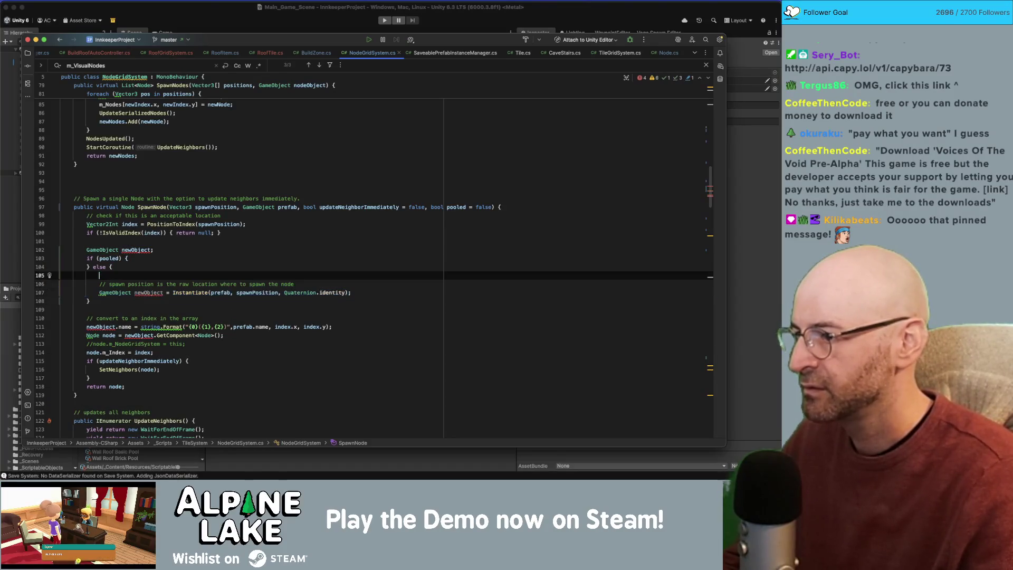
pyautogui.press('BackSpace')
pyautogui.press('Up')
pyautogui.press('Down')
pyautogui.press('Down')
pyautogui.press('Down')
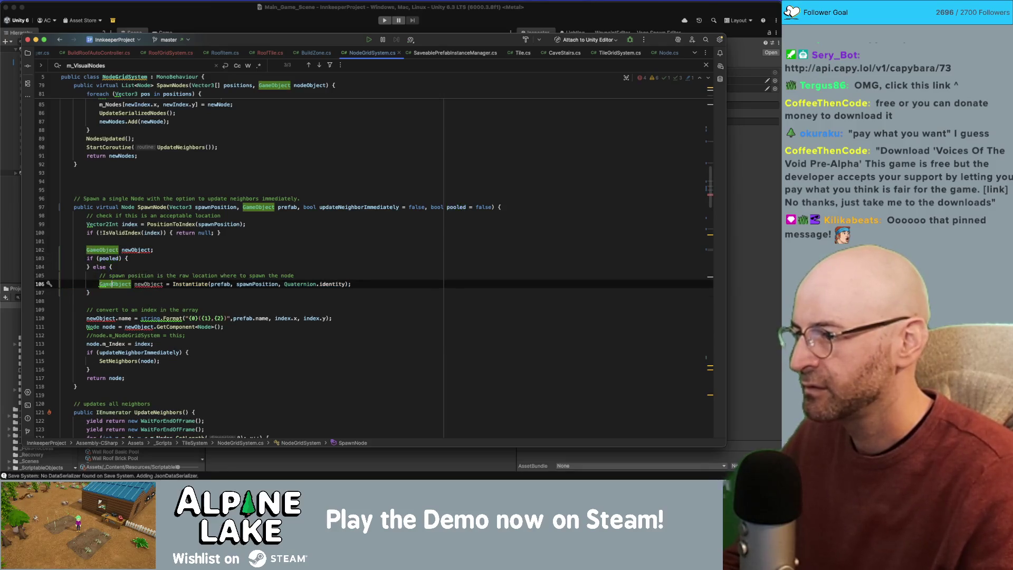
pyautogui.hotkey('alt', 'Delete')
# Step: In the pooled branch, set newObject = SpawnSystem.m_Instance.Spawn(prefab, spawnPosition, Quaternion.identity, true)
pyautogui.press('Up')
pyautogui.press('Up')
pyautogui.press('Up')
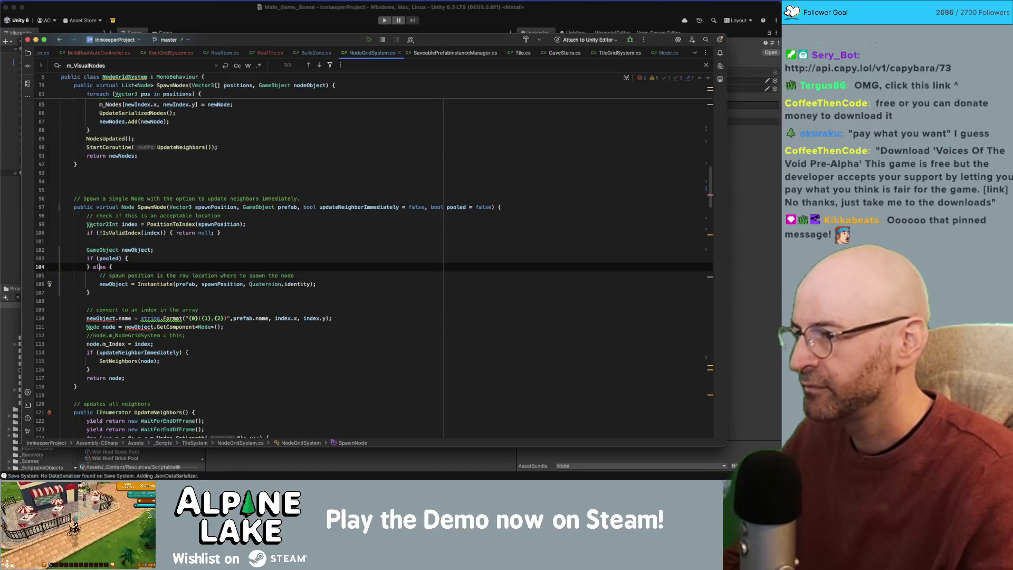
pyautogui.press('End')
pyautogui.press('Return')
pyautogui.write('ne')
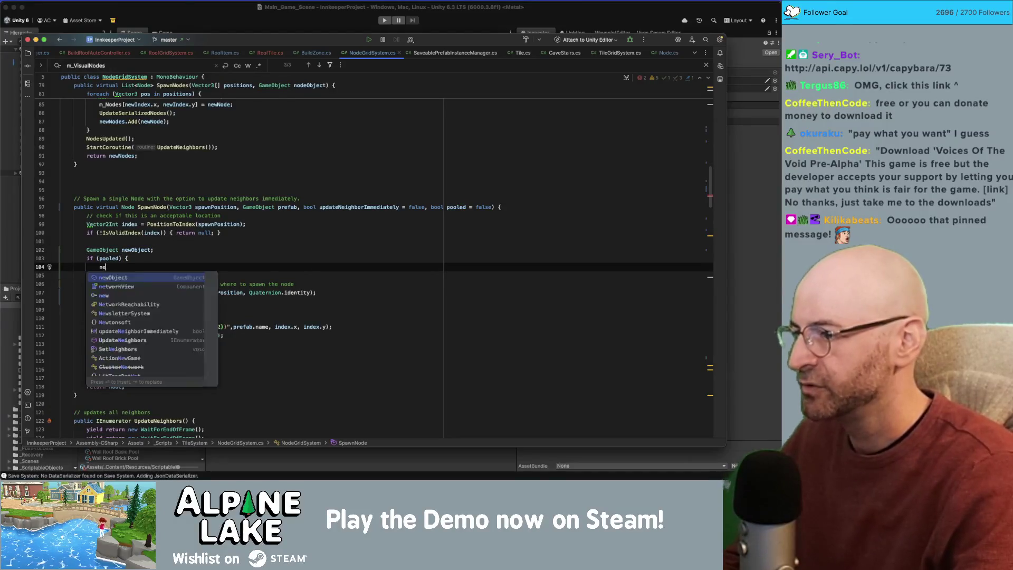
pyautogui.write('wObject = Spawn')
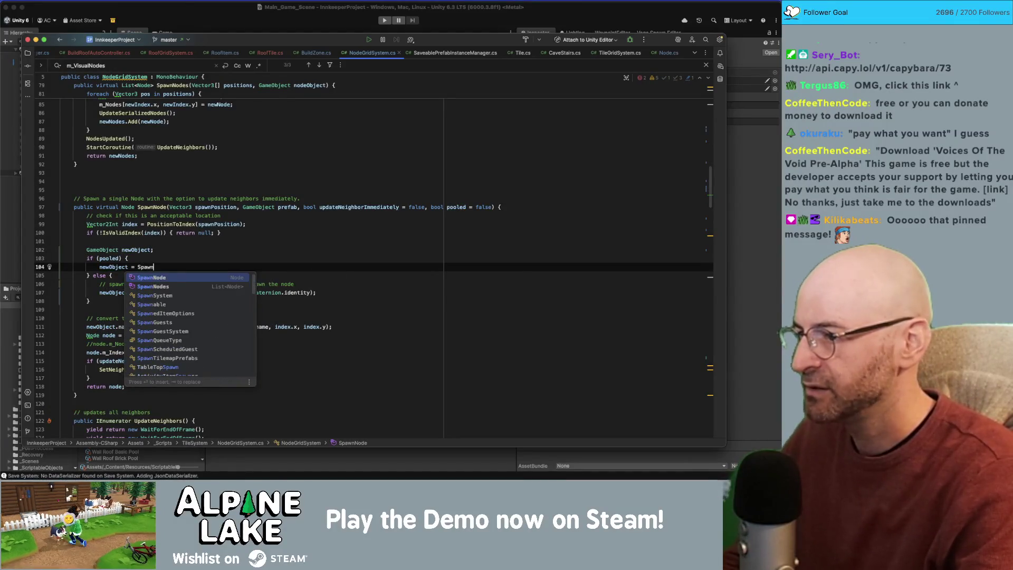
pyautogui.write('Syste')
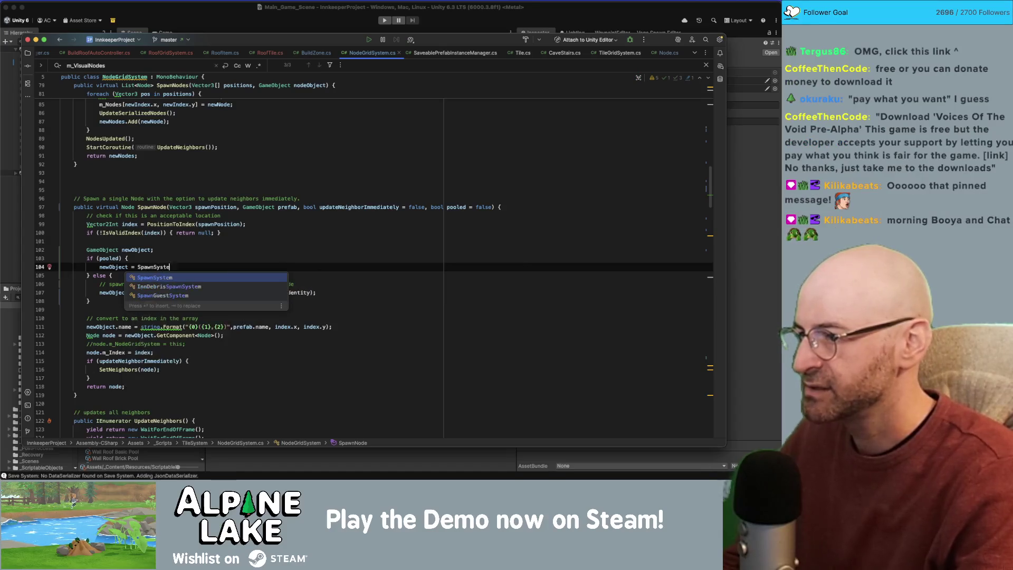
pyautogui.press('Return')
pyautogui.write('.m')
pyautogui.press('Return')
pyautogui.write('.Spa')
pyautogui.press('Return')
pyautogui.write('prefab, spawnpos')
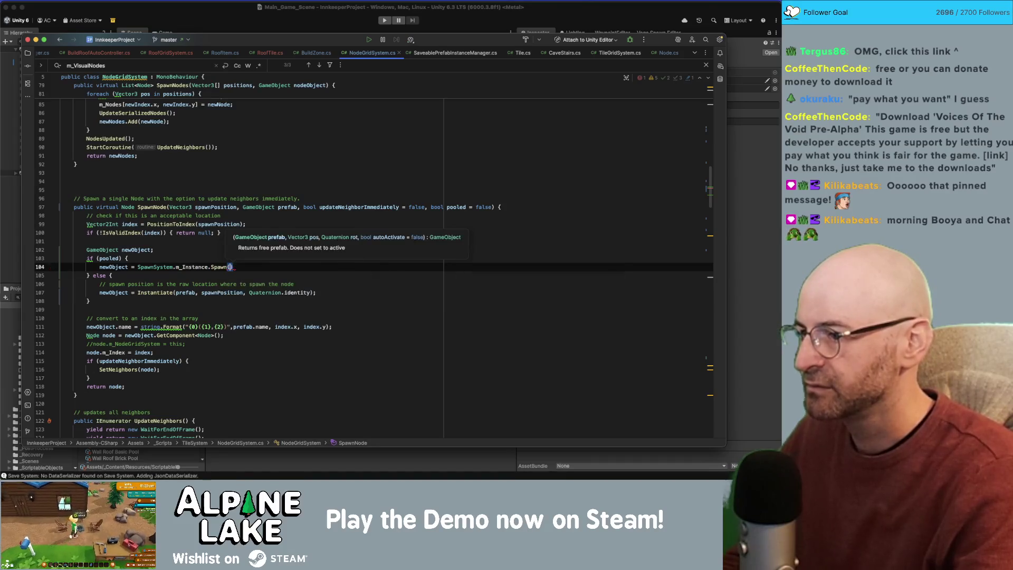
pyautogui.press('Return')
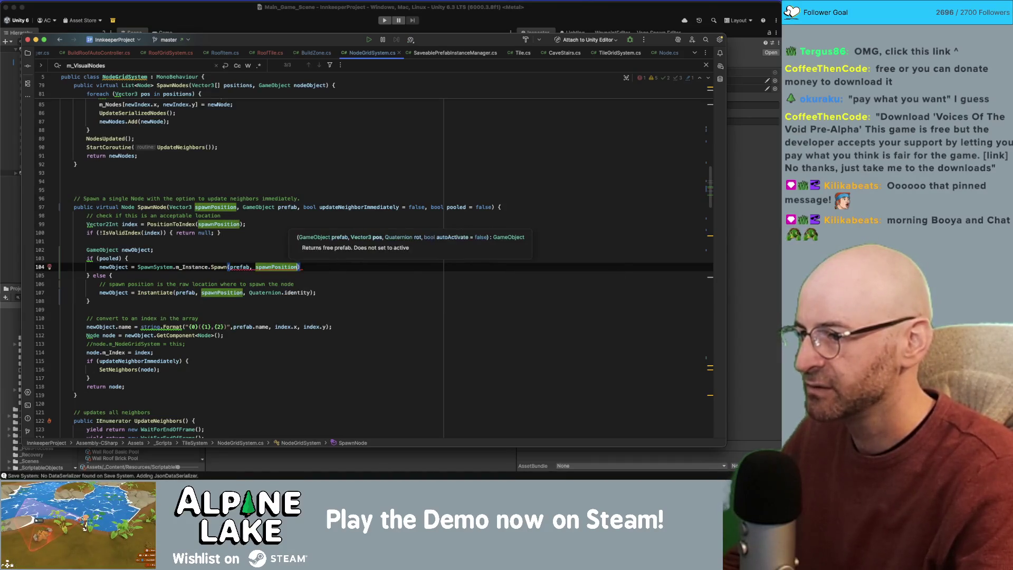
pyautogui.write(', quatn')
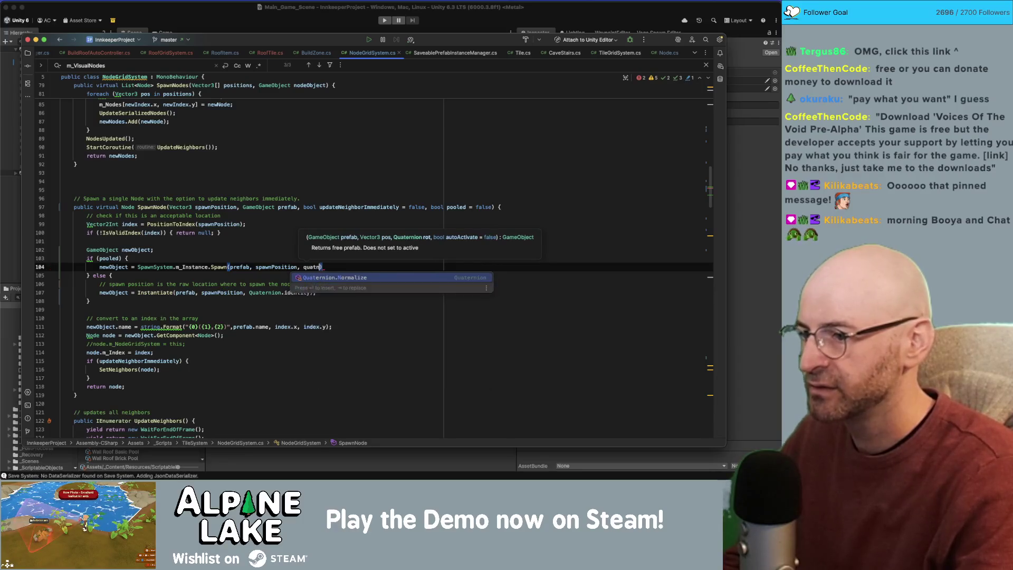
pyautogui.press('Return')
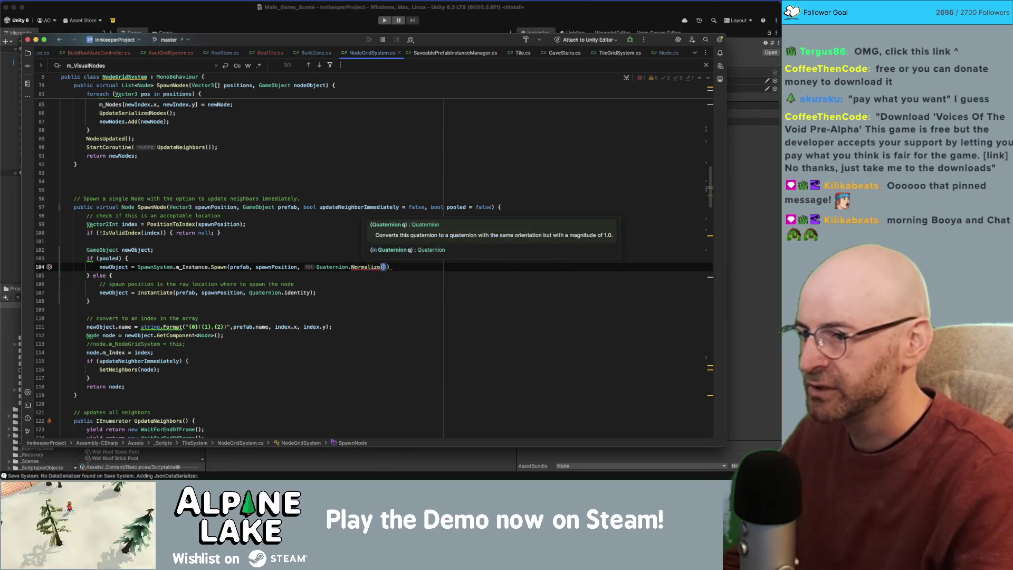
pyautogui.write('.')
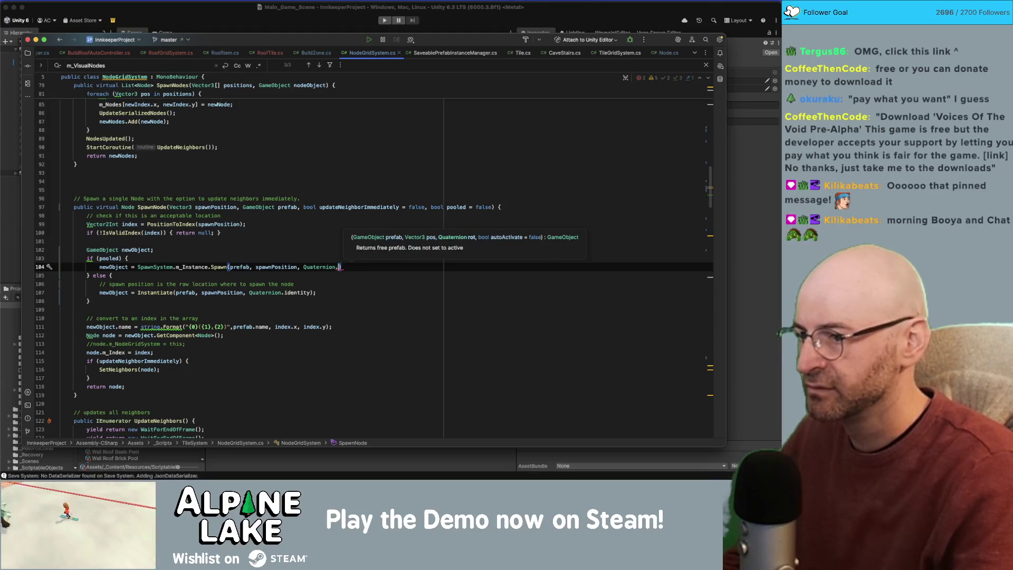
pyautogui.write('iden')
pyautogui.press('Return')
pyautogui.write(', ')
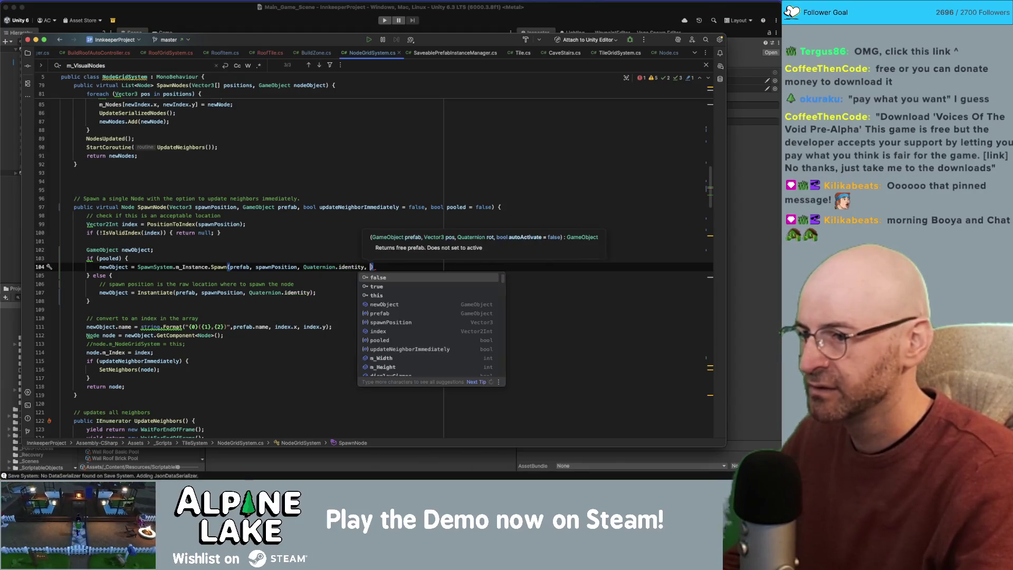
pyautogui.write('t')
pyautogui.press('Return')
pyautogui.write(';')
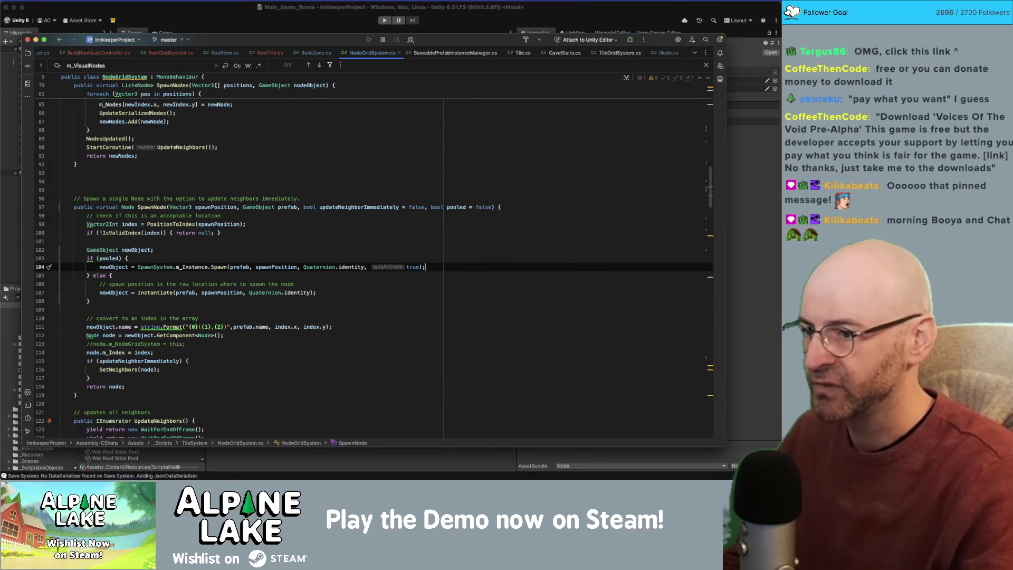
pyautogui.click(281, 264)
# Step: Convert the node name's string.Format call to an interpolated string using prefab.name
pyautogui.press('Up')
pyautogui.press('Up')
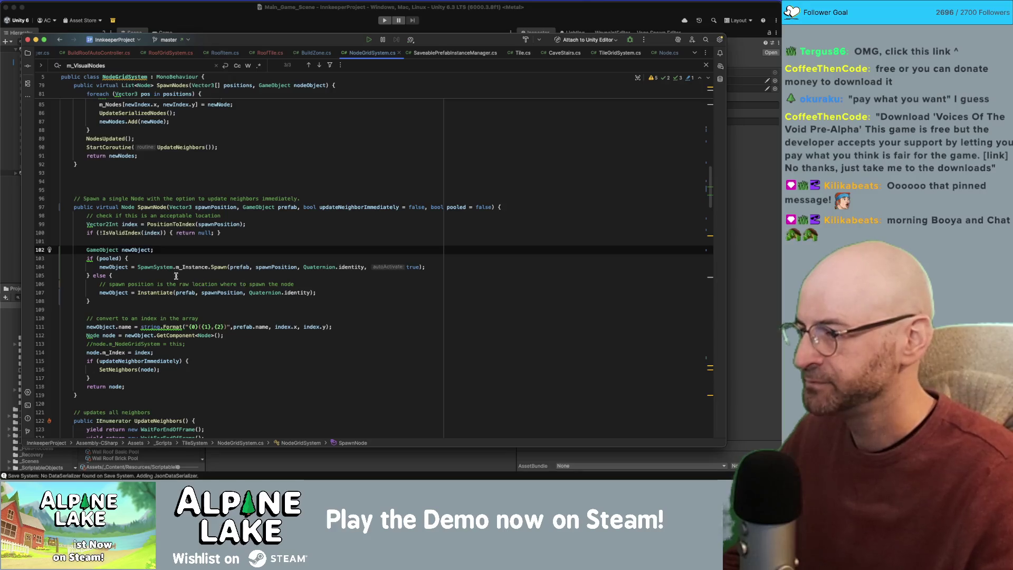
pyautogui.click(200, 304)
pyautogui.click(173, 326)
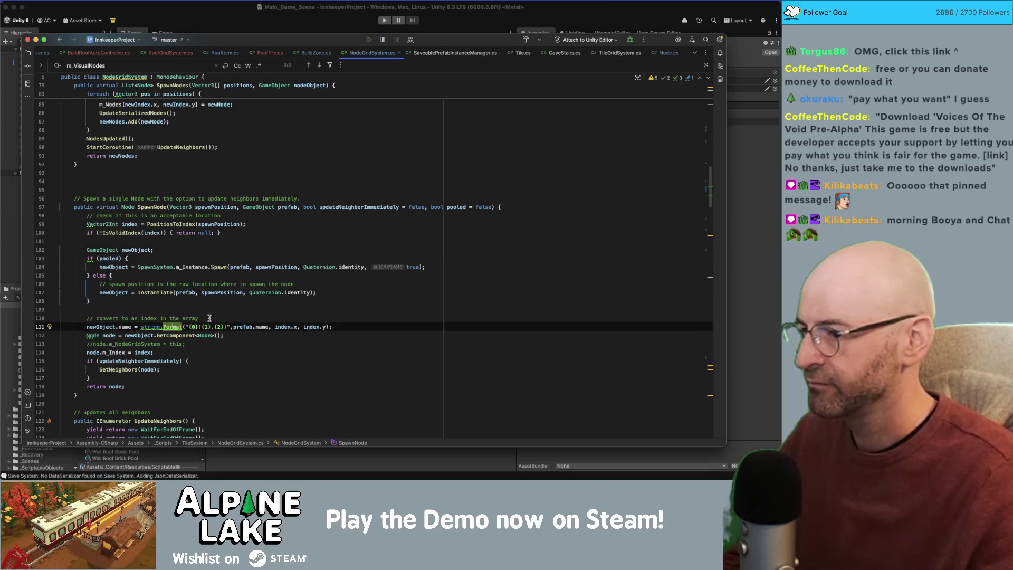
pyautogui.hotkey('alt', 'Up')
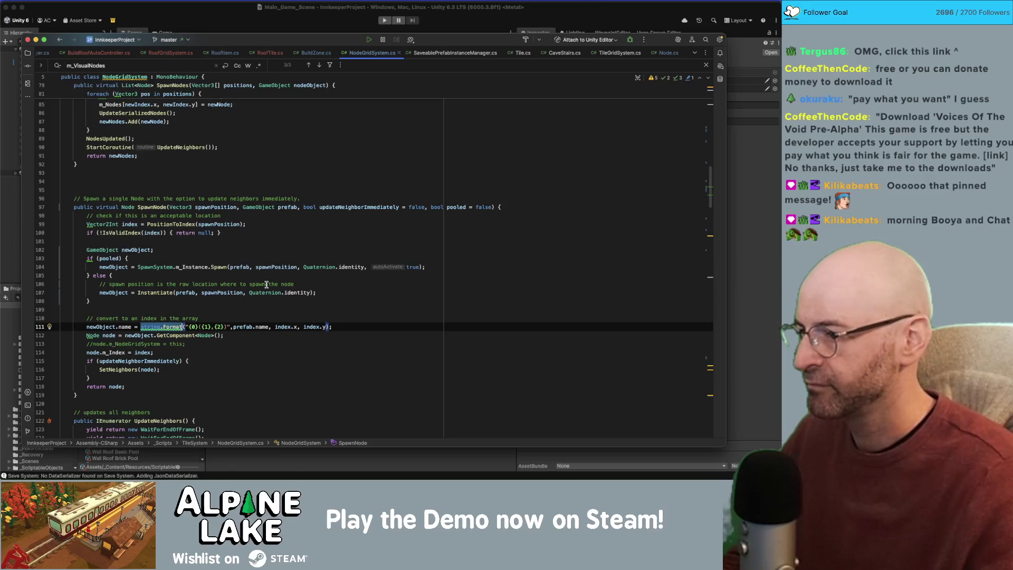
pyautogui.write('$"')
pyautogui.press('Delete')
pyautogui.press('Delete')
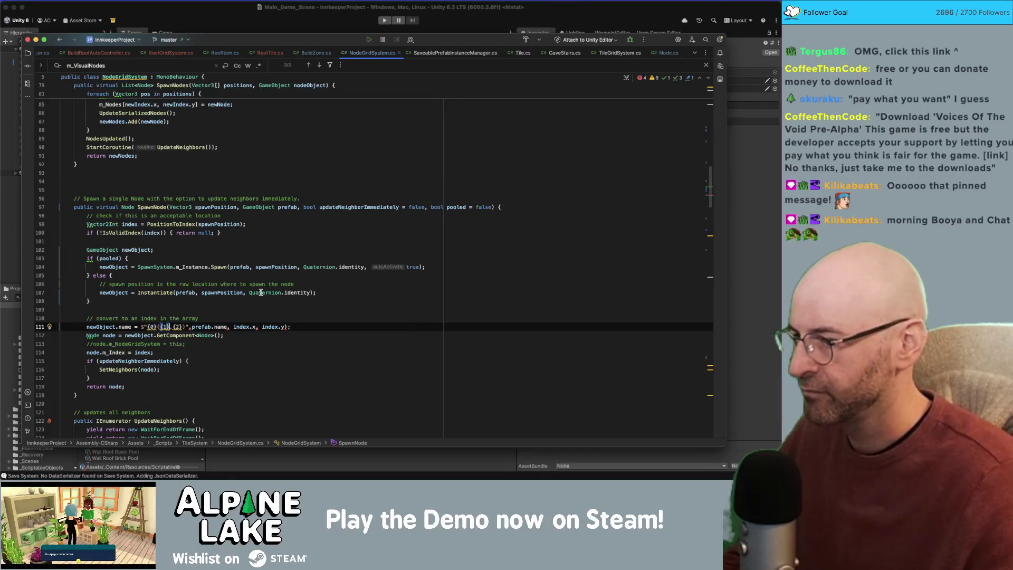
pyautogui.hotkey('alt', 'Delete')
pyautogui.hotkey('alt', 'Delete')
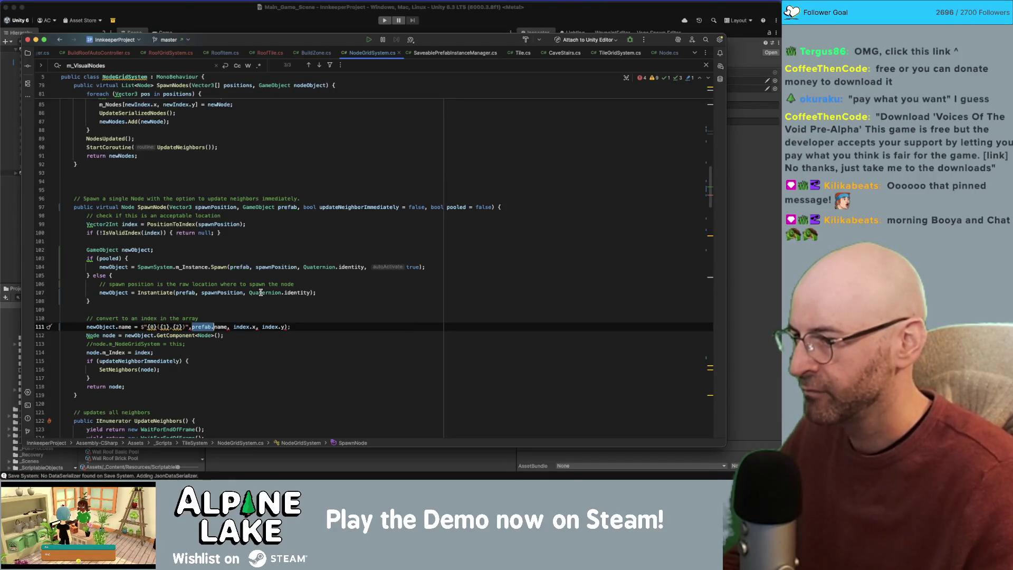
pyautogui.click(174, 327)
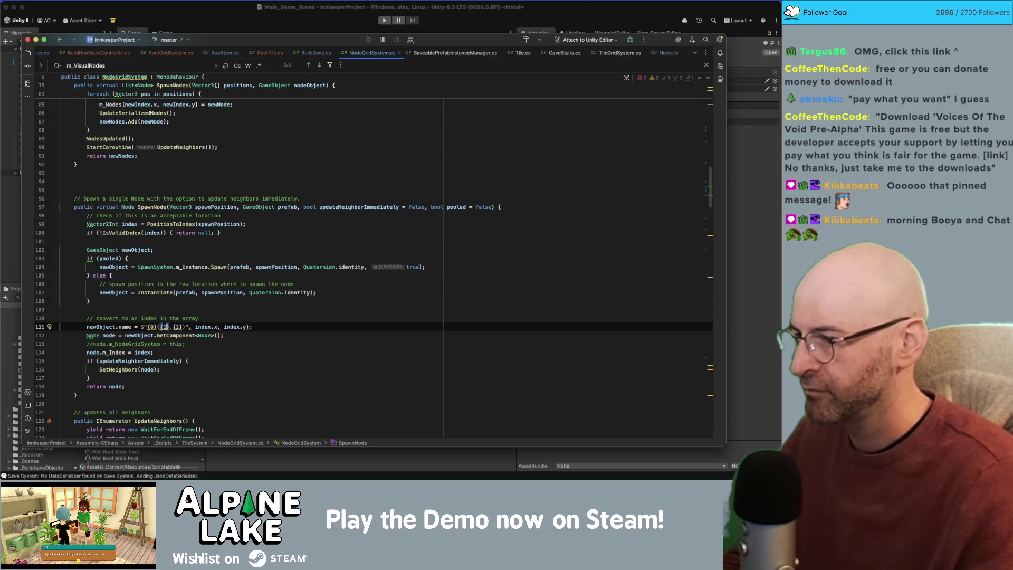
pyautogui.write('prefab.name')
pyautogui.press('Right')
pyautogui.press('Delete')
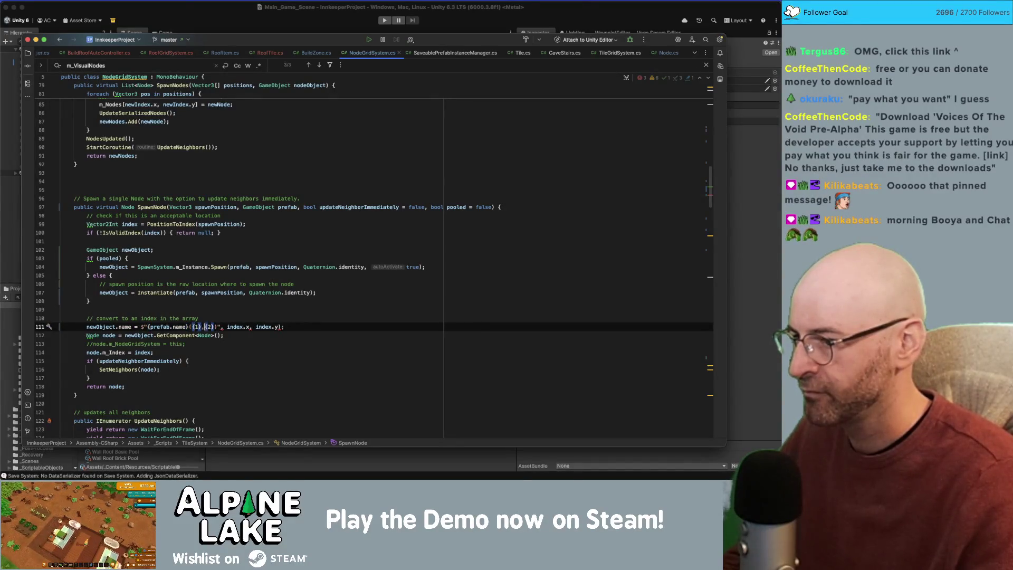
pyautogui.write('(')
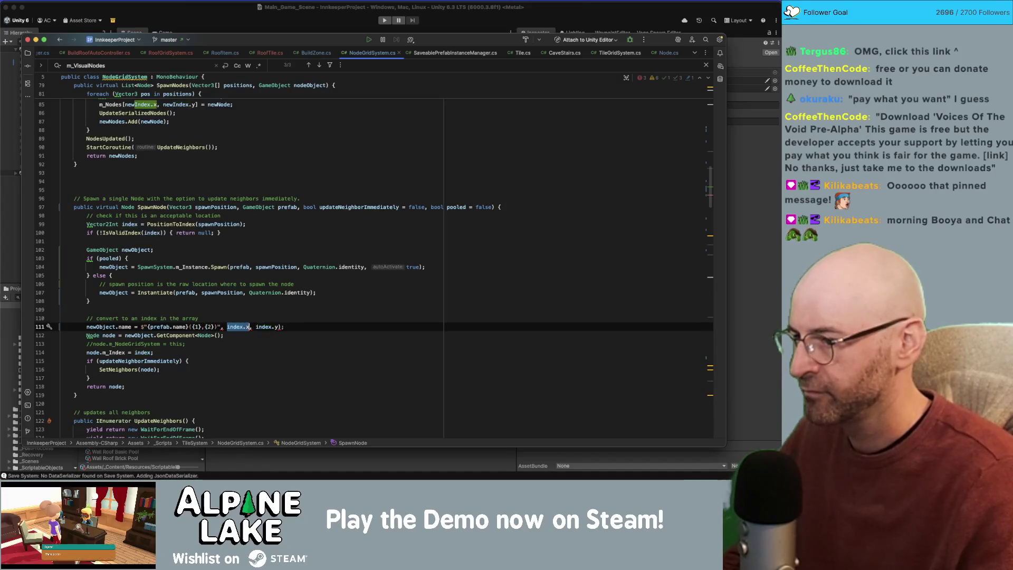
# Step: Fill the name placeholders with {index.x},{index.y} and remove the leftover format arguments
pyautogui.press('Delete')
pyautogui.press('Delete')
pyautogui.press('Delete')
pyautogui.press('BackSpace')
pyautogui.click(209, 327)
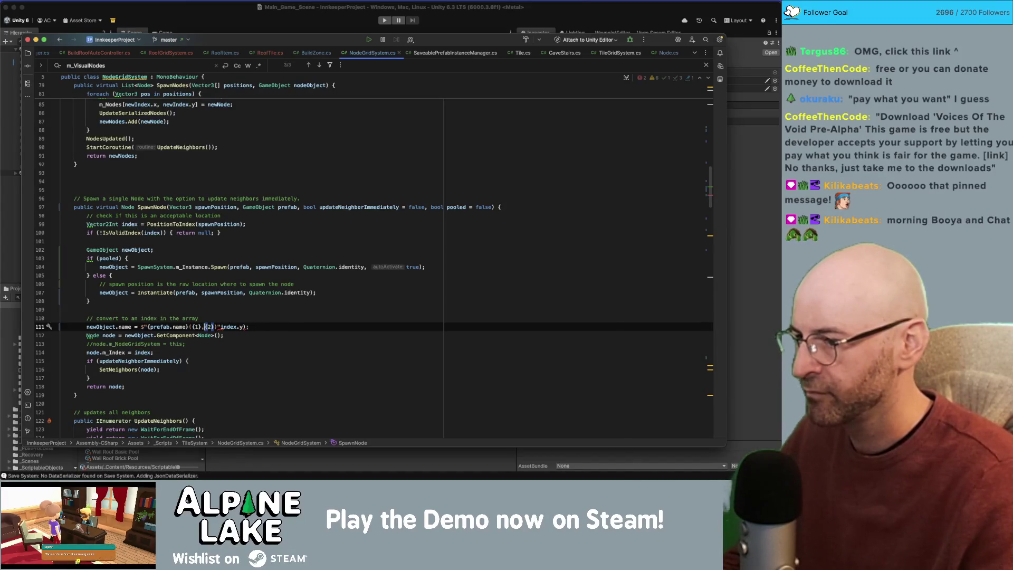
pyautogui.write('index.x},{')
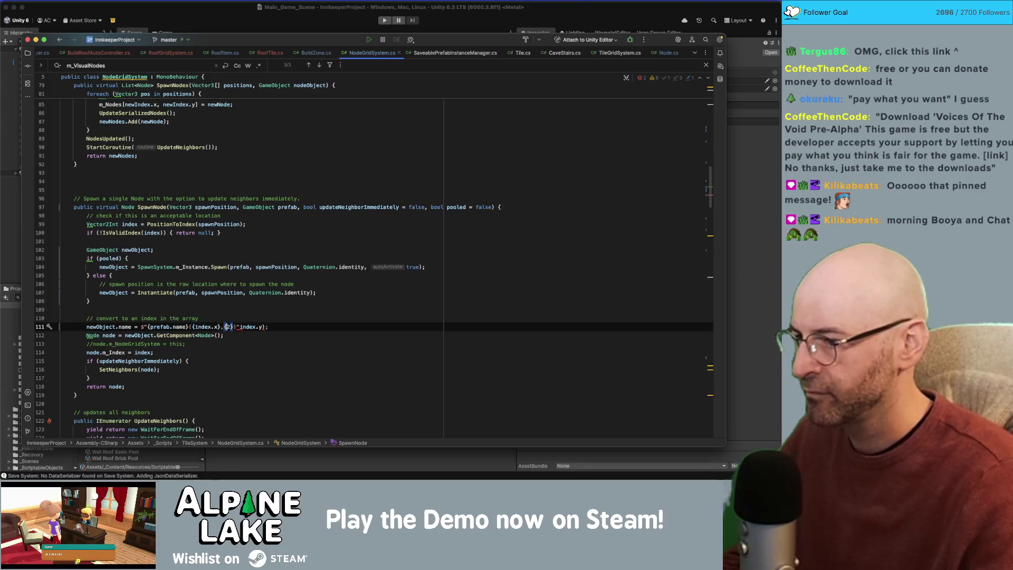
pyautogui.write('index.y')
pyautogui.hotkey('shift', 'Right')
pyautogui.hotkey('shift', 'Right')
pyautogui.hotkey('shift', 'Right')
pyautogui.press('Delete')
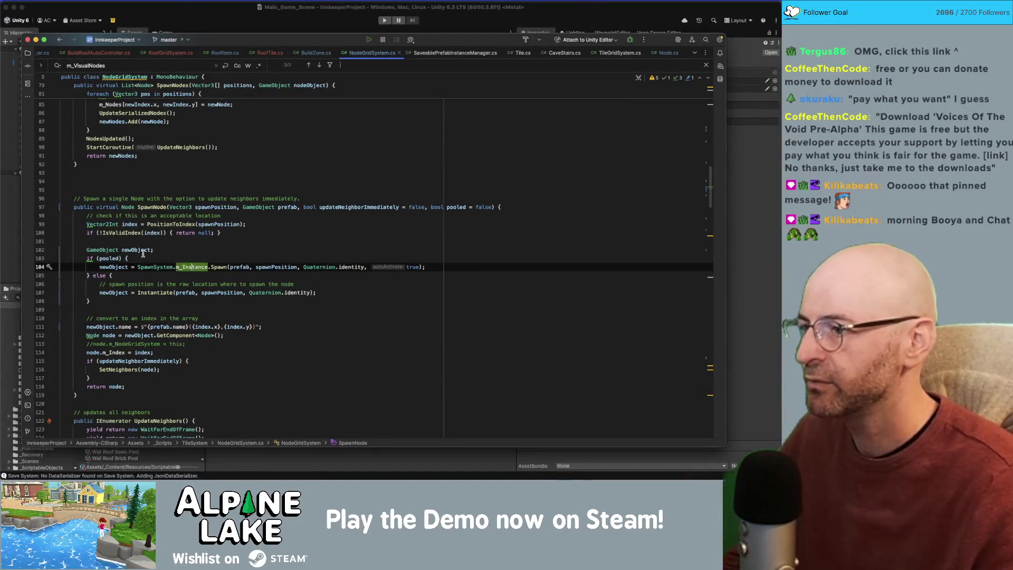
# Step: Pass false and pooled to the SpawnNode call on line 83
pyautogui.click(161, 258)
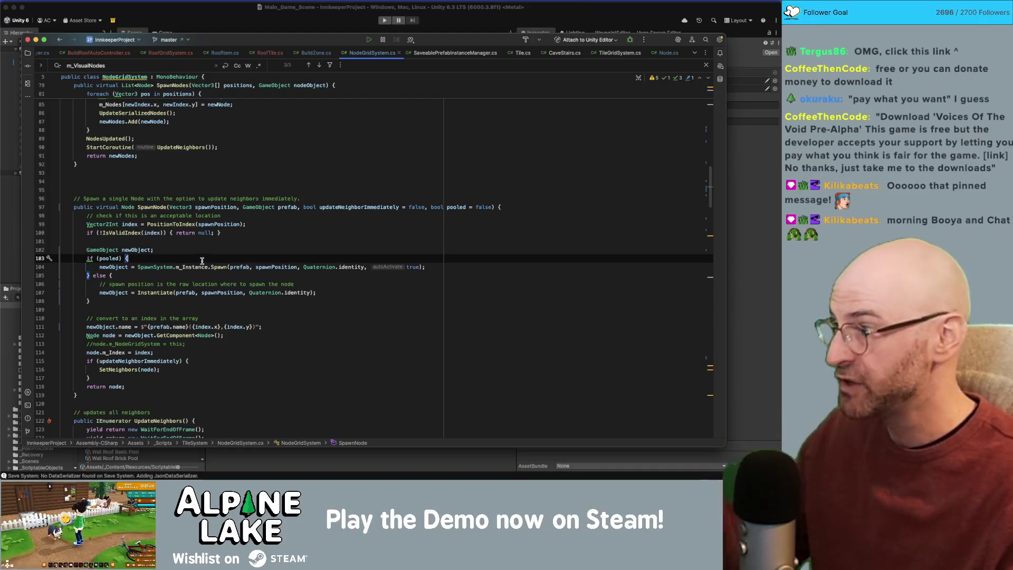
pyautogui.click(468, 207)
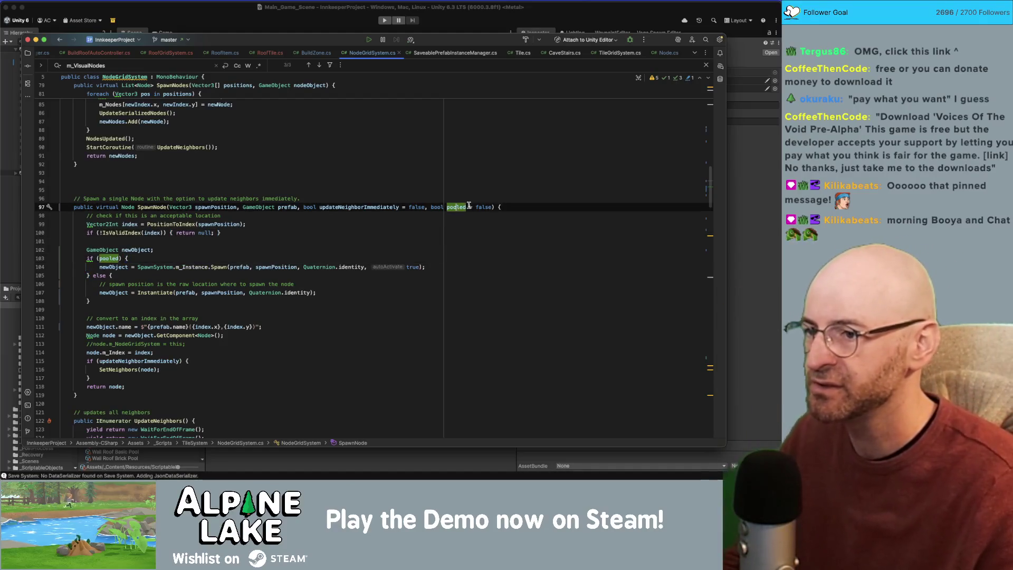
pyautogui.scroll(7, 334, 238)
pyautogui.click(323, 230)
pyautogui.click(166, 384)
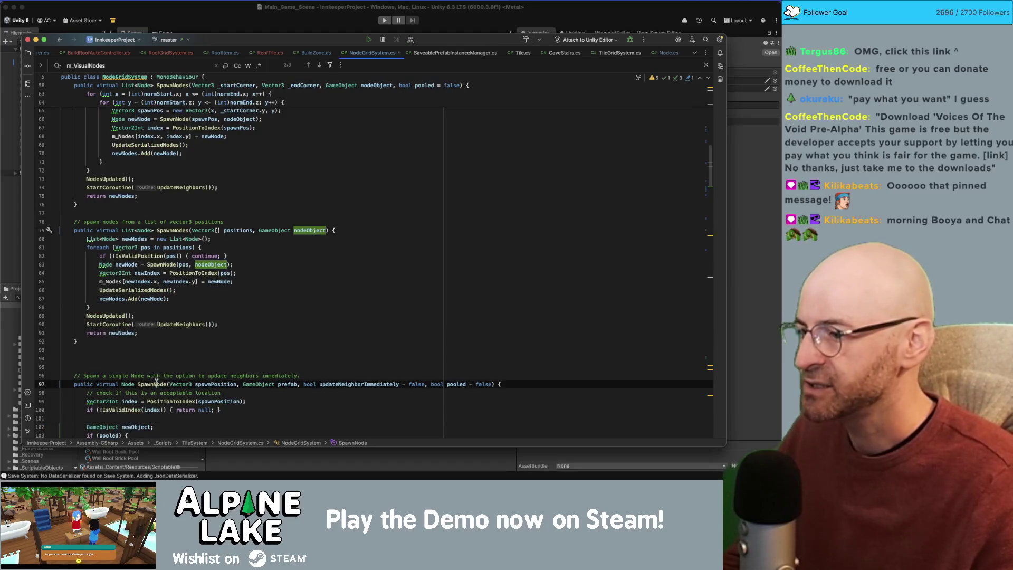
pyautogui.click(226, 264)
pyautogui.write(', false, false,')
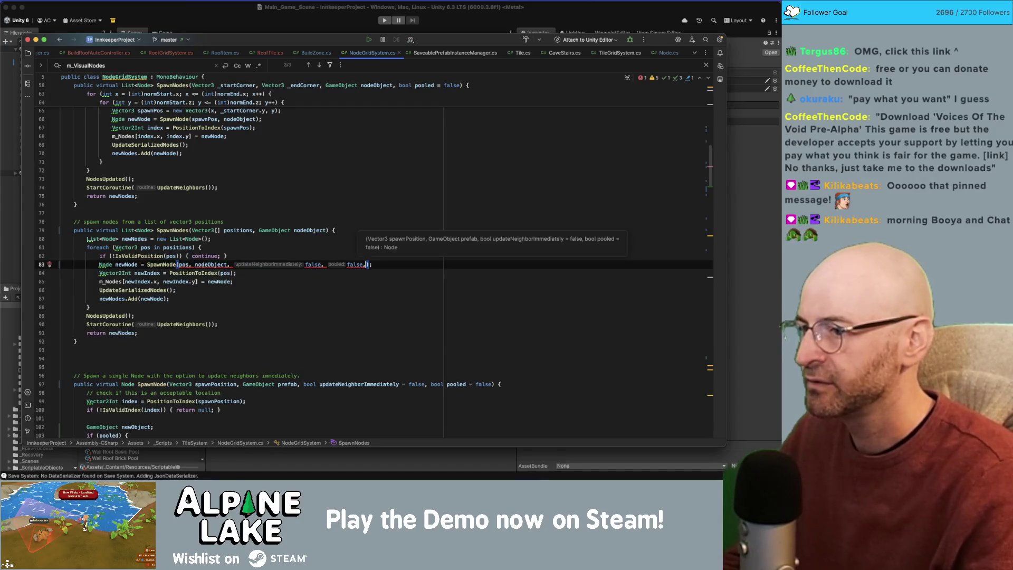
pyautogui.write('l')
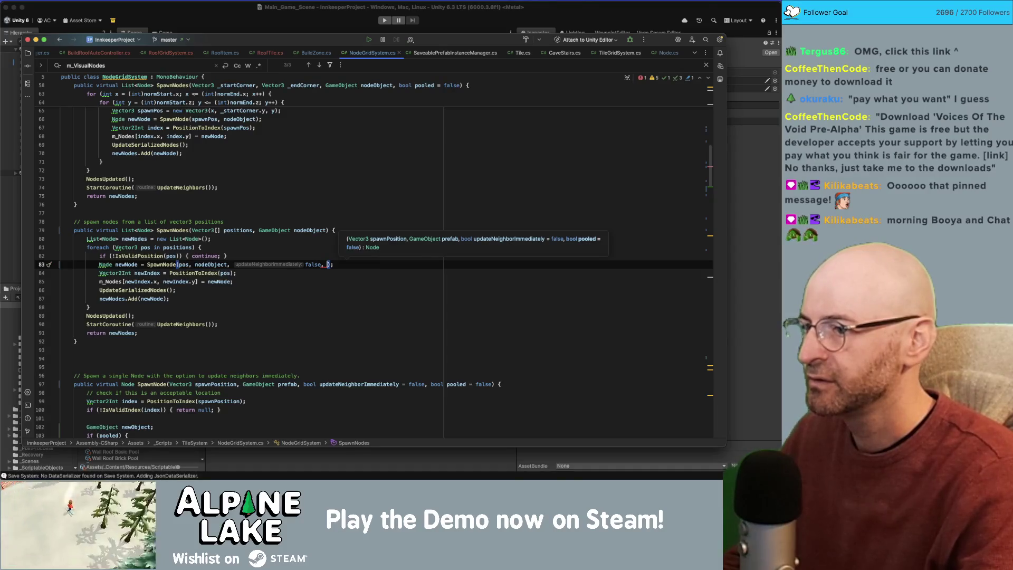
pyautogui.write('pooled')
# Step: Add 'bool pooled = false' to the positions-based SpawnNodes overload on line 79
pyautogui.click(327, 230)
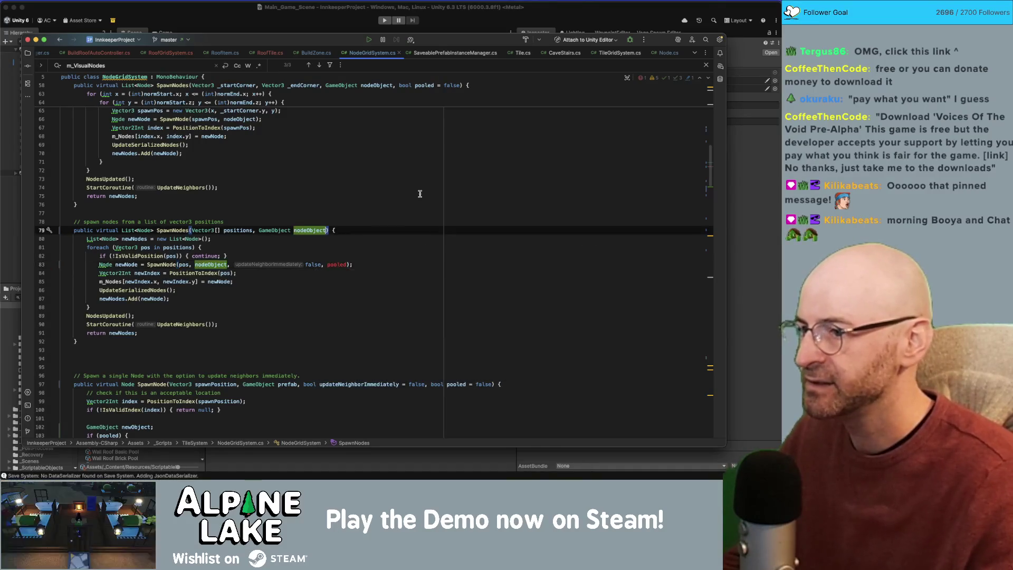
pyautogui.write(', bool pooled = false')
pyautogui.click(310, 214)
pyautogui.click(189, 230)
pyautogui.click(307, 264)
pyautogui.click(155, 384)
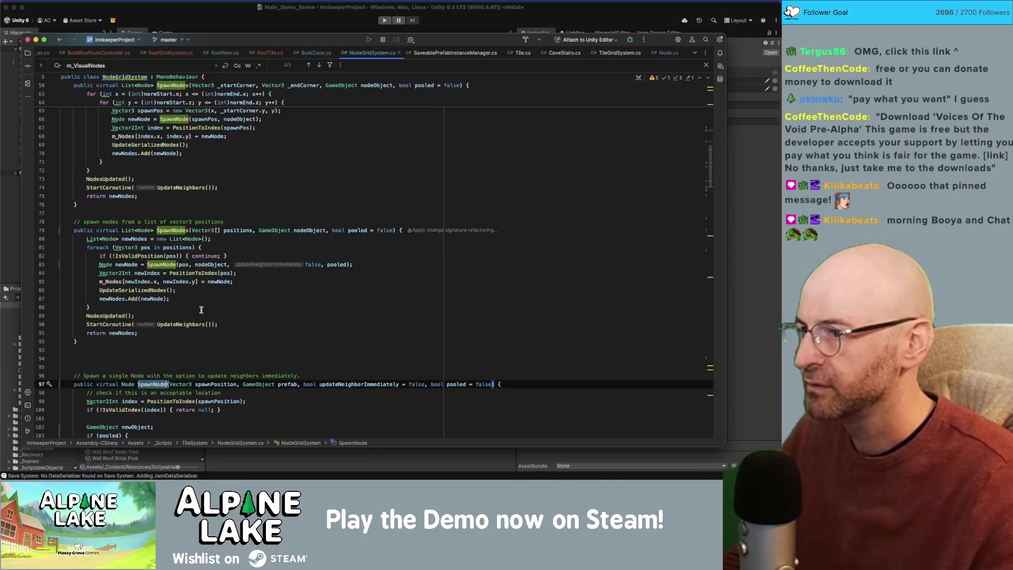
# Step: Append ', false, pooled' to the SpawnNode call on line 66
pyautogui.scroll(1, 238, 152)
pyautogui.click(255, 132)
pyautogui.write(', false, pooled')
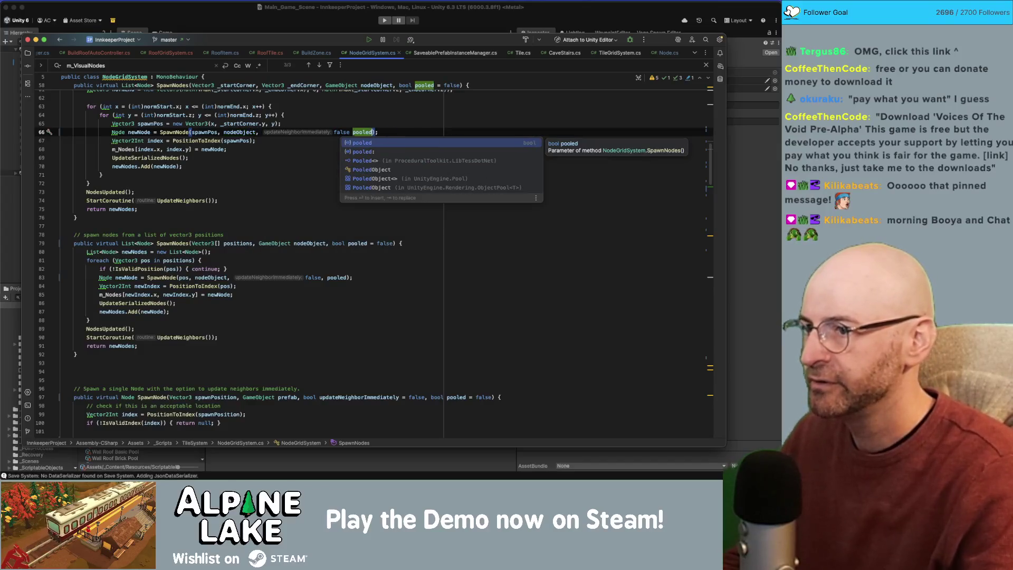
pyautogui.press('Return')
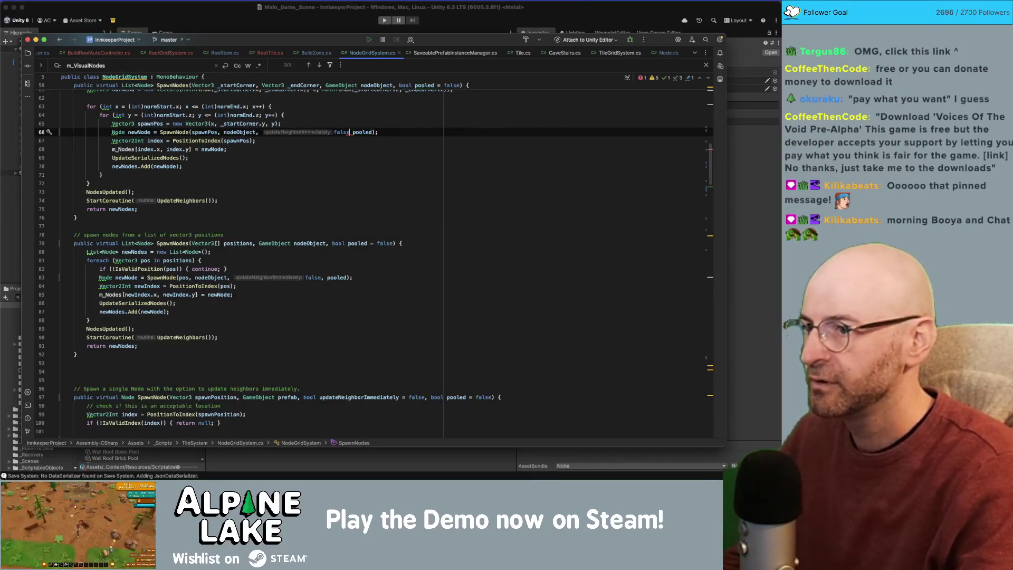
pyautogui.write(',')
# Step: Trace pooled from line 48 through the corner overload to line 66, then return to Unity
pyautogui.scroll(2, 418, 147)
pyautogui.scroll(1, 418, 147)
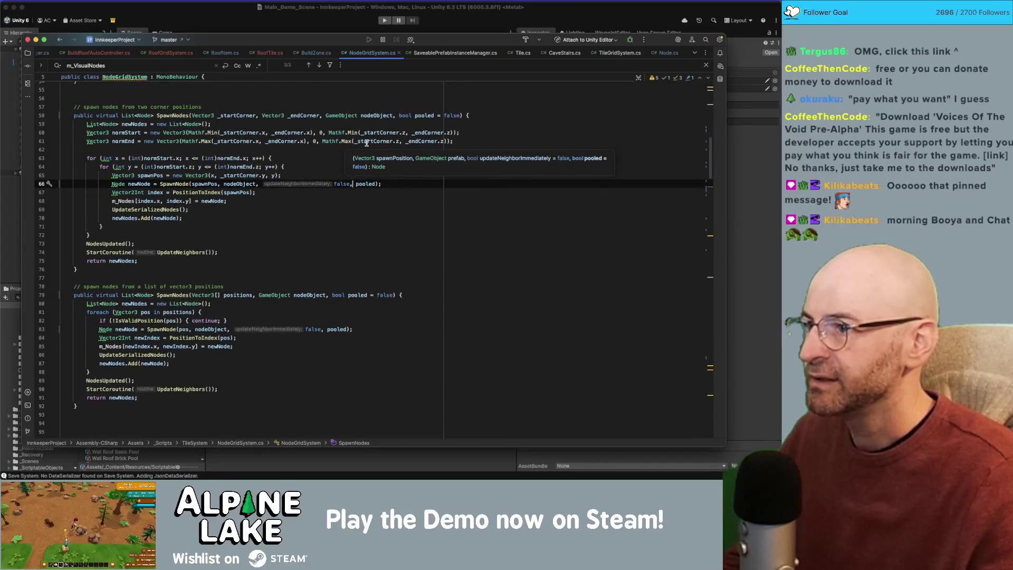
pyautogui.click(431, 133)
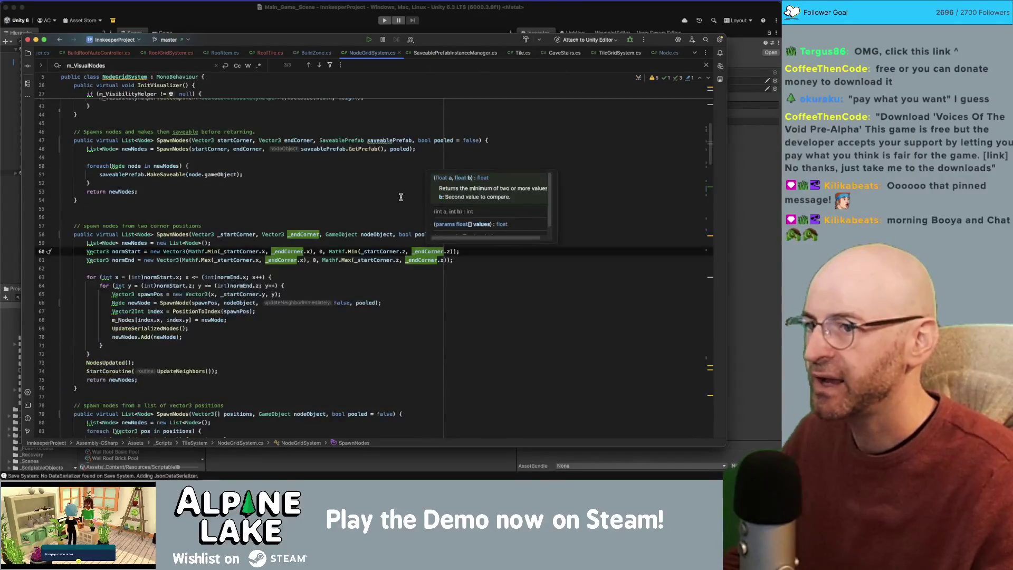
pyautogui.click(246, 200)
pyautogui.scroll(2, 246, 195)
pyautogui.click(179, 189)
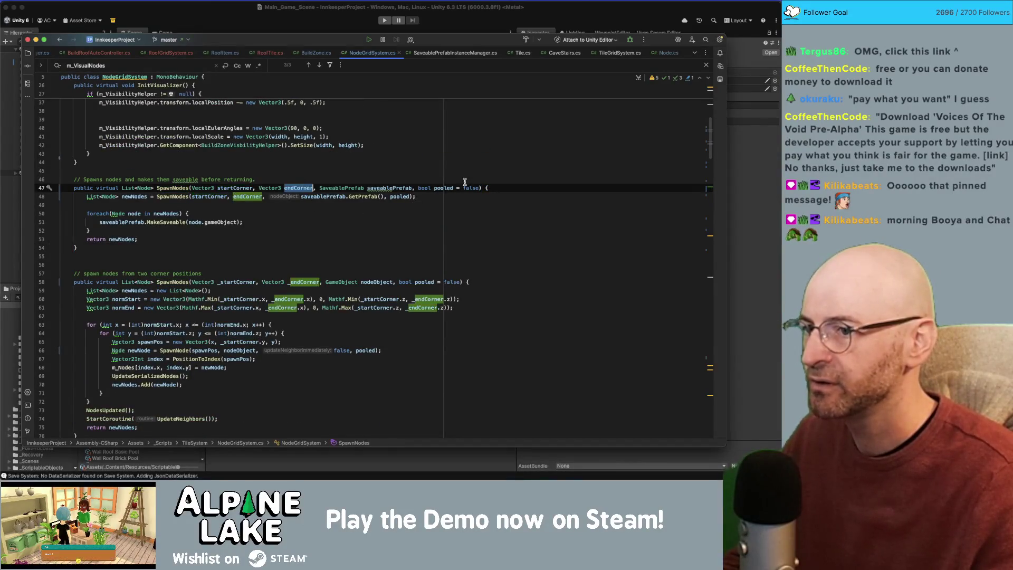
pyautogui.click(400, 197)
pyautogui.click(425, 281)
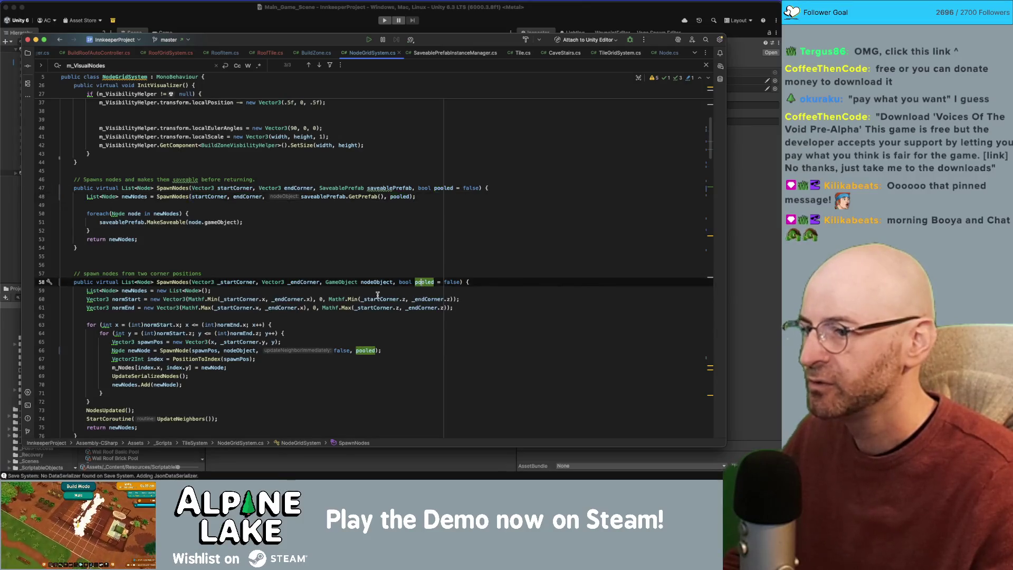
pyautogui.click(362, 350)
pyautogui.scroll(-6, 362, 352)
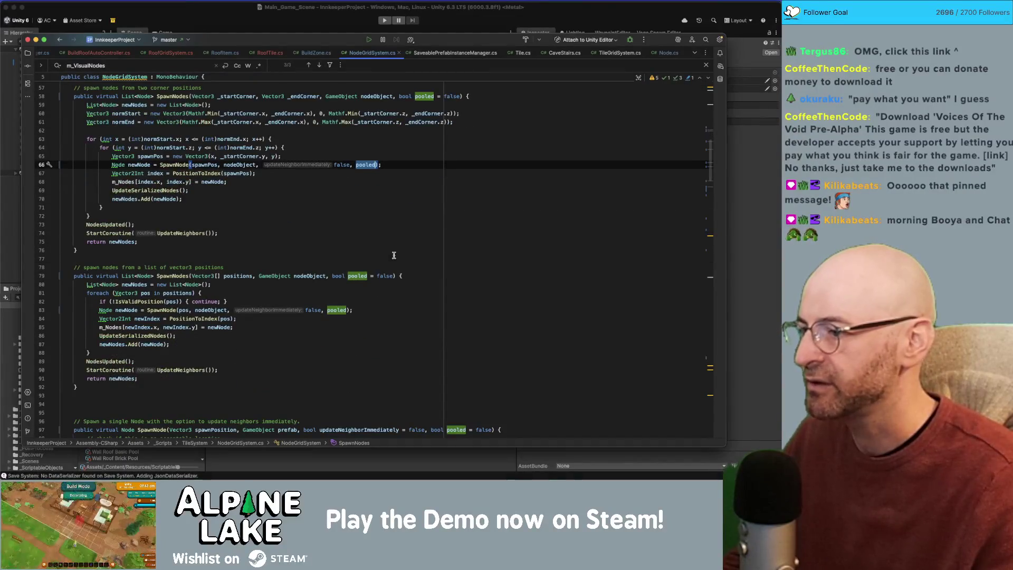
pyautogui.click(391, 258)
pyautogui.click(210, 22)
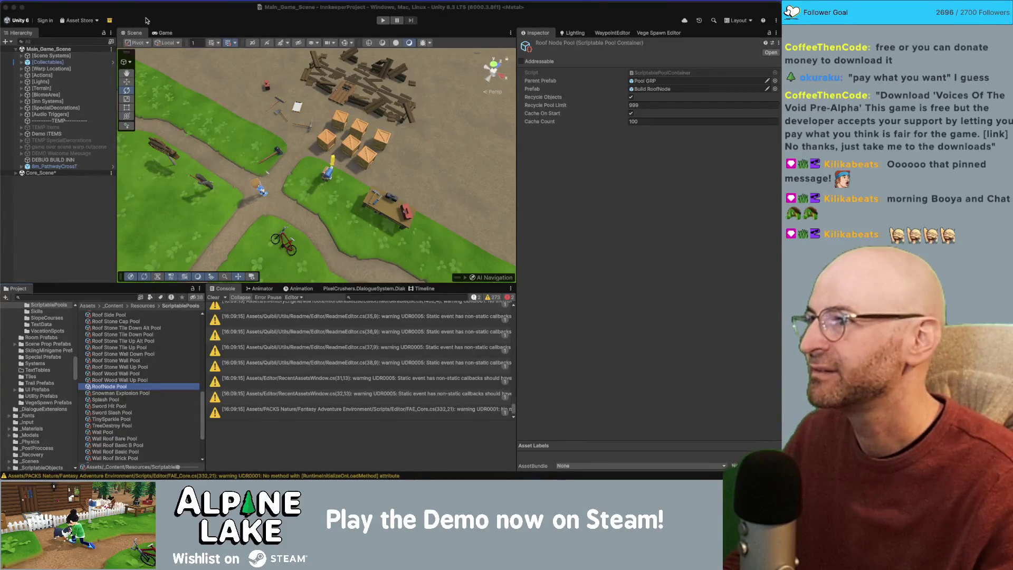
# Step: Deselect RoofNode Pool in the Hierarchy and focus the Unity editor
pyautogui.click(80, 202)
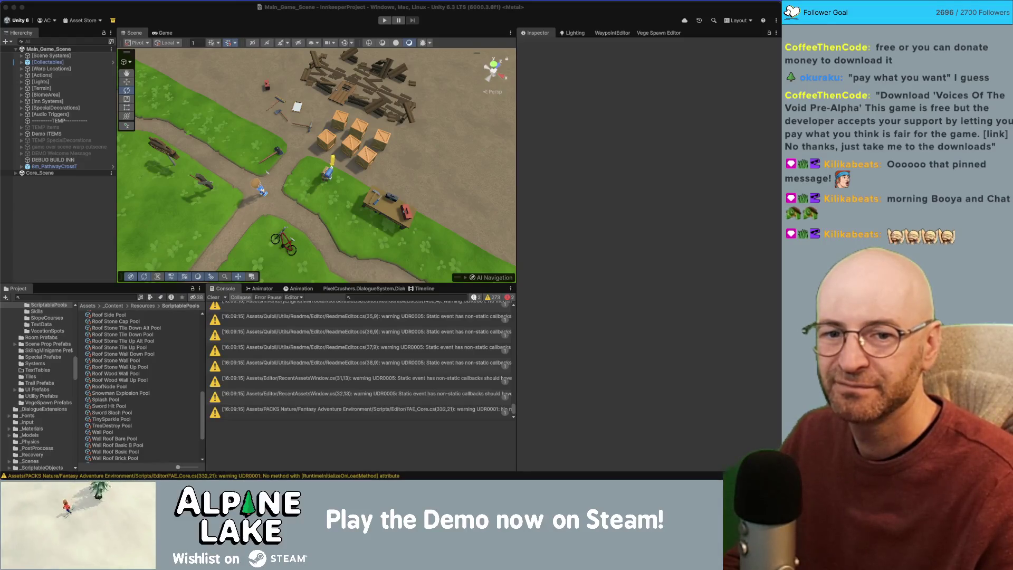
pyautogui.click(290, 21)
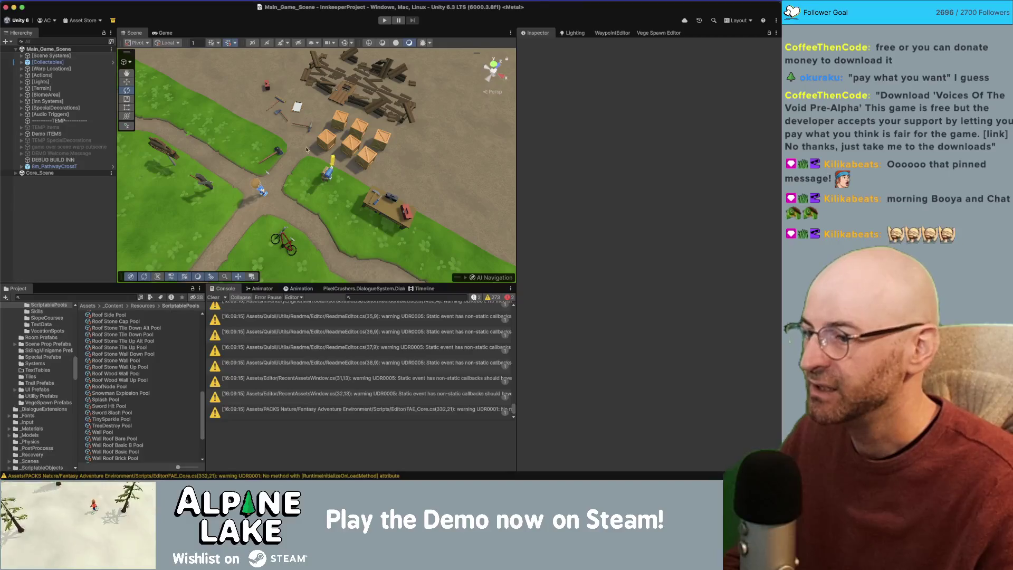
# Step: Hide warnings in the console and start Play mode
pyautogui.click(494, 297)
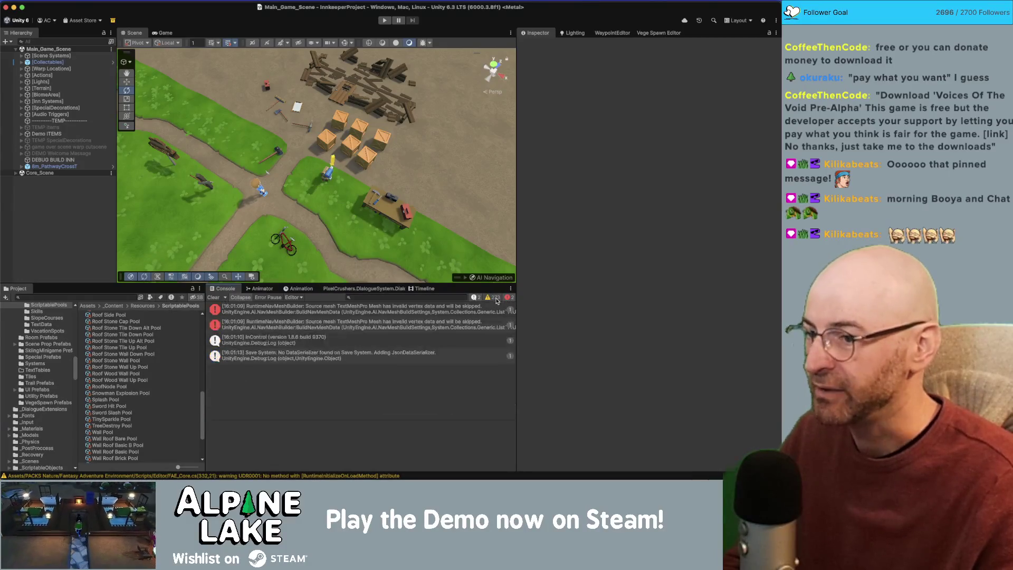
pyautogui.press('super+Tab')
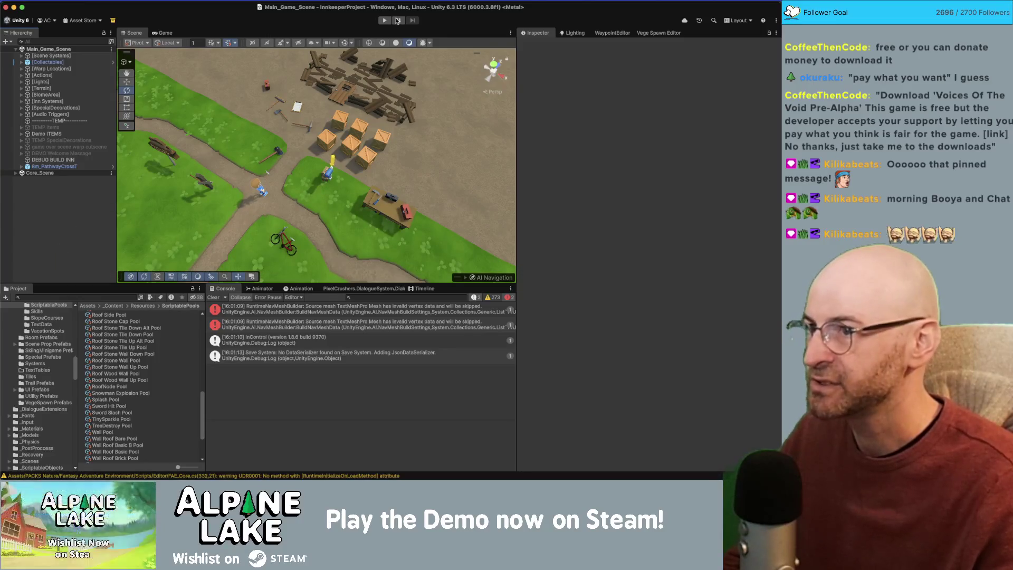
pyautogui.click(388, 22)
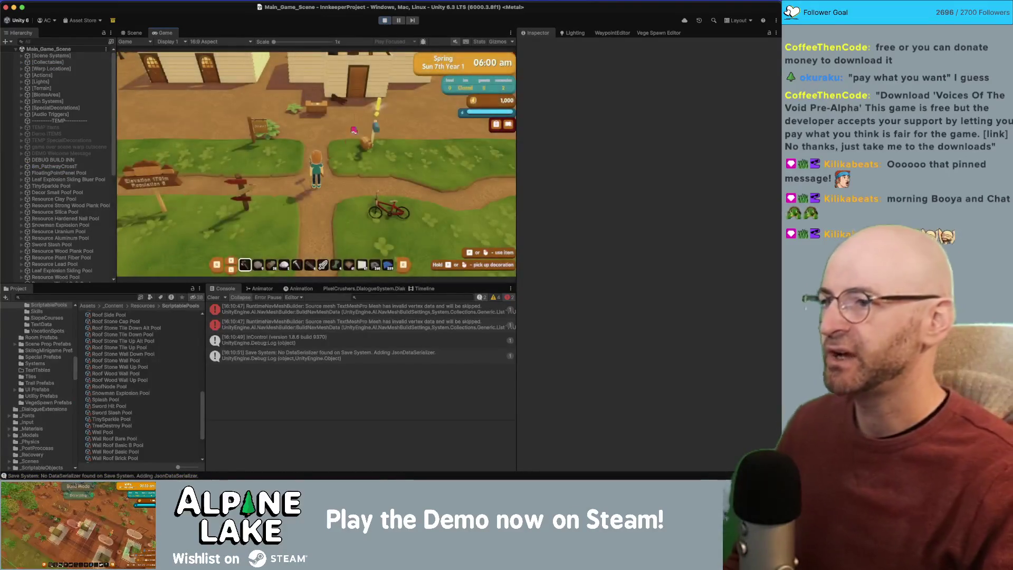
# Step: Enter Building Foundation mode in-game, find the Build RoofNode objects in the Hierarchy, and stop playing
pyautogui.press('w')
pyautogui.scroll(2, 342, 160)
pyautogui.click(342, 159)
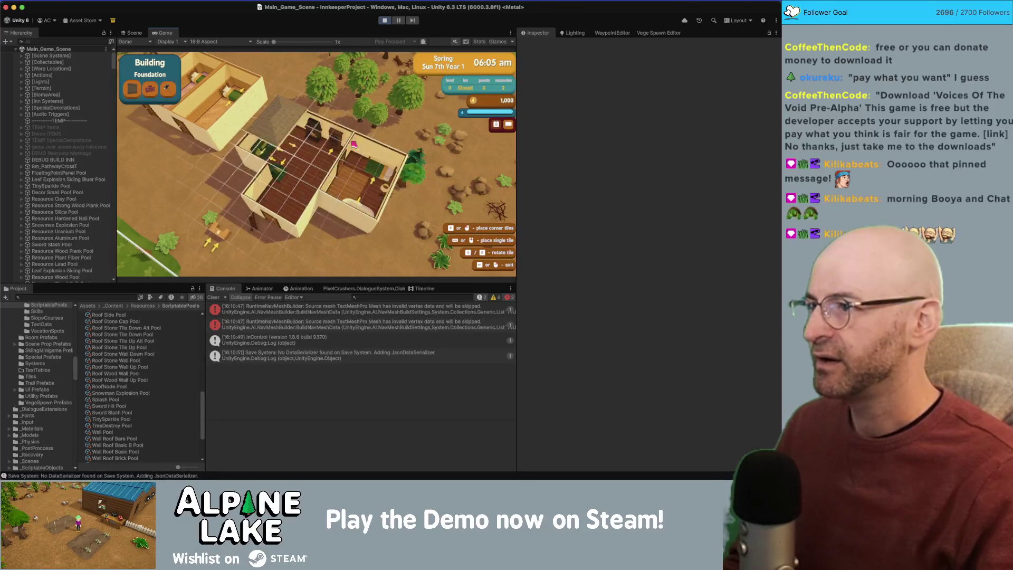
pyautogui.moveTo(113, 63); pyautogui.dragTo(112, 274)
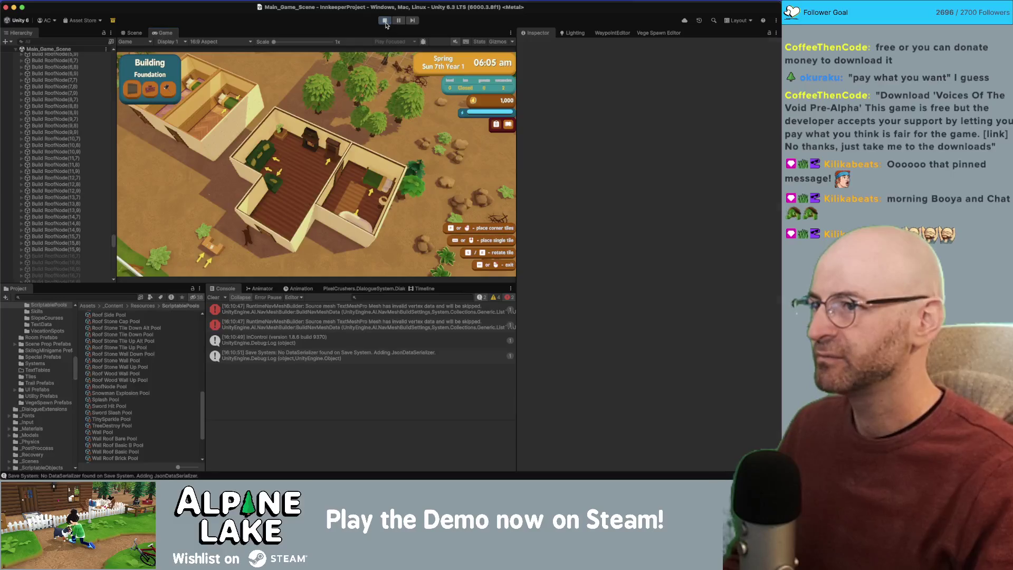
pyautogui.click(384, 20)
pyautogui.press('super+Tab')
pyautogui.press('super+Tab')
pyautogui.press('super+Tab')
# Step: Pass true as the pooled argument to SpawnNodes on BuildRoofAutoController.cs line 426, then return to Unity
pyautogui.click(224, 209)
pyautogui.press('super+bracketleft')
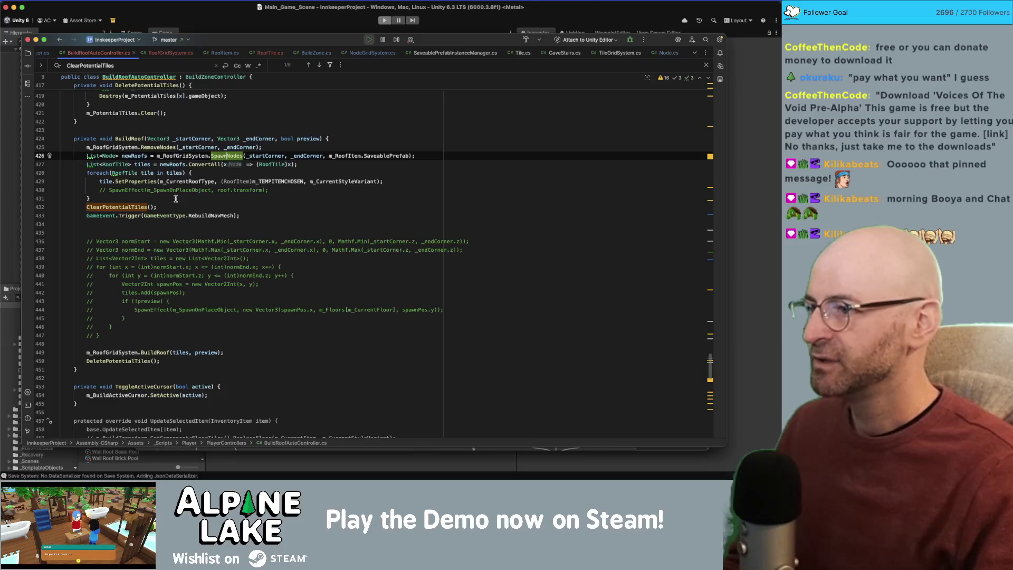
pyautogui.press('super+g')
pyautogui.click(411, 155)
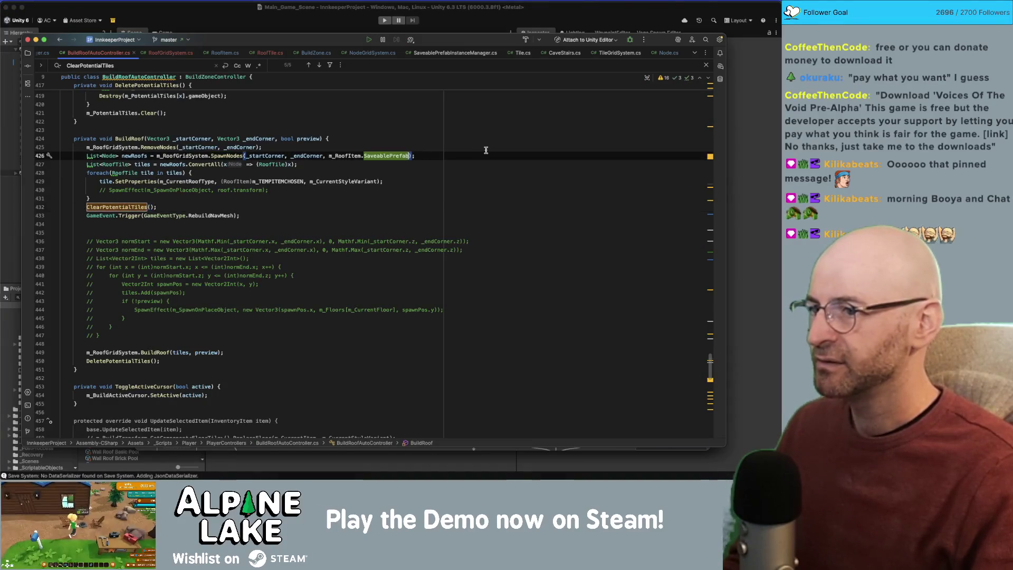
pyautogui.write(', ')
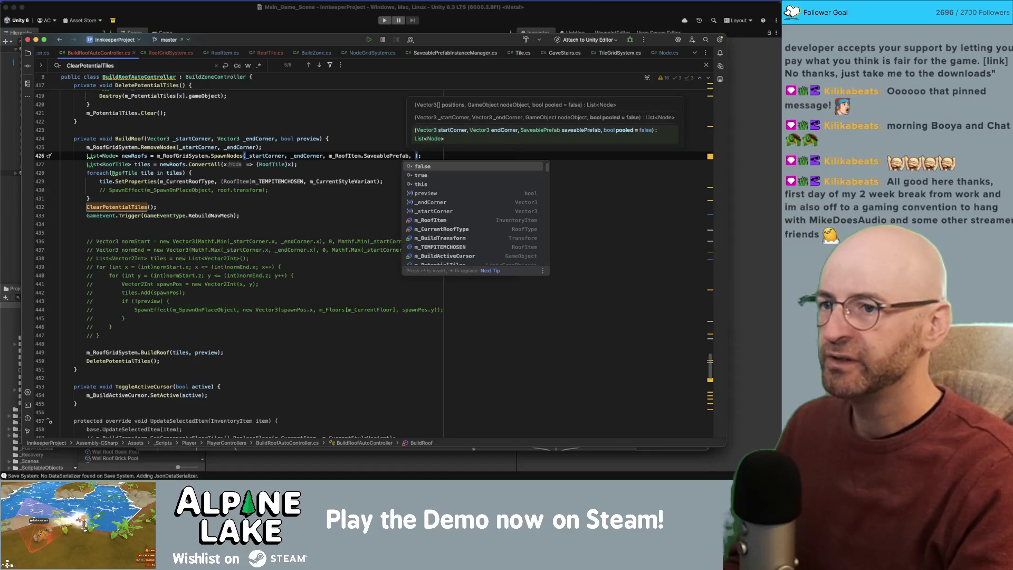
pyautogui.write('true')
pyautogui.press('End')
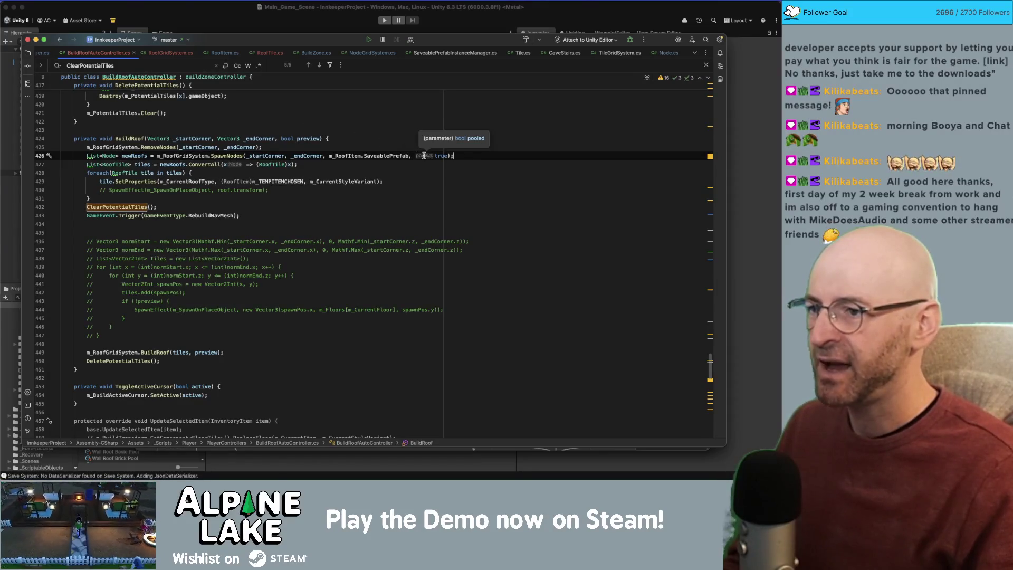
pyautogui.click(362, 20)
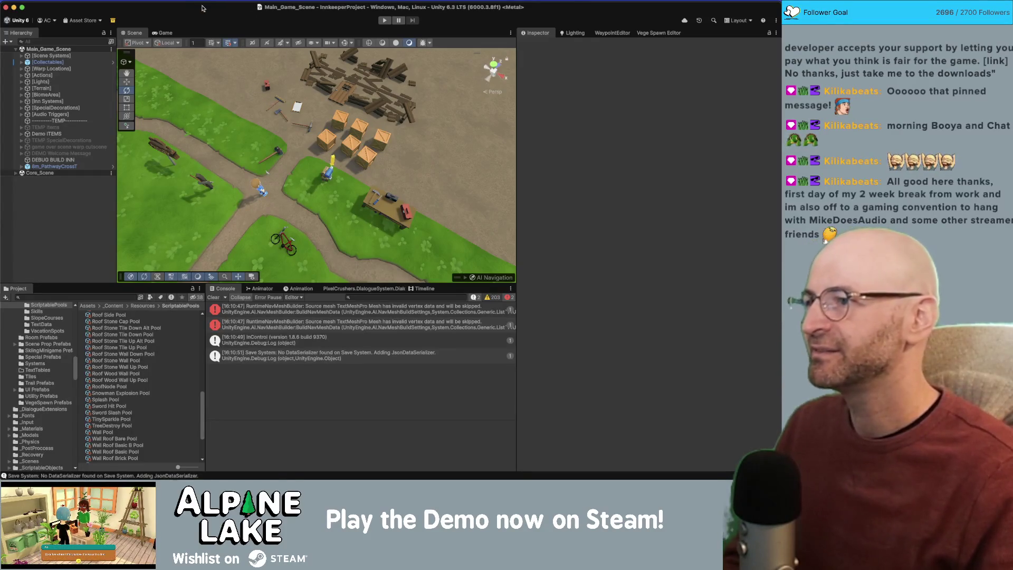
# Step: Start Play mode, enter foundation-building mode with B, and open the Profiler beside the game
pyautogui.click(387, 22)
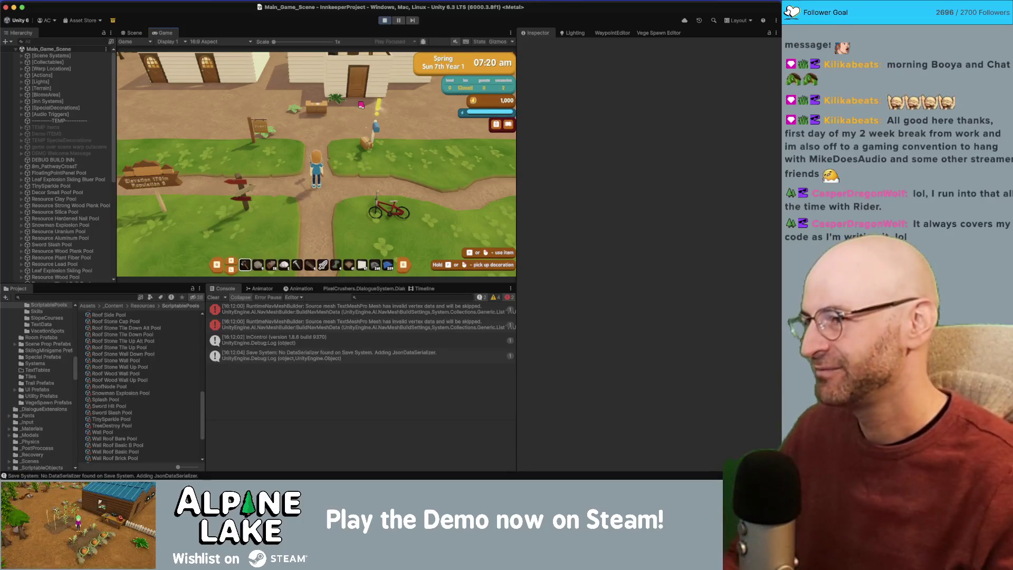
pyautogui.press('b')
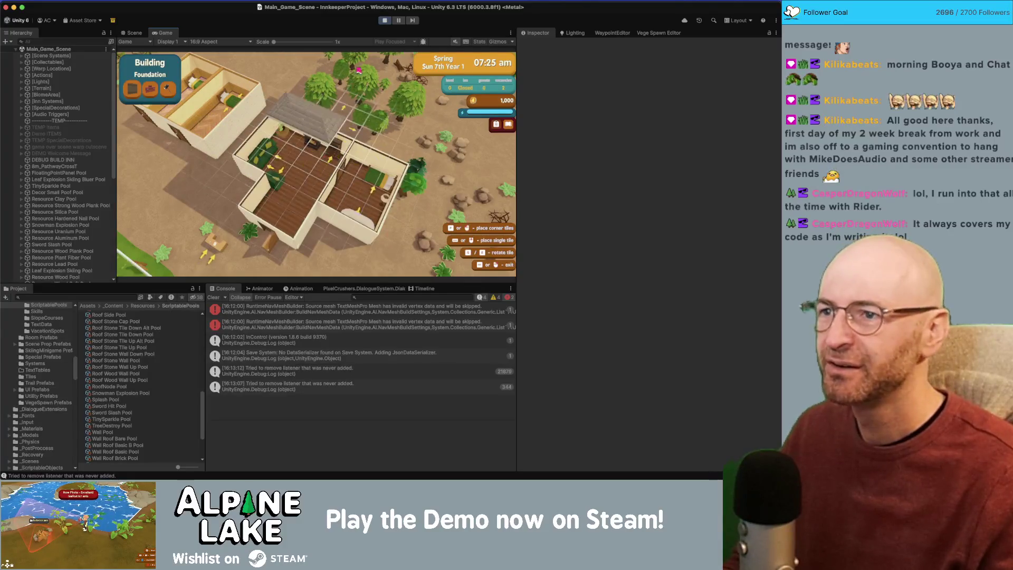
pyautogui.click(394, 2)
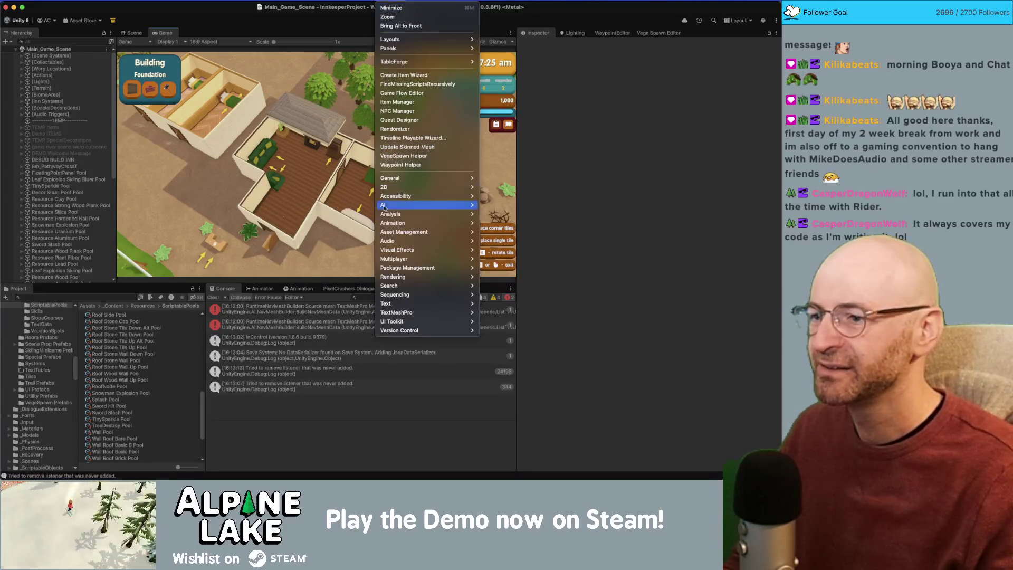
pyautogui.moveTo(454, 214)
pyautogui.click(496, 218)
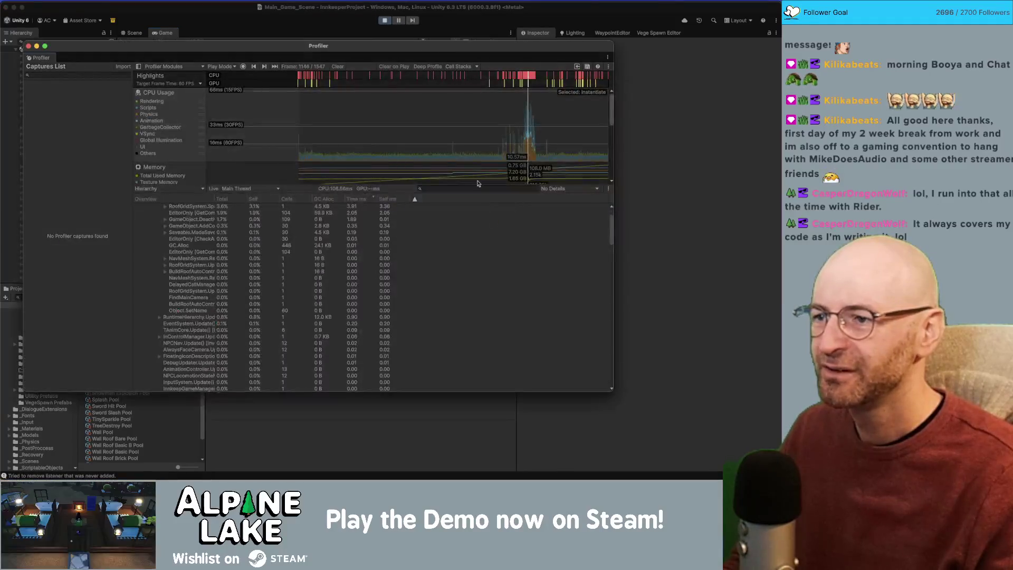
pyautogui.moveTo(316, 42); pyautogui.dragTo(953, 129)
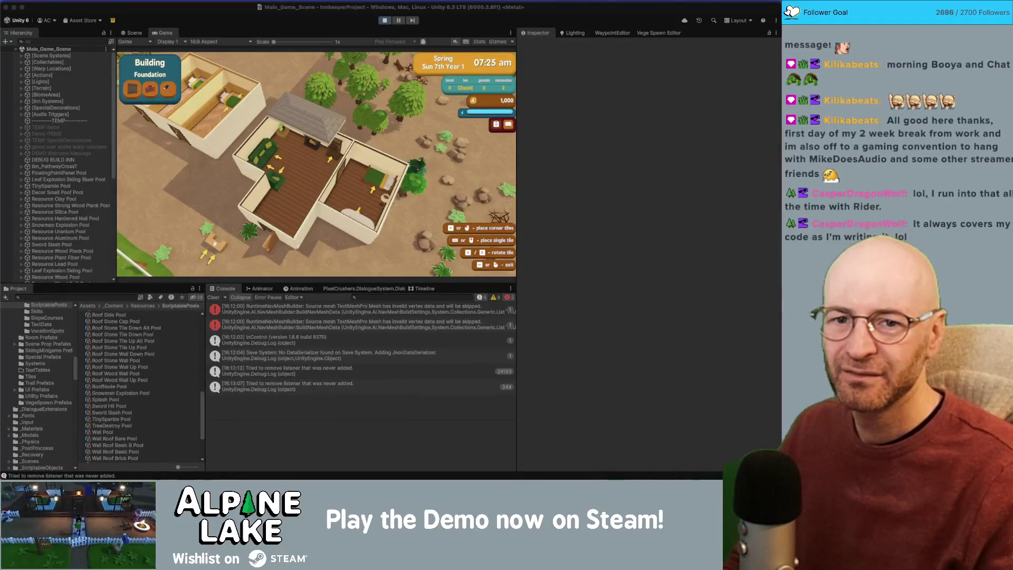
# Step: Move the game camera toward the building, pause the game, and reopen the Profiler with Ctrl+7
pyautogui.click(318, 154)
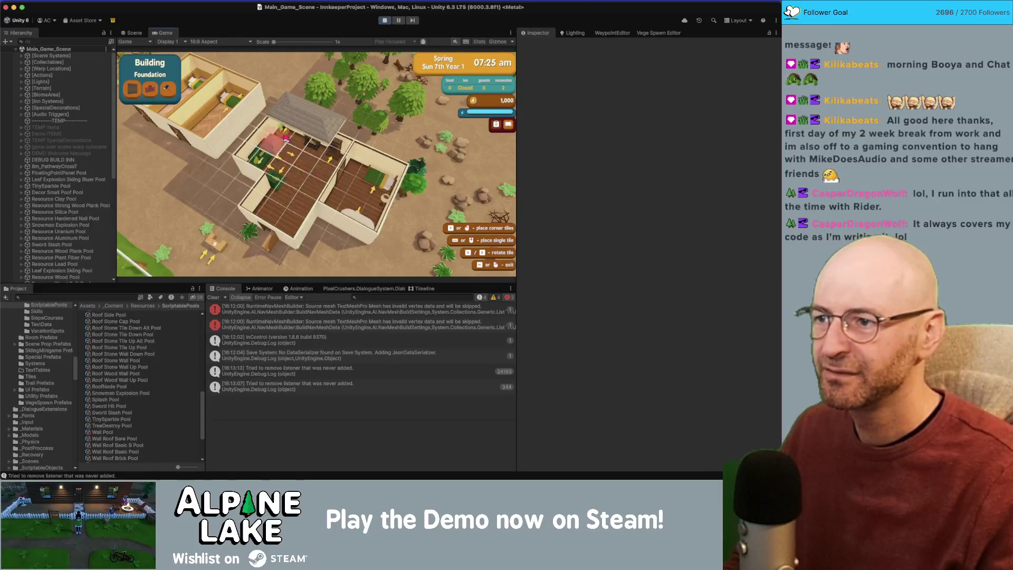
pyautogui.moveTo(309, 183); pyautogui.dragTo(412, 133)
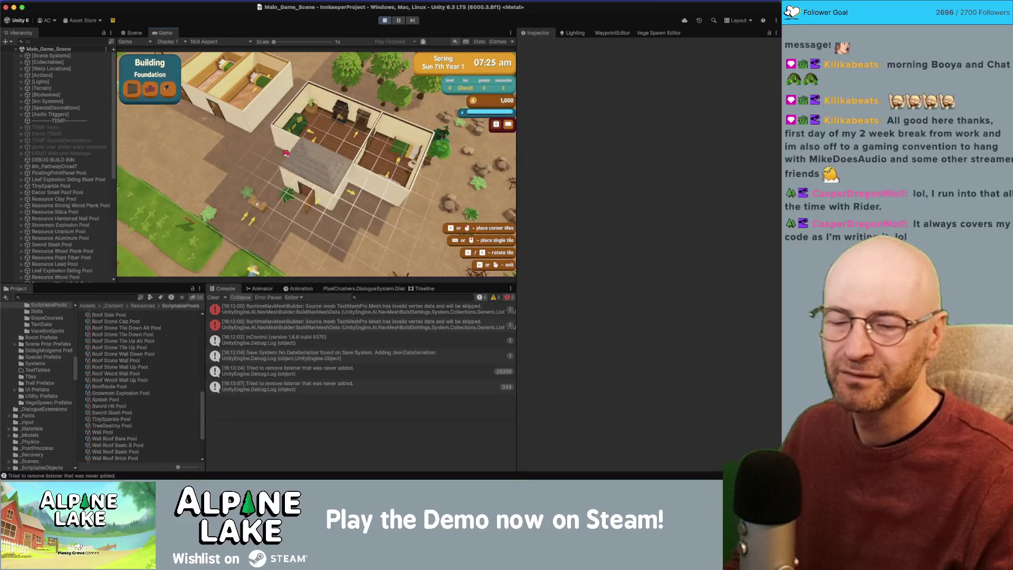
pyautogui.click(399, 21)
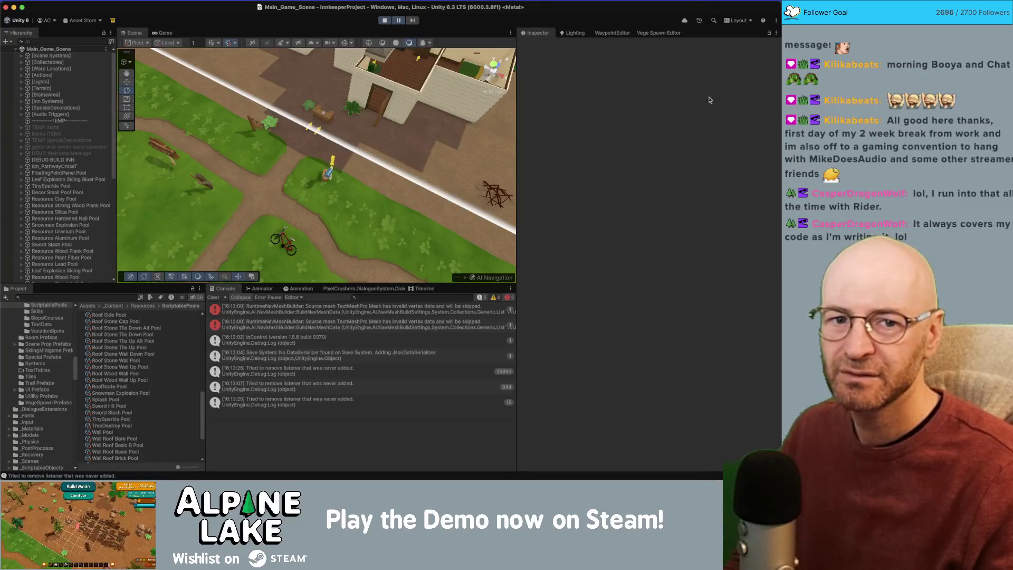
pyautogui.hotkey('ctrl', '7')
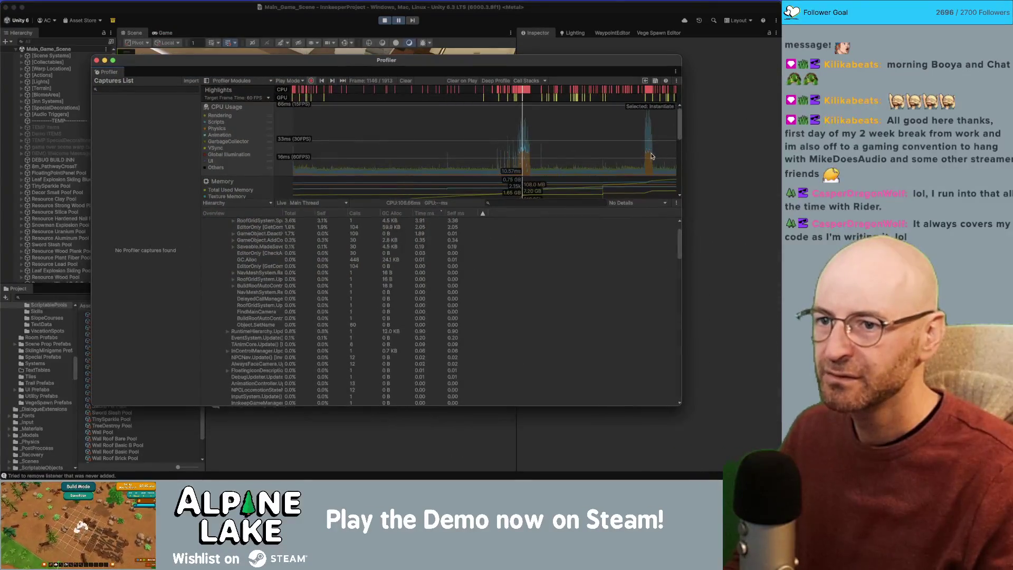
# Step: Select the CPU spike frame and expand PlayerLoop > FixedUpdate.PhysicsFixedUpdate > Physics.Simulate > PxScene.simulate
pyautogui.click(649, 156)
pyautogui.scroll(2, 338, 254)
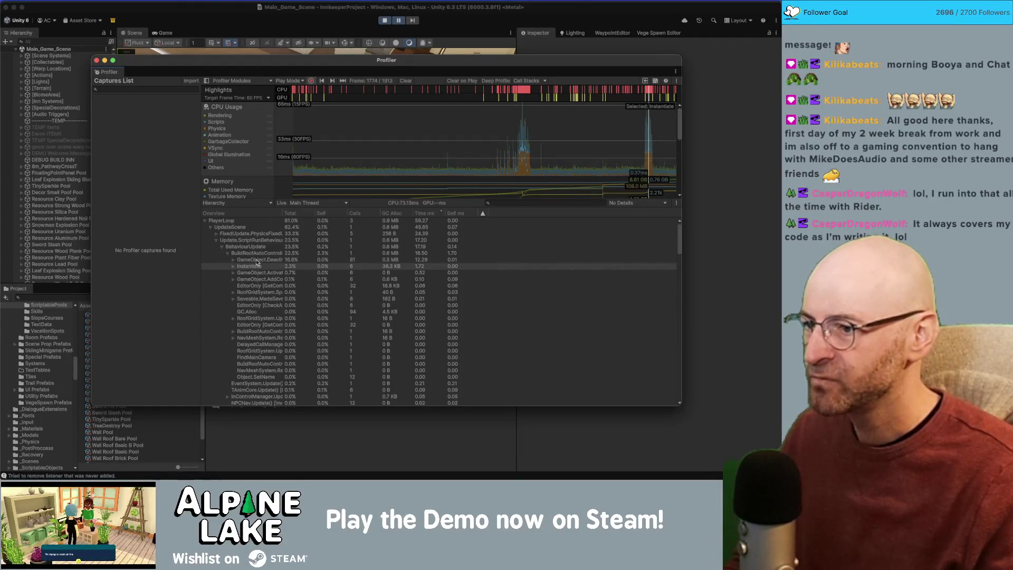
pyautogui.click(205, 221)
pyautogui.click(204, 222)
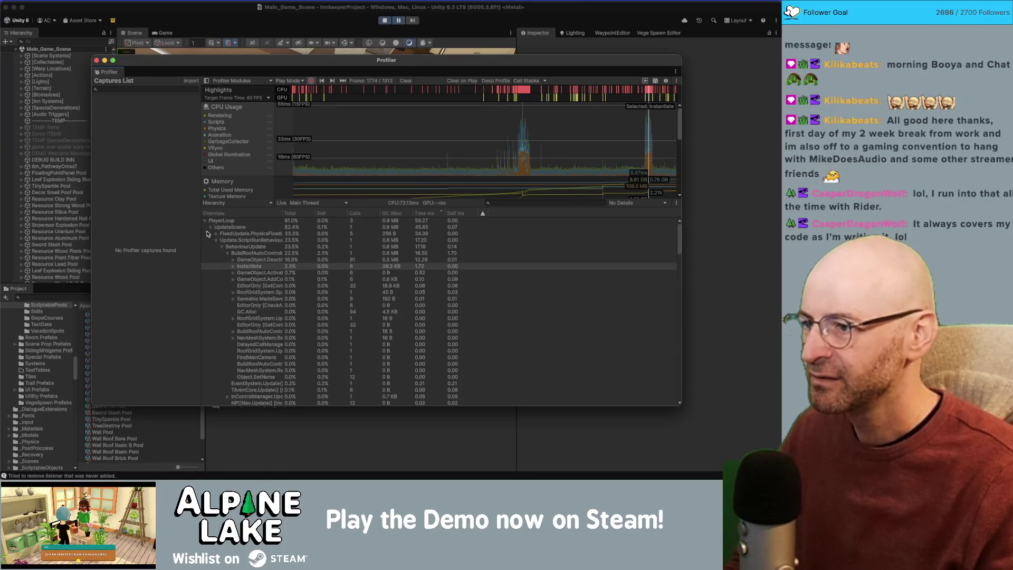
pyautogui.click(216, 240)
pyautogui.click(216, 234)
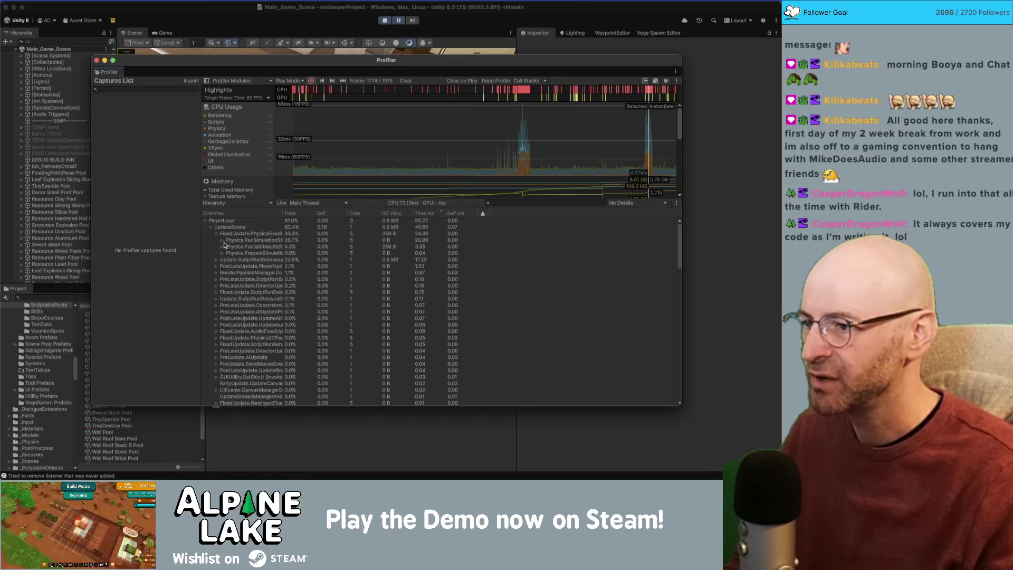
pyautogui.click(222, 241)
pyautogui.click(228, 247)
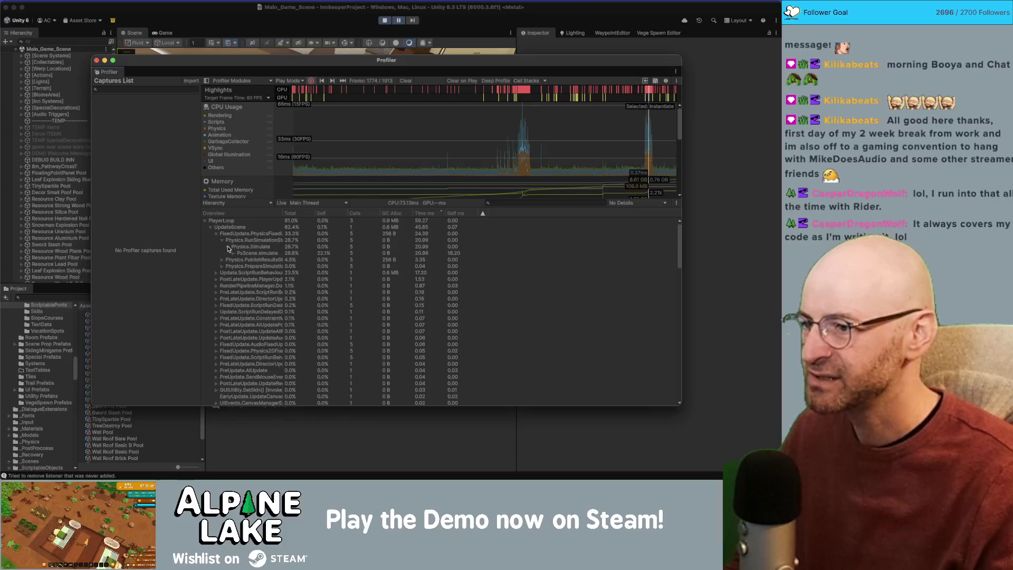
pyautogui.click(234, 253)
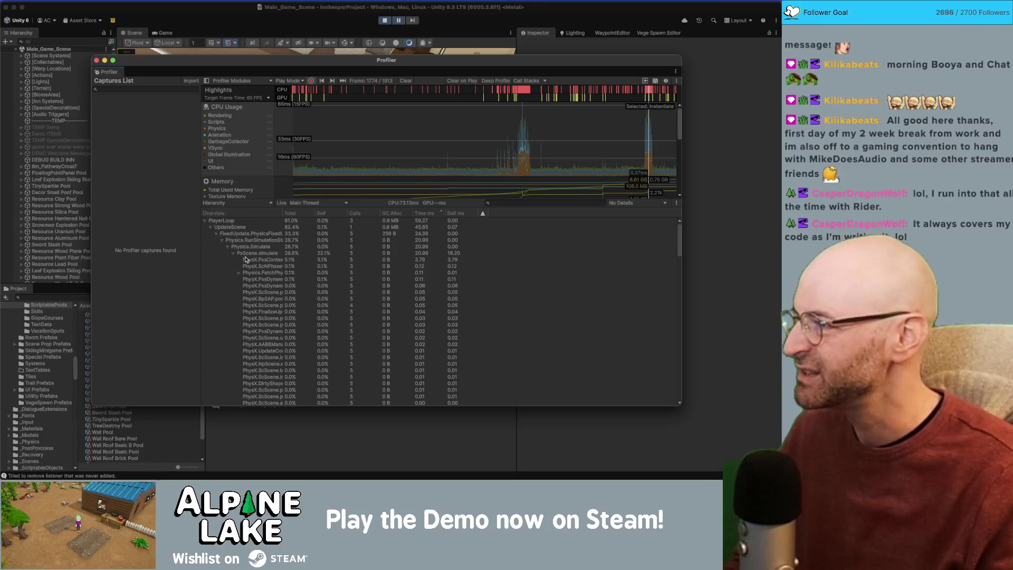
# Step: Review the PxScene.simulate PhysX calls, then bring Rider's BuildRoofAutoController.cs forward
pyautogui.scroll(-10, 269, 268)
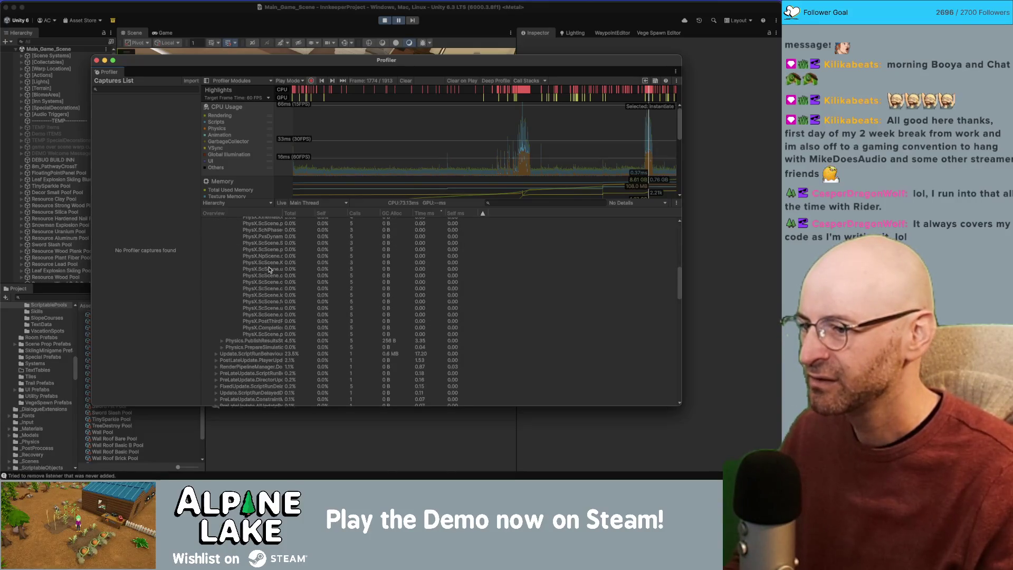
pyautogui.scroll(10, 270, 269)
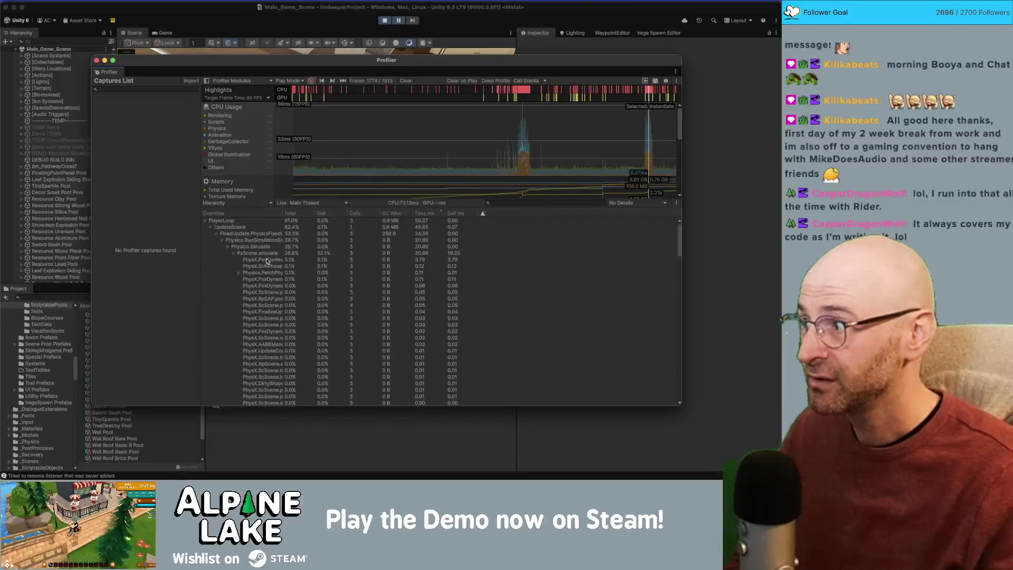
pyautogui.press('super+Tab')
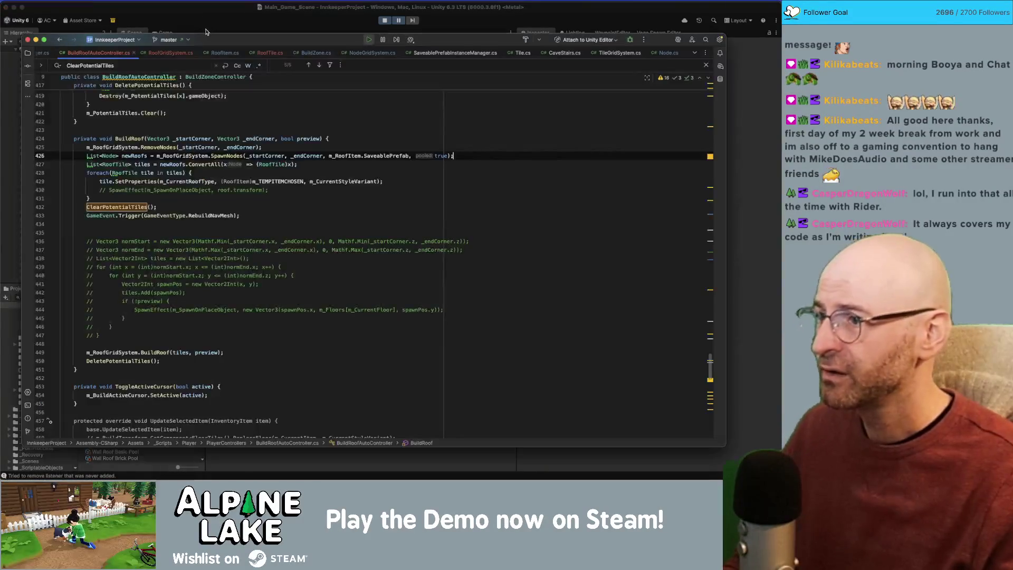
# Step: Search BuildRoofAutoController.cs for 'clean' to locate the base.CleanUp() line
pyautogui.press('super+Tab')
pyautogui.press('super+Tab')
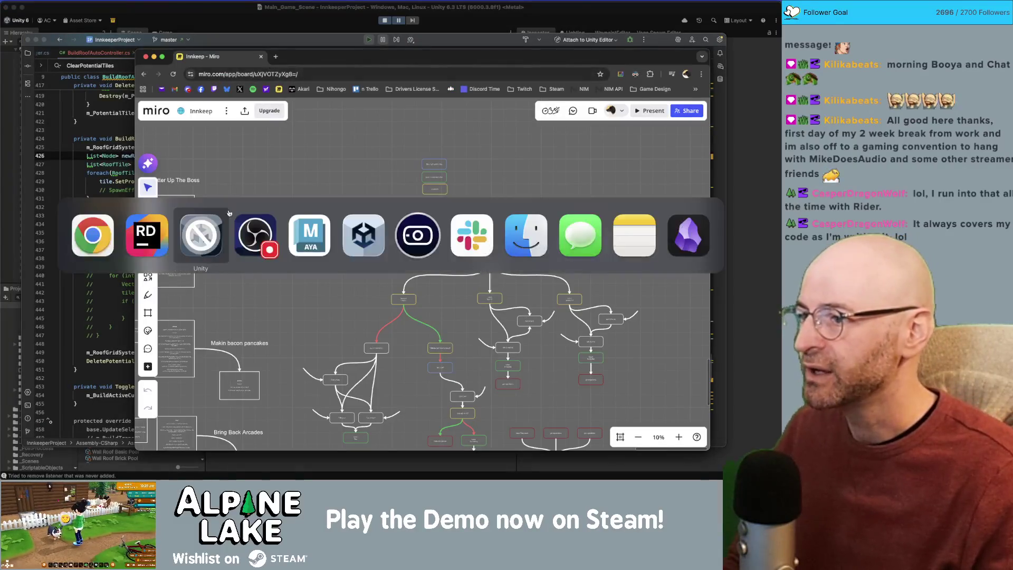
pyautogui.scroll(-3, 141, 153)
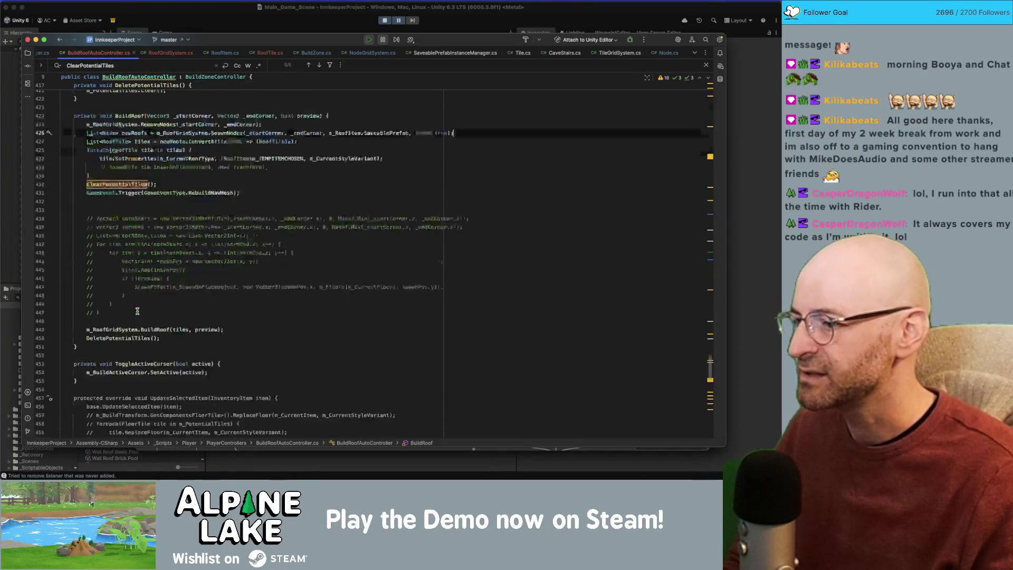
pyautogui.click(153, 304)
pyautogui.press('super+f')
pyautogui.write('clean')
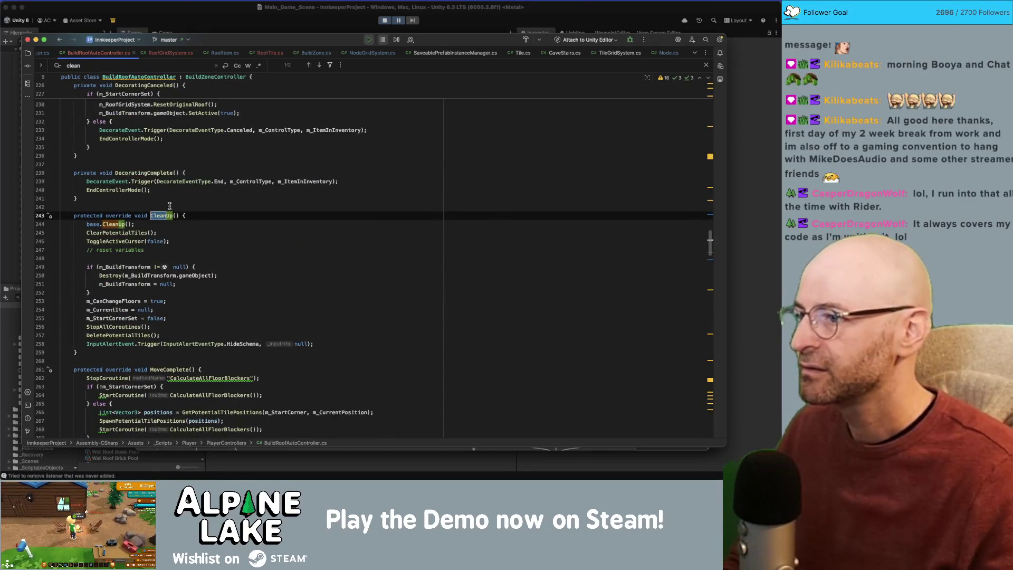
pyautogui.click(176, 221)
pyautogui.press('Escape')
# Step: Search for 'clearpote' and jump to the ClearPotentialTiles declaration on line 396
pyautogui.scroll(-2, 170, 304)
pyautogui.press('super+f')
pyautogui.write('clearpote')
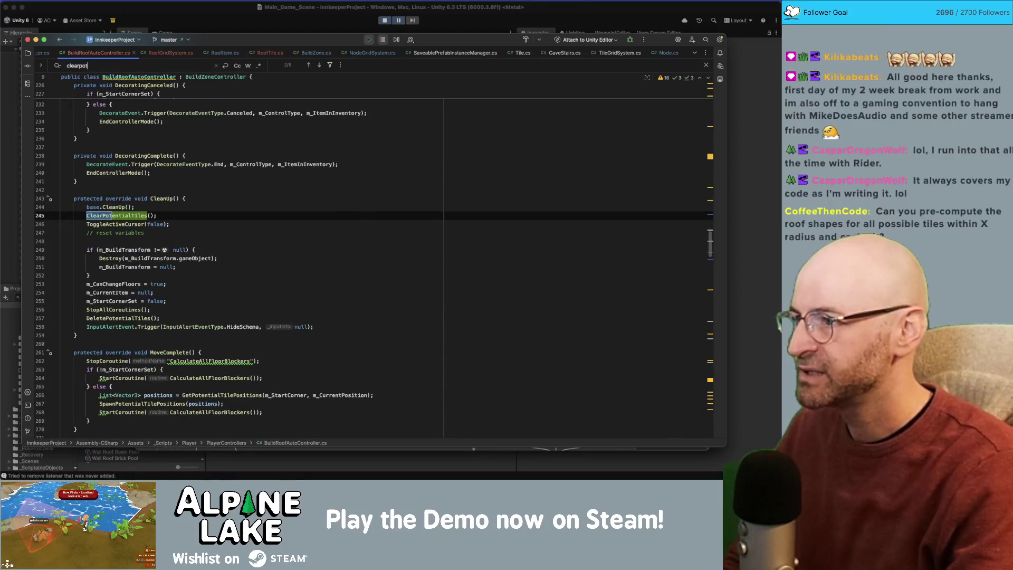
pyautogui.keyDown('super'); pyautogui.click(132, 219); pyautogui.keyUp('super')
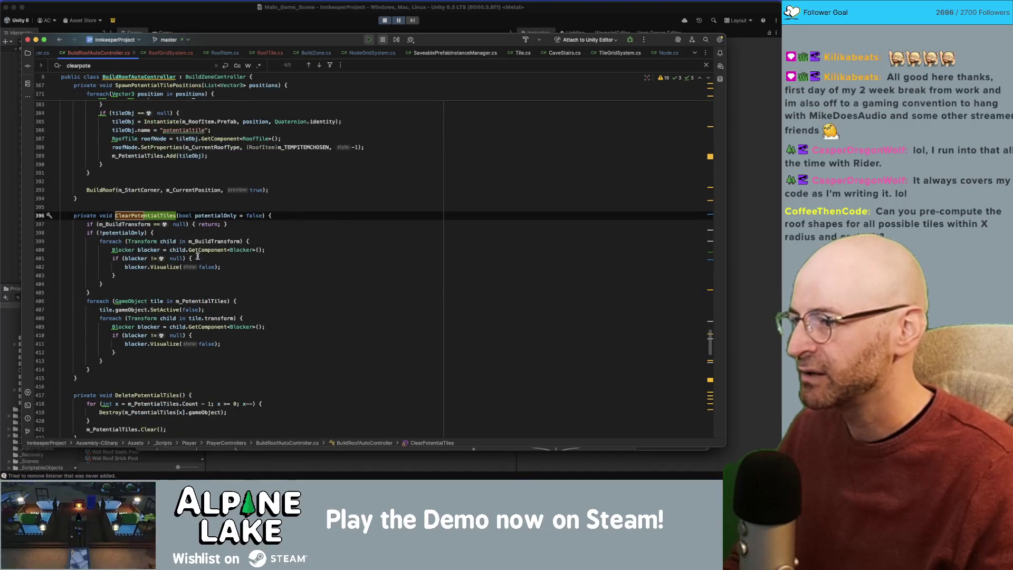
# Step: Undo the accidental edit to GetComponent on line 400
pyautogui.doubleClick(203, 250)
pyautogui.write('d')
pyautogui.click(185, 224)
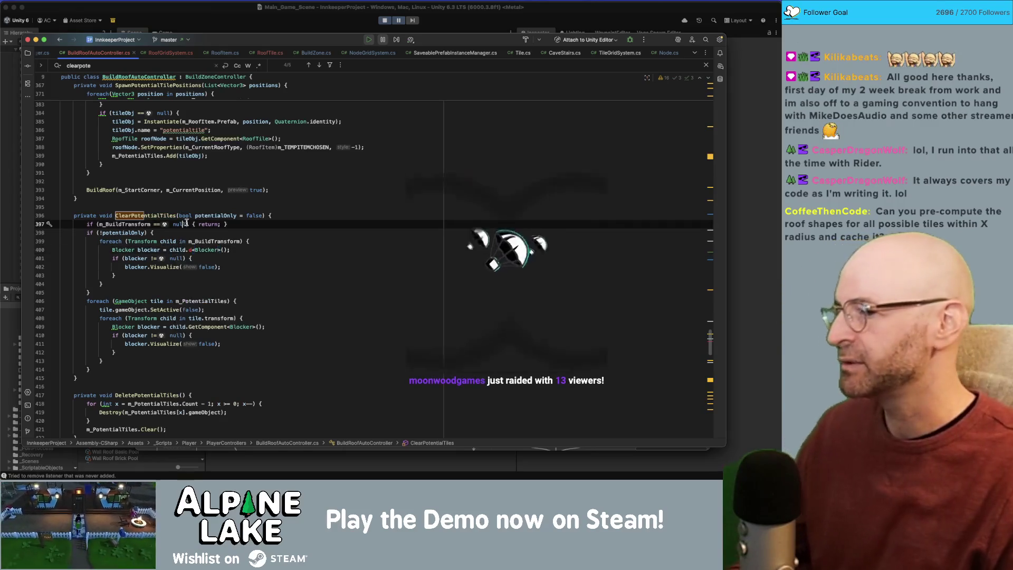
pyautogui.press('Down')
pyautogui.press('Down')
pyautogui.press('Down')
pyautogui.press('super+z')
pyautogui.click(224, 224)
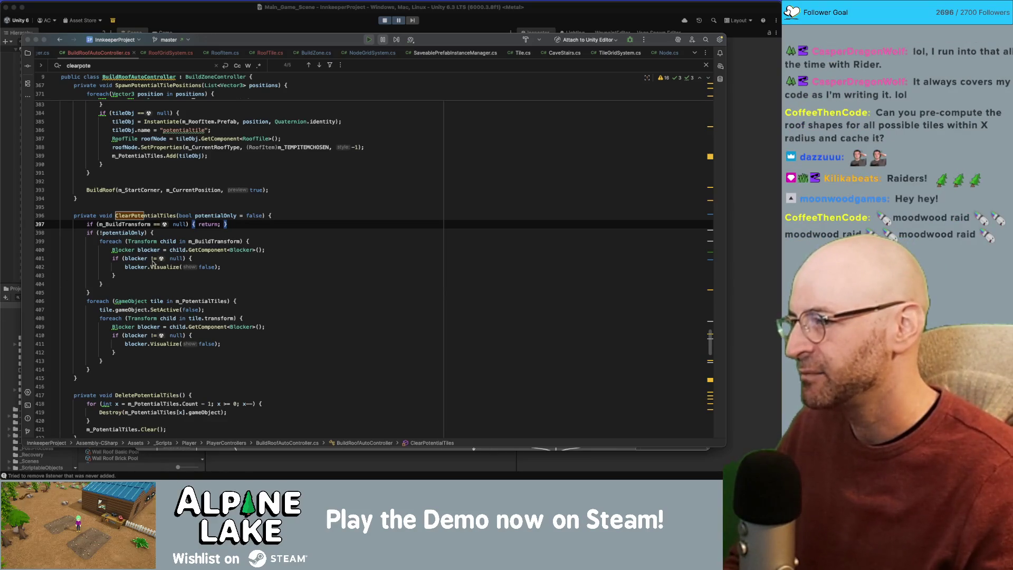
# Step: Highlight every Blocker usage in ClearPotentialTiles, then return to Unity and show all windows
pyautogui.click(156, 249)
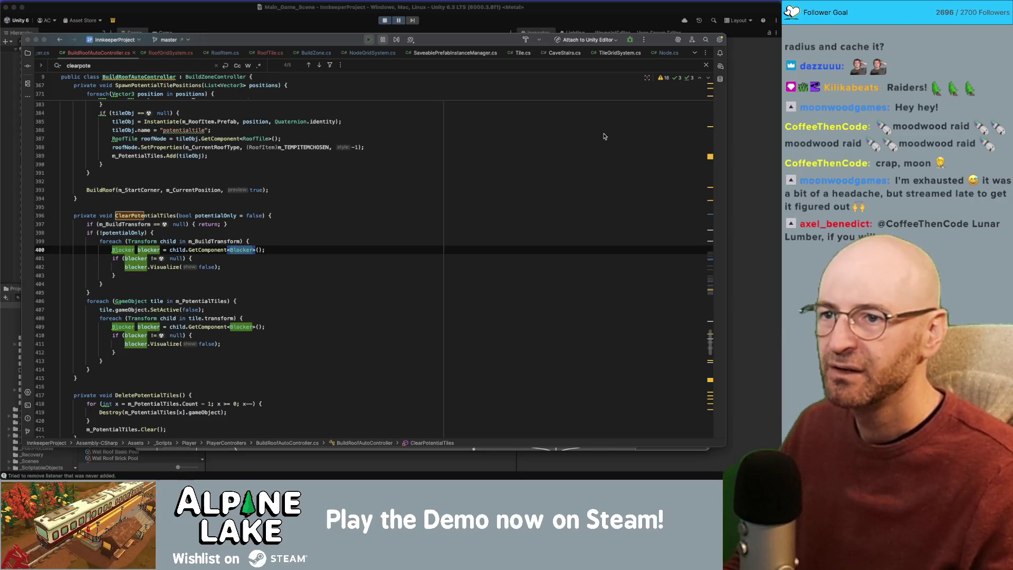
pyautogui.press('super+Tab')
pyautogui.press('super+Tab')
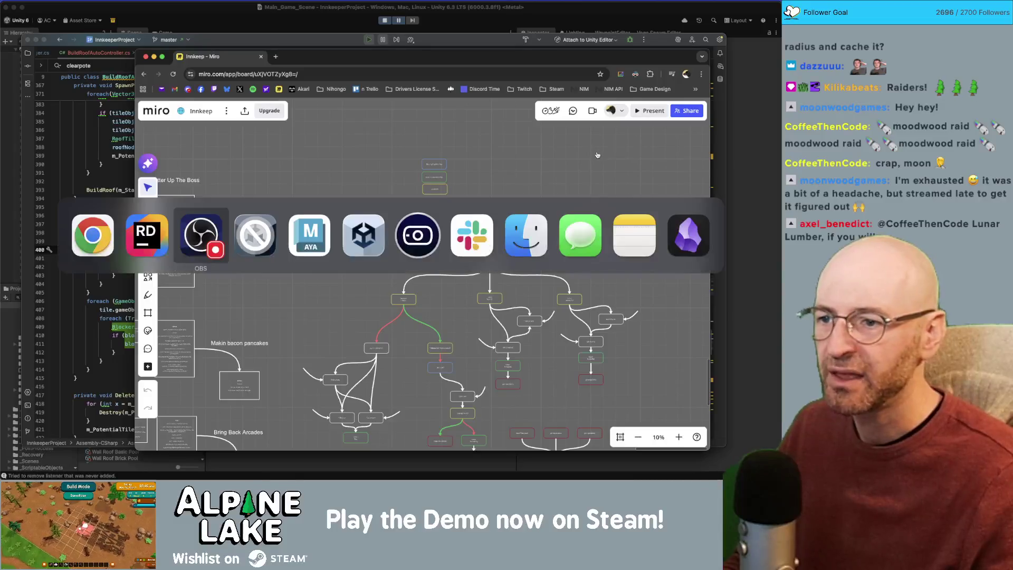
pyautogui.click(252, 231)
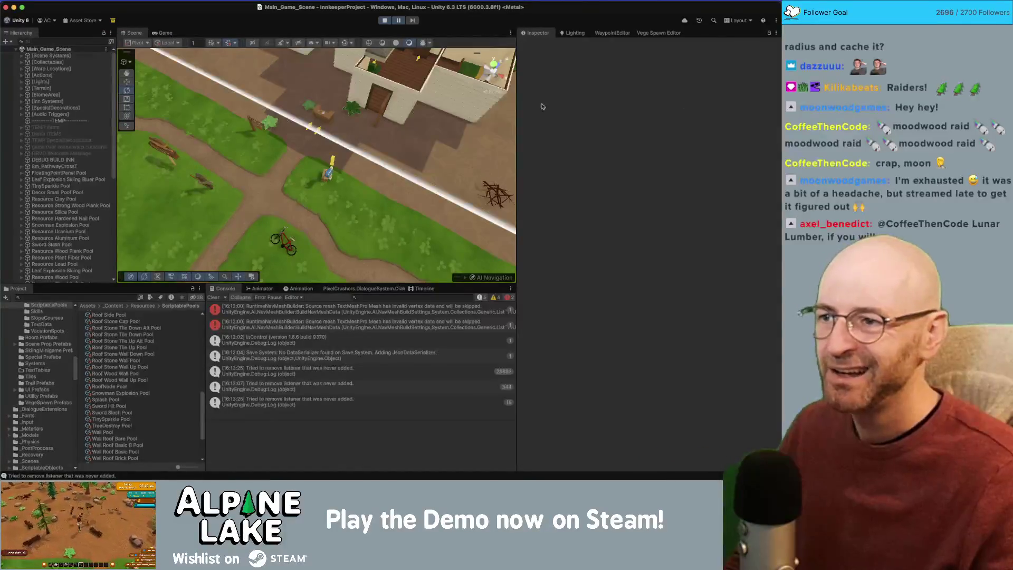
pyautogui.hotkey('ctrl', 'Up')
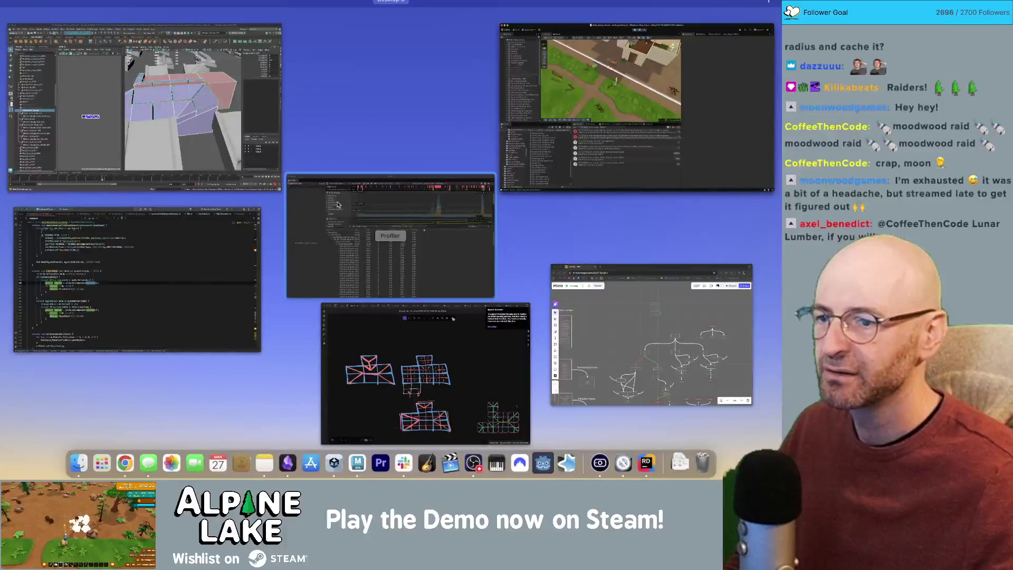
# Step: In the Profiler, compare spike frames 1772, 1757, 1156 and 1770, settling on frame 1772
pyautogui.click(585, 202)
pyautogui.click(649, 153)
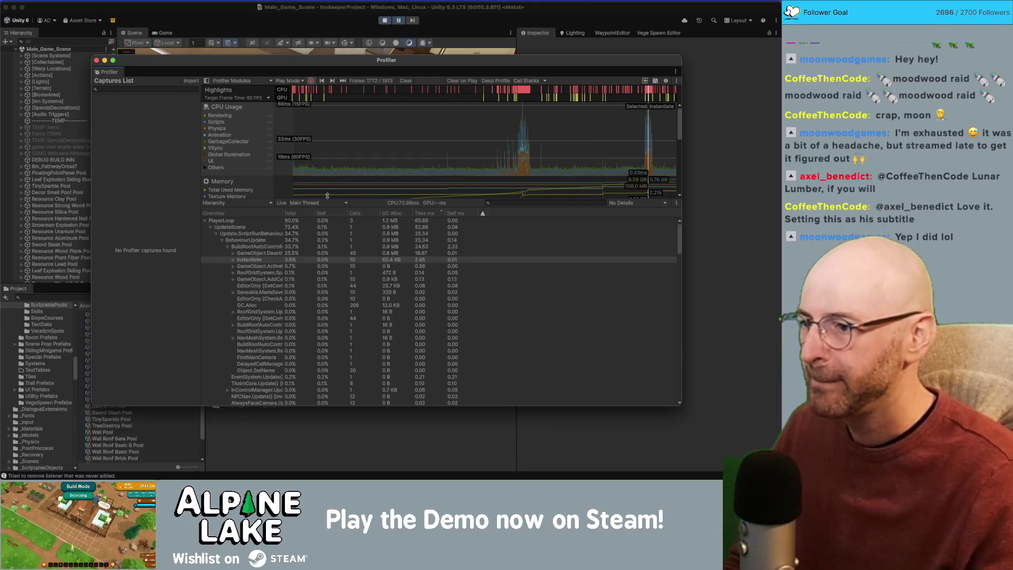
pyautogui.click(243, 254)
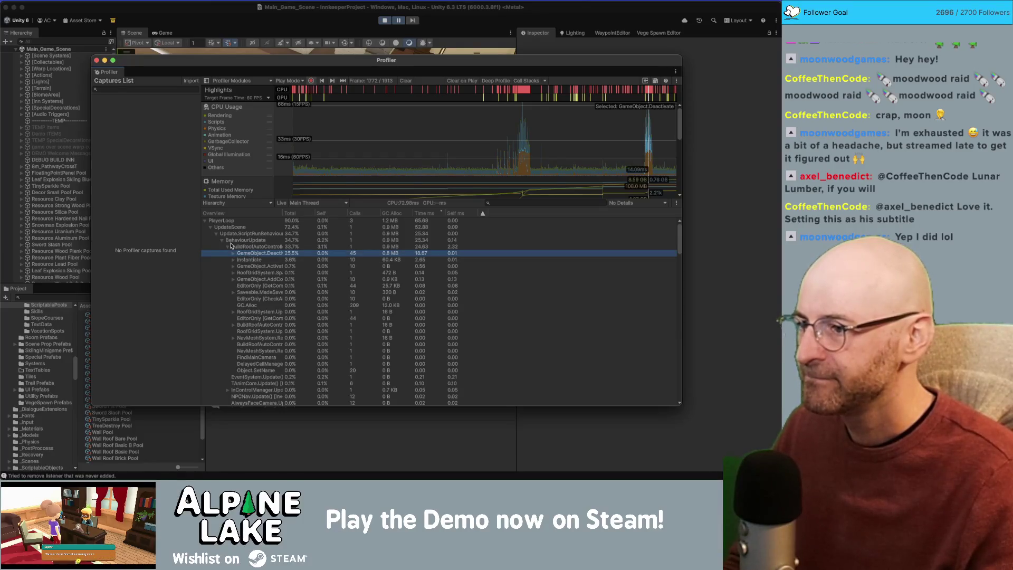
pyautogui.click(646, 149)
pyautogui.click(527, 157)
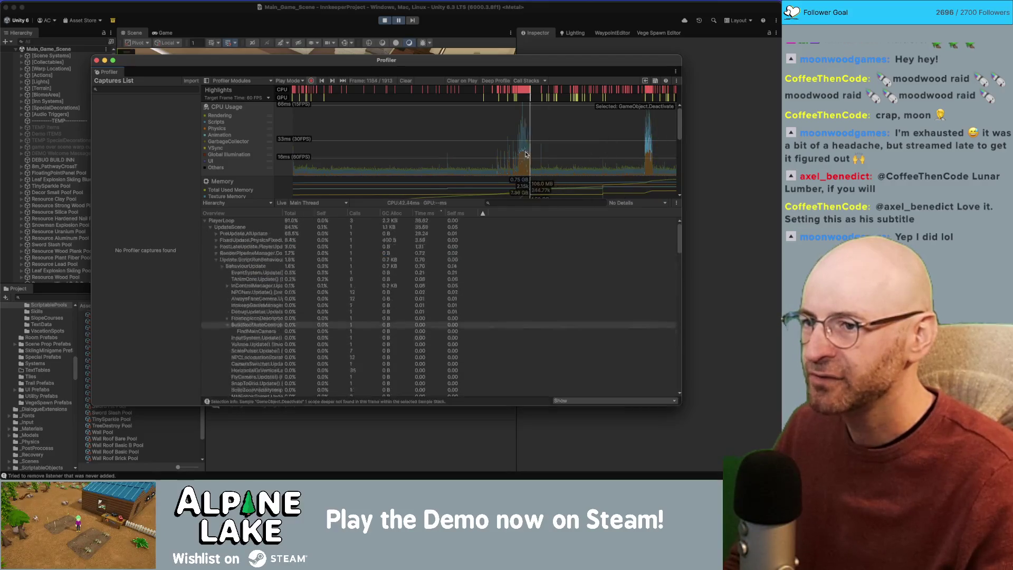
pyautogui.click(648, 152)
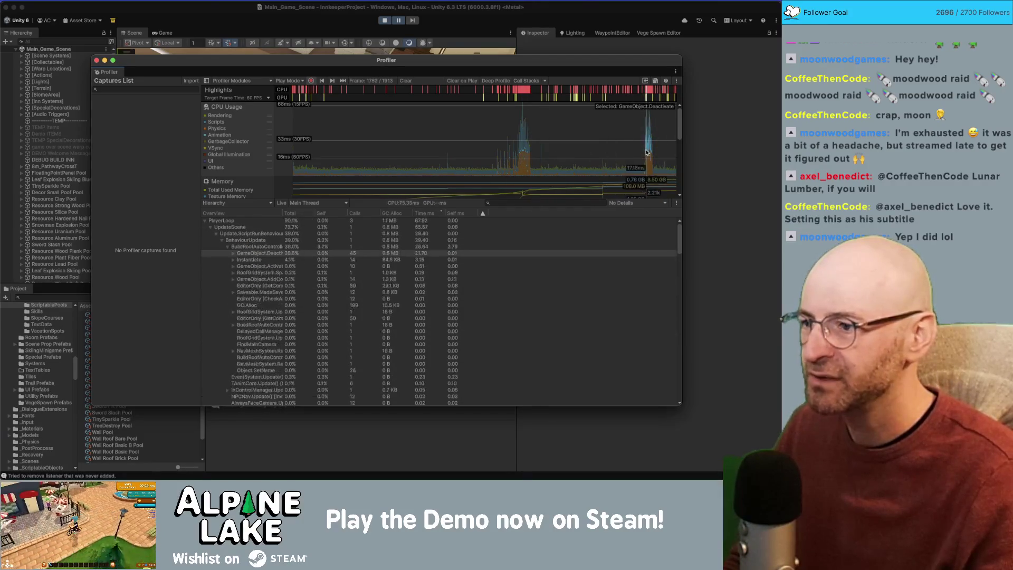
pyautogui.press('Right')
pyautogui.press('Right')
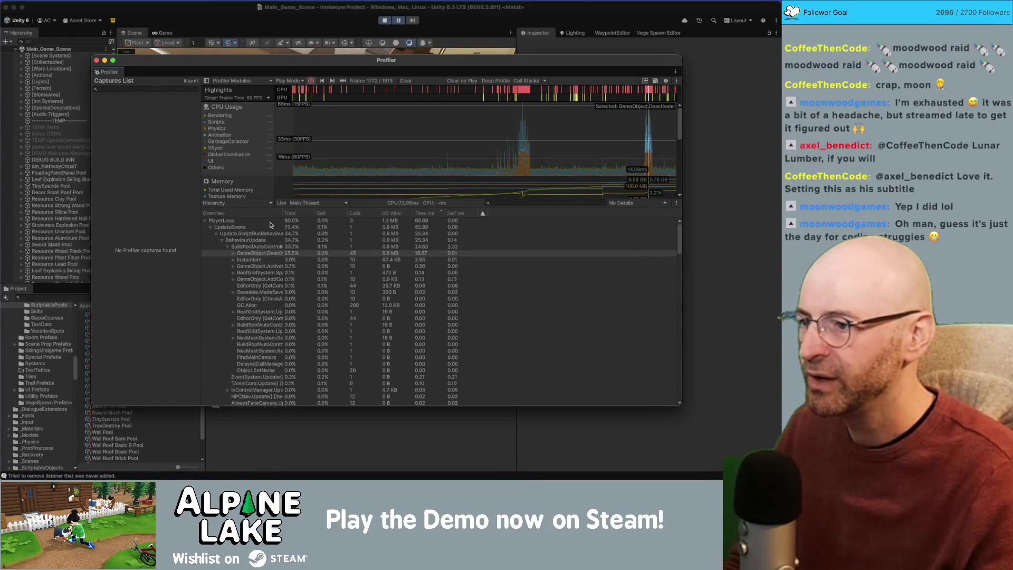
# Step: Expand GameObject.Deactivate > ActivateAwakeRecursively down to SaveableInstance.OnDisable, widening the name column
pyautogui.click(254, 254)
pyautogui.click(232, 256)
pyautogui.click(245, 262)
pyautogui.click(237, 260)
pyautogui.moveTo(282, 212); pyautogui.dragTo(349, 208)
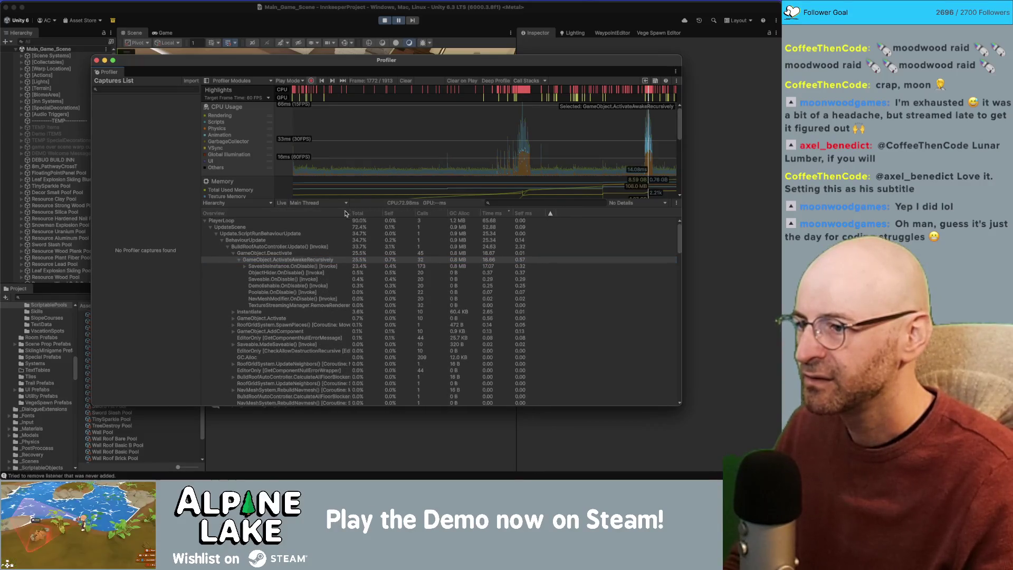
pyautogui.click(271, 267)
pyautogui.click(244, 266)
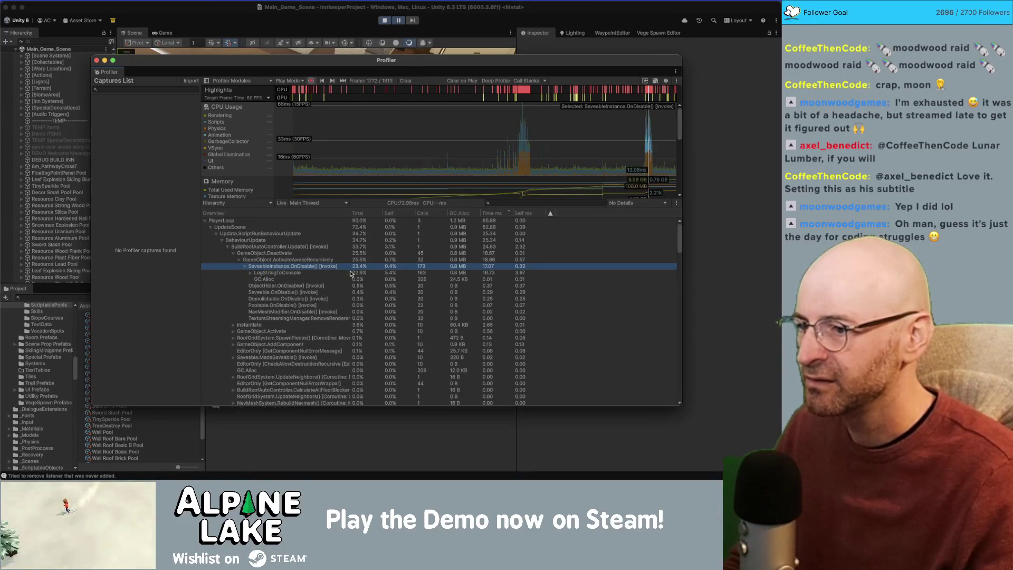
# Step: Check frames 1798 and 1747, reposition the Profiler, then step through spike frames to 1773
pyautogui.click(653, 145)
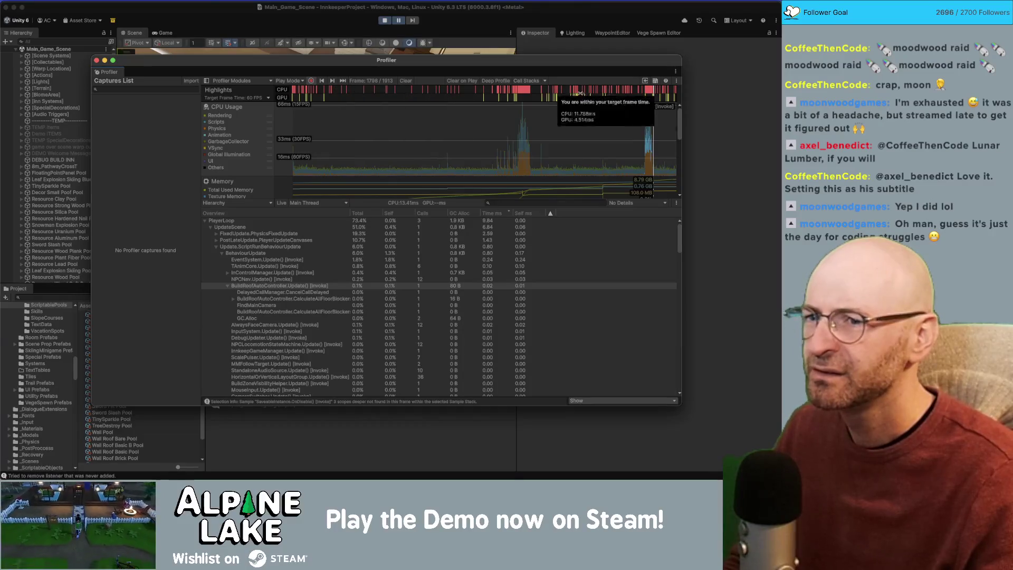
pyautogui.click(643, 150)
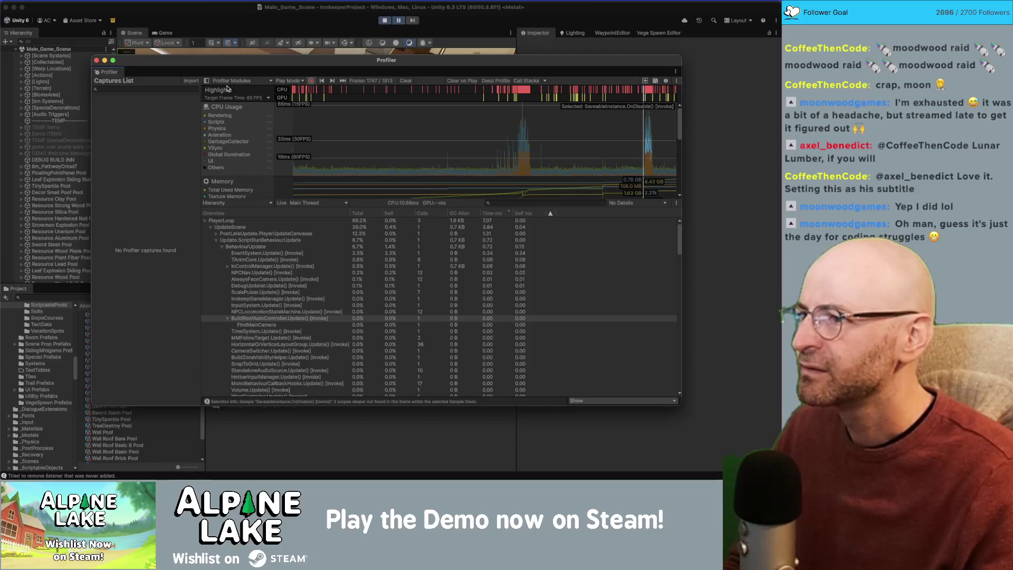
pyautogui.moveTo(343, 89)
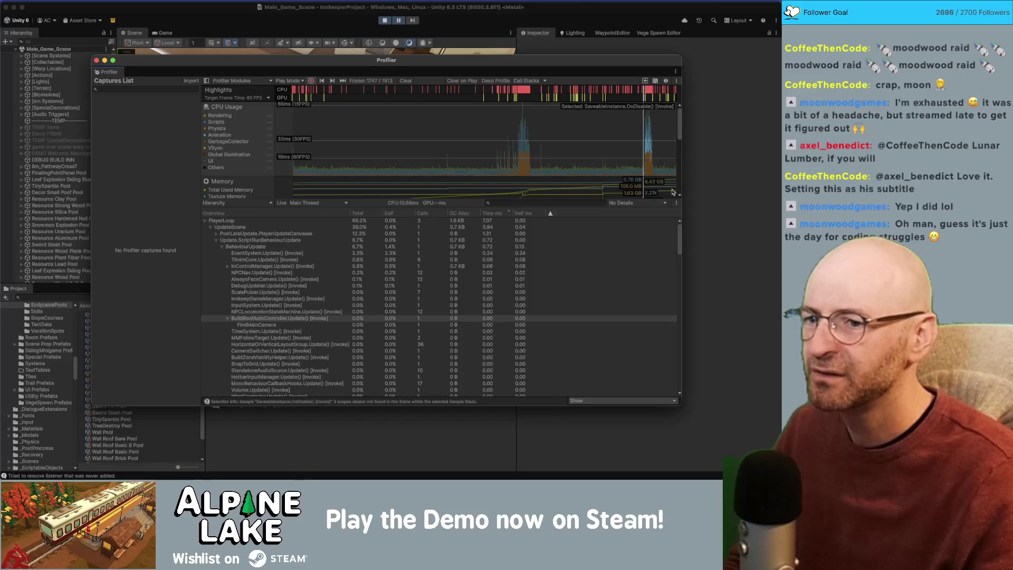
pyautogui.moveTo(517, 61); pyautogui.dragTo(474, 54)
pyautogui.click(605, 138)
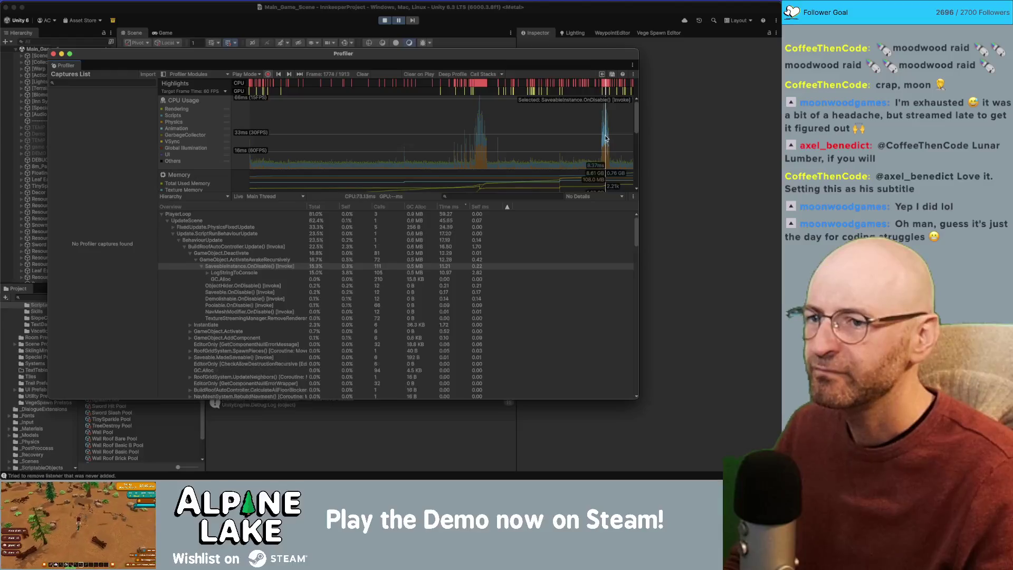
pyautogui.press('Left')
pyautogui.press('Left')
pyautogui.press('Left')
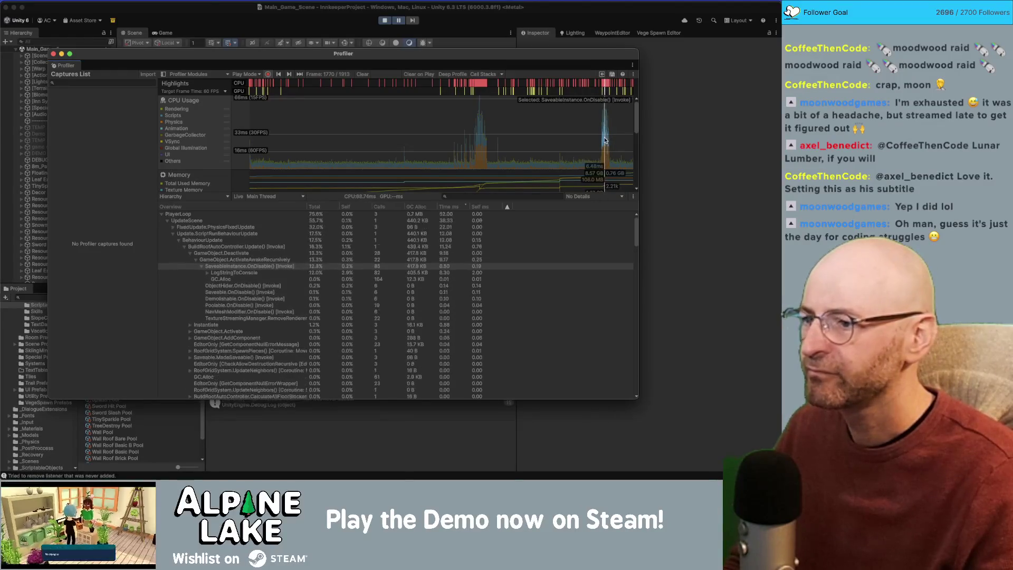
pyautogui.press('Right')
pyautogui.press('Right')
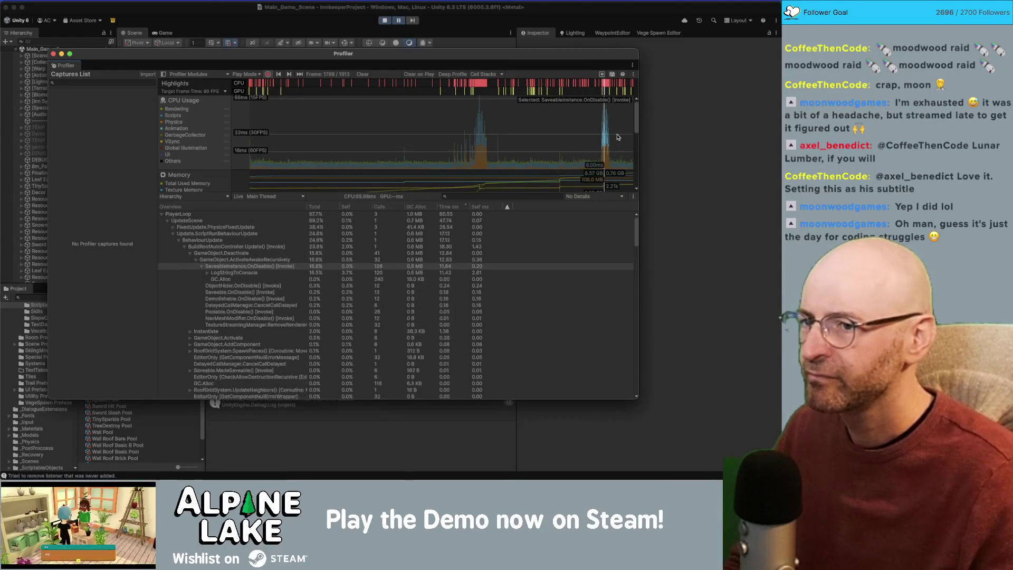
pyautogui.press('Right')
pyautogui.press('Right')
pyautogui.press('Right')
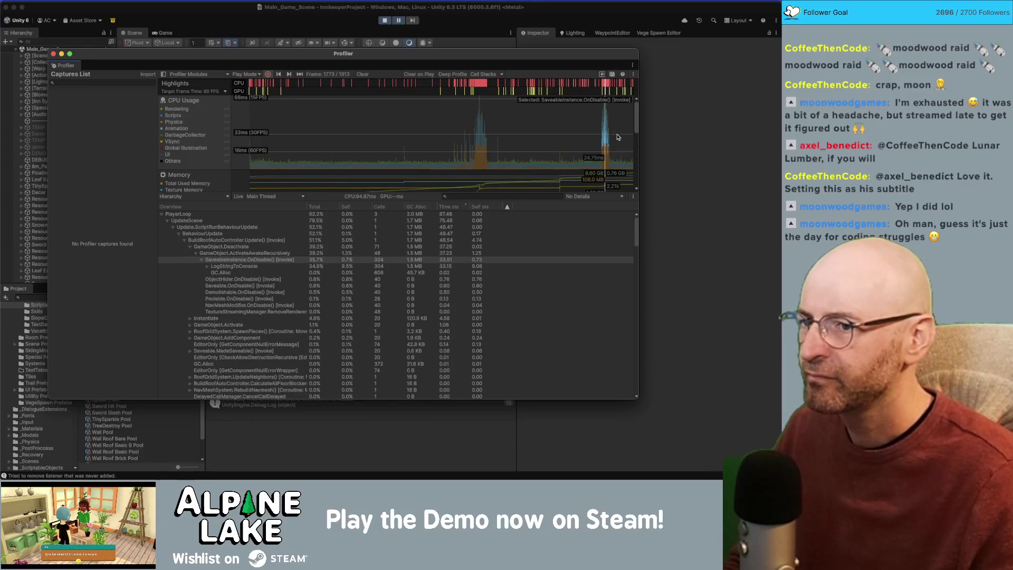
pyautogui.press('Right')
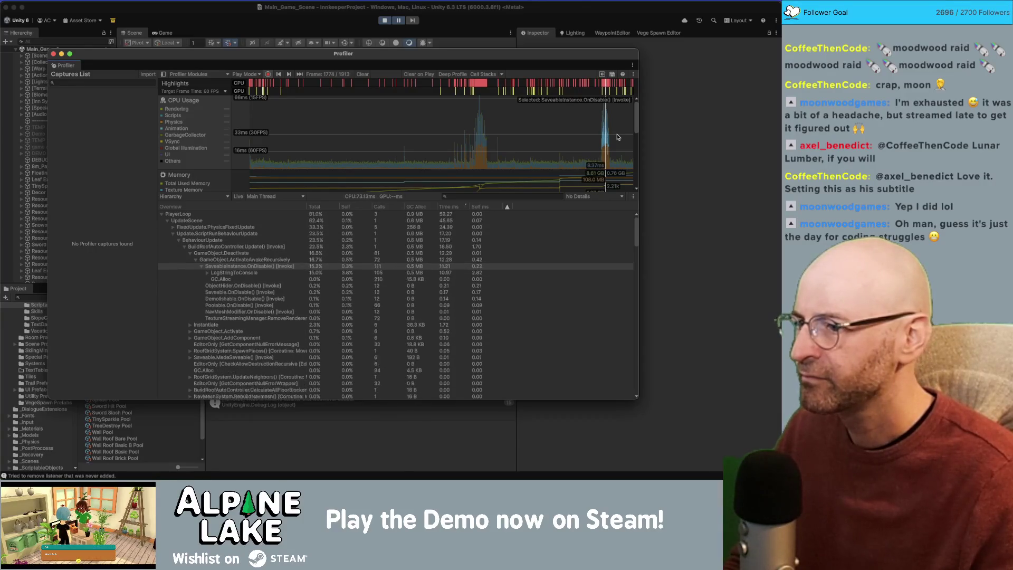
pyautogui.press('Left')
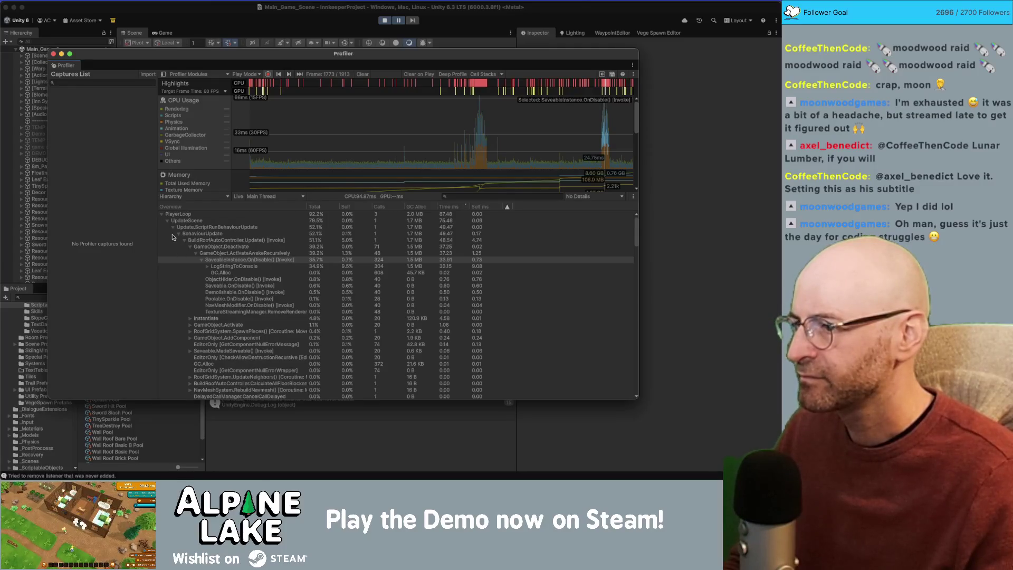
# Step: In frame 1773, re-expand PlayerLoop and UpdateScene to reveal the full call tree
pyautogui.click(319, 260)
pyautogui.click(320, 240)
pyautogui.click(222, 226)
pyautogui.click(169, 221)
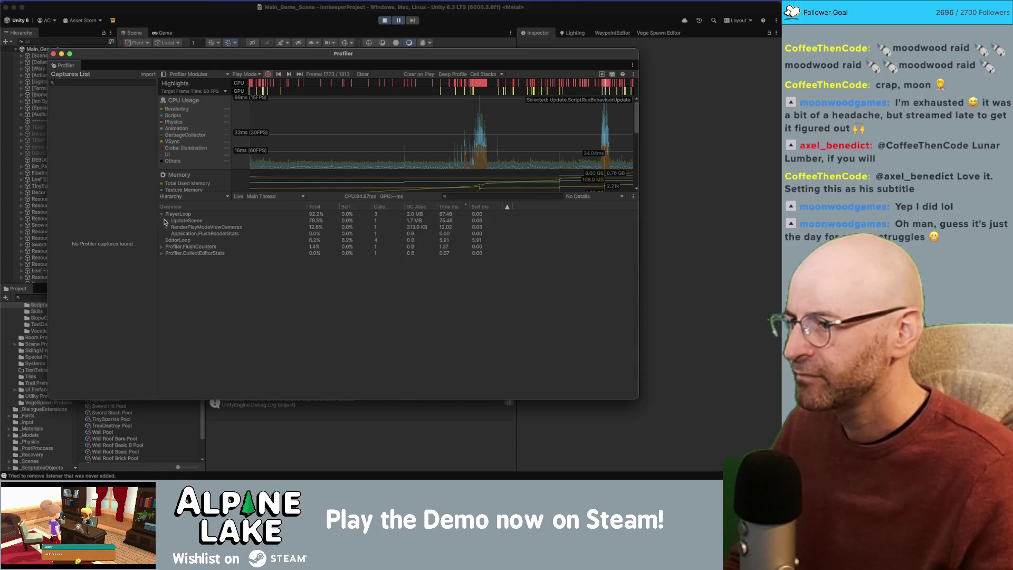
pyautogui.click(162, 215)
pyautogui.click(162, 215)
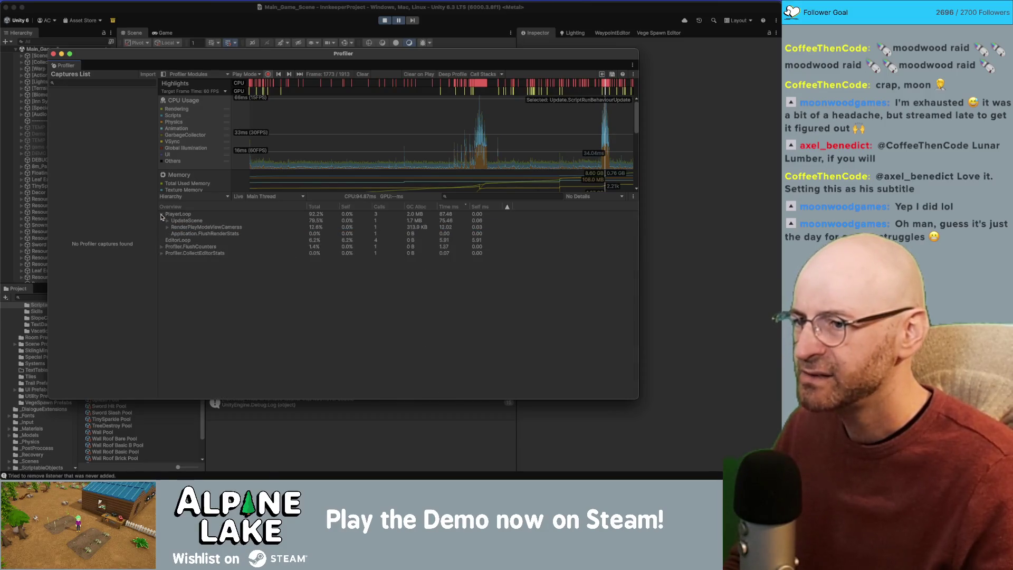
pyautogui.click(167, 221)
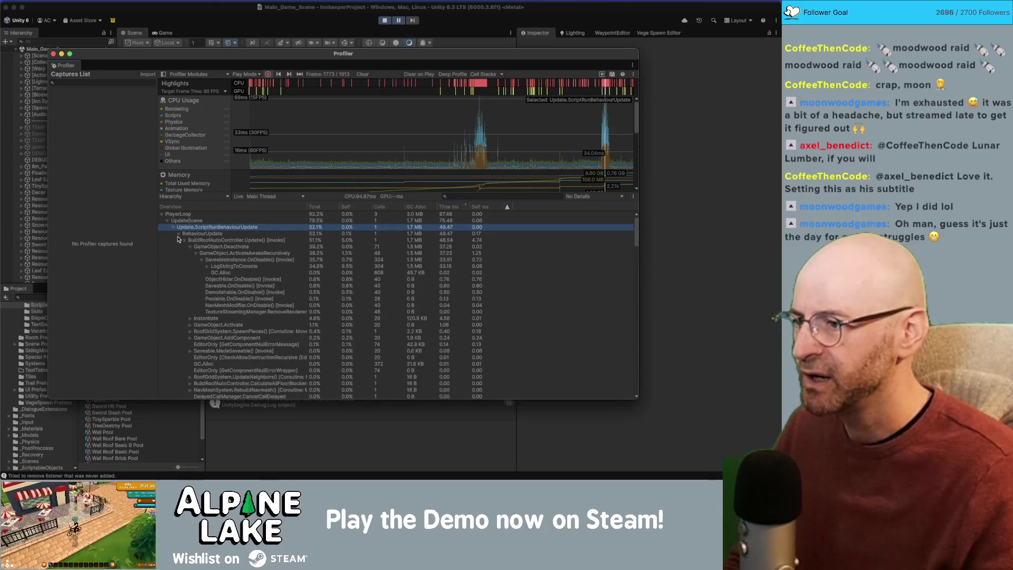
# Step: Expand Update.ScriptRunBehaviourUpdate > BehaviourUpdate to show the BuildRoofAutoController.Update calls
pyautogui.click(174, 227)
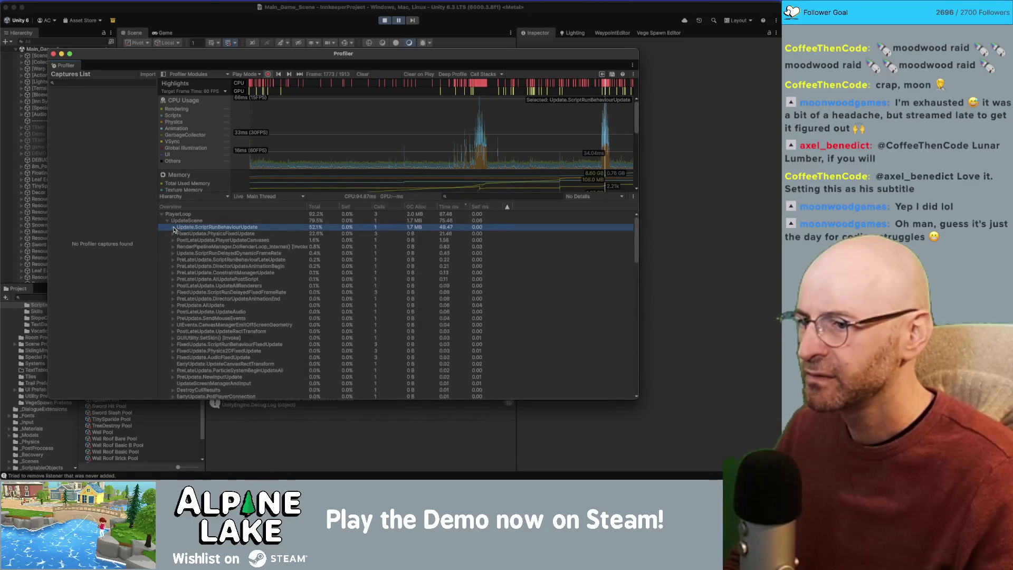
pyautogui.click(174, 227)
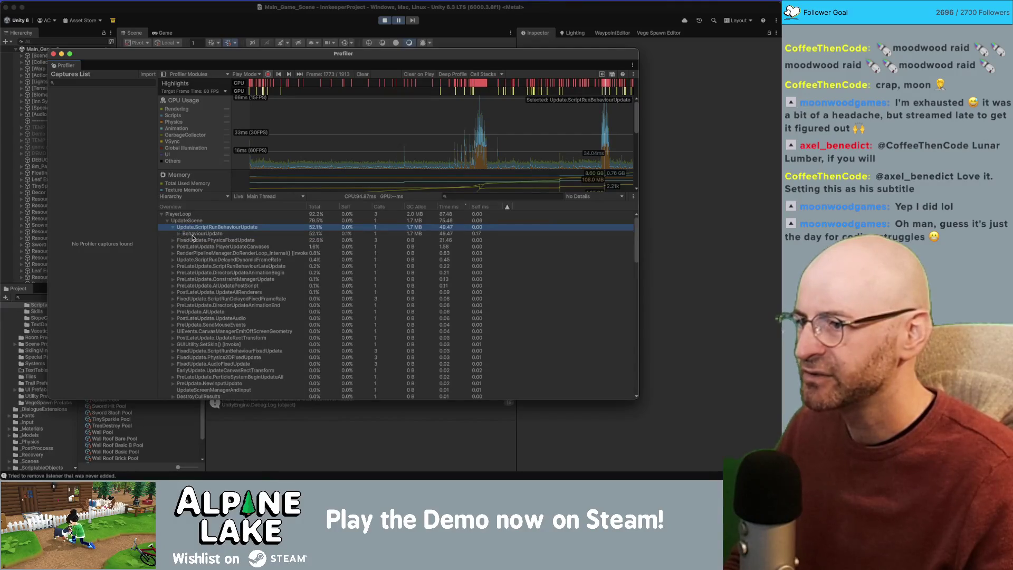
pyautogui.click(183, 236)
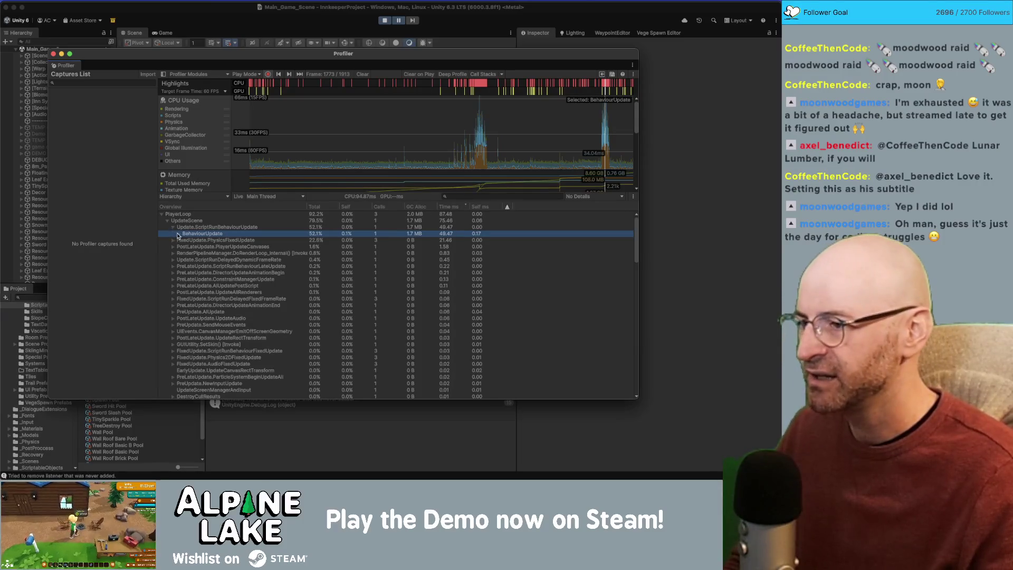
pyautogui.click(178, 234)
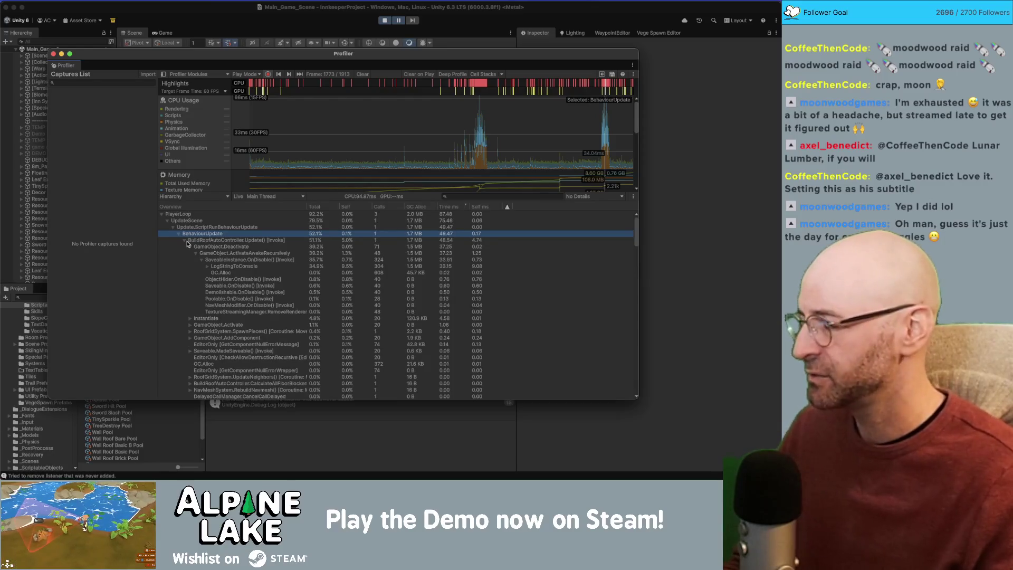
pyautogui.click(208, 267)
pyautogui.click(208, 267)
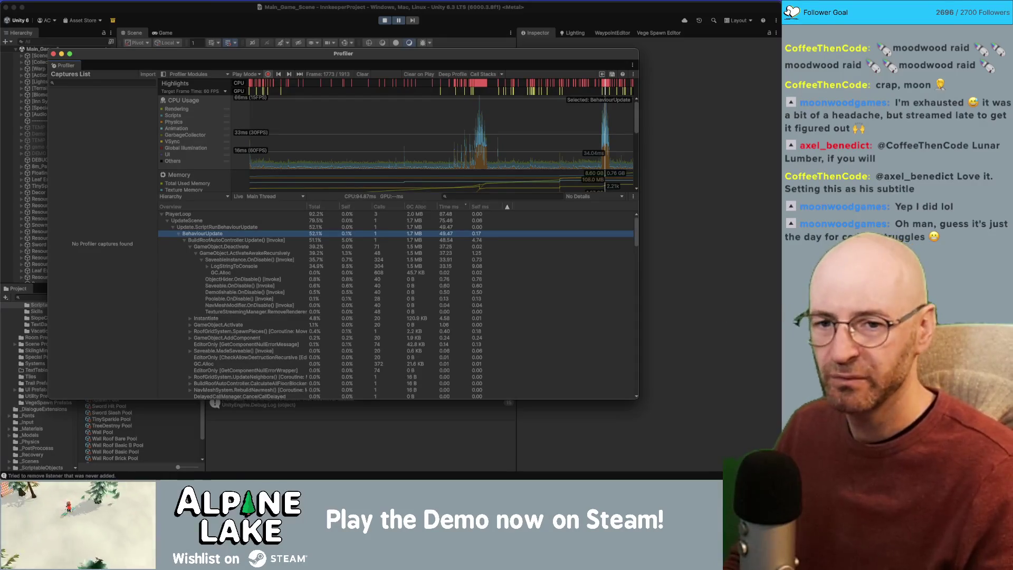
pyautogui.press('super+Tab')
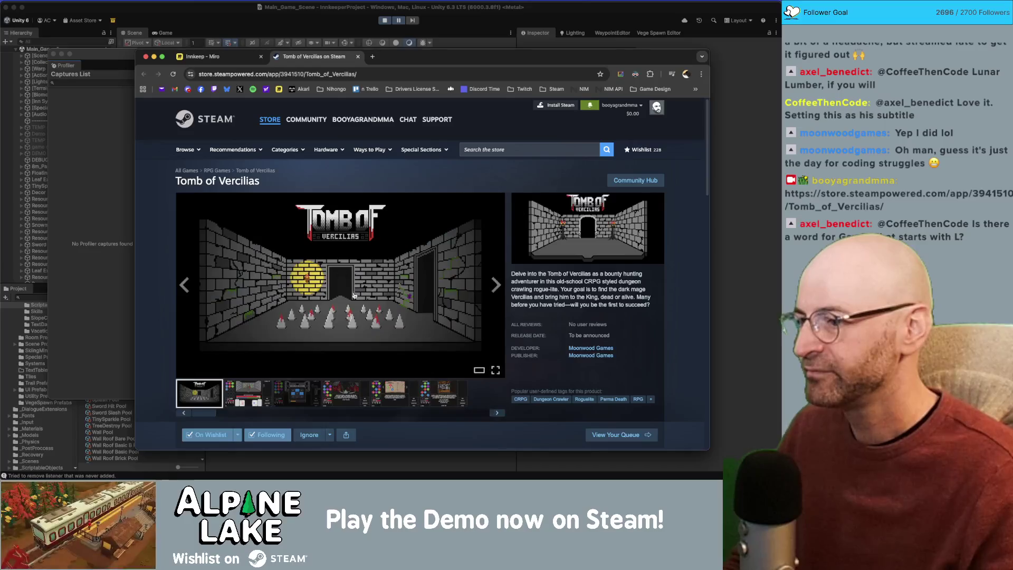
# Step: Browse the Tomb of Vercilias screenshots, including skeleton combat, title and town/inventory shots
pyautogui.scroll(-1, 314, 263)
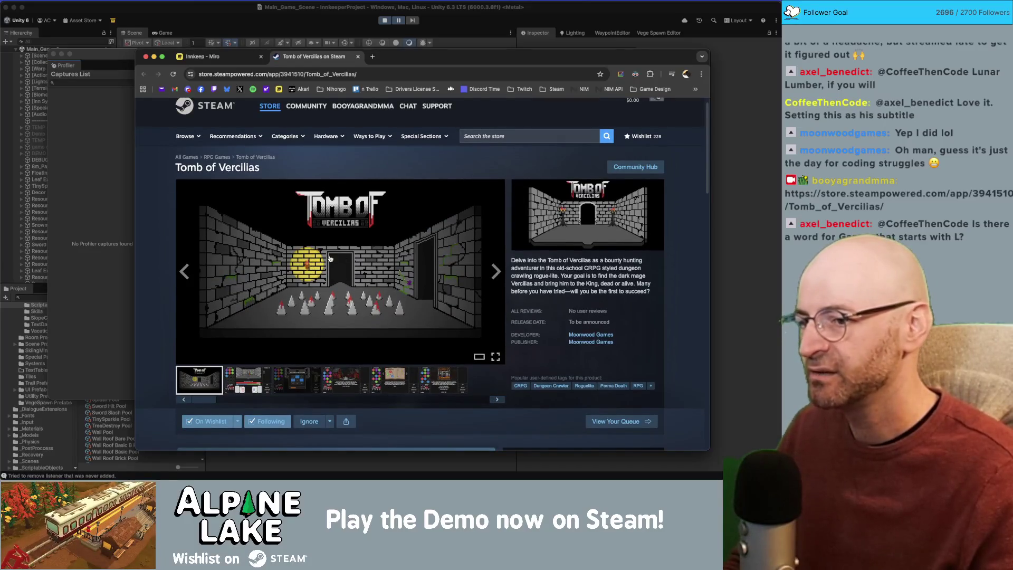
pyautogui.scroll(-1, 330, 259)
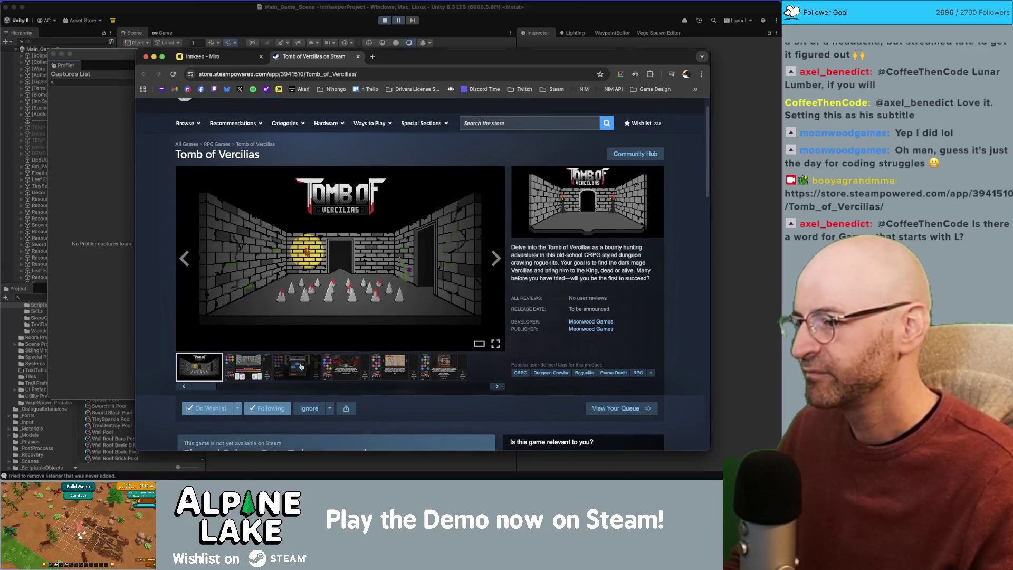
pyautogui.click(301, 365)
pyautogui.click(443, 367)
pyautogui.click(251, 359)
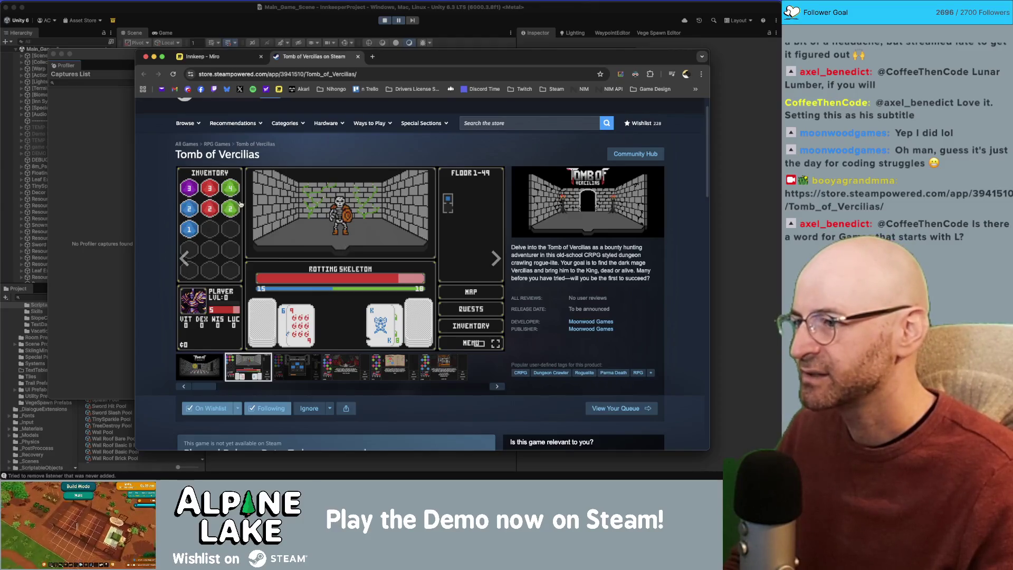
pyautogui.click(202, 371)
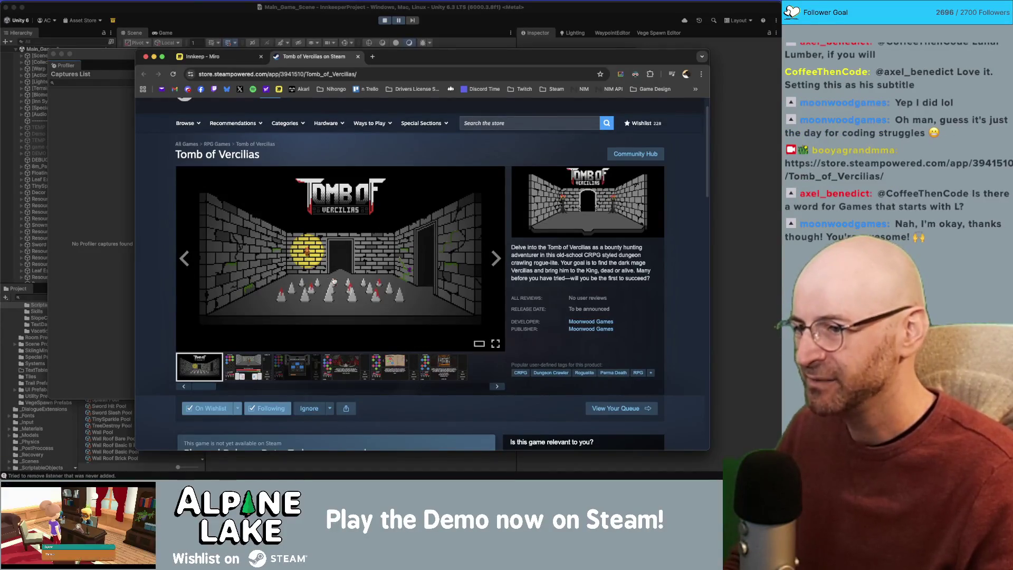
pyautogui.click(303, 372)
pyautogui.click(338, 374)
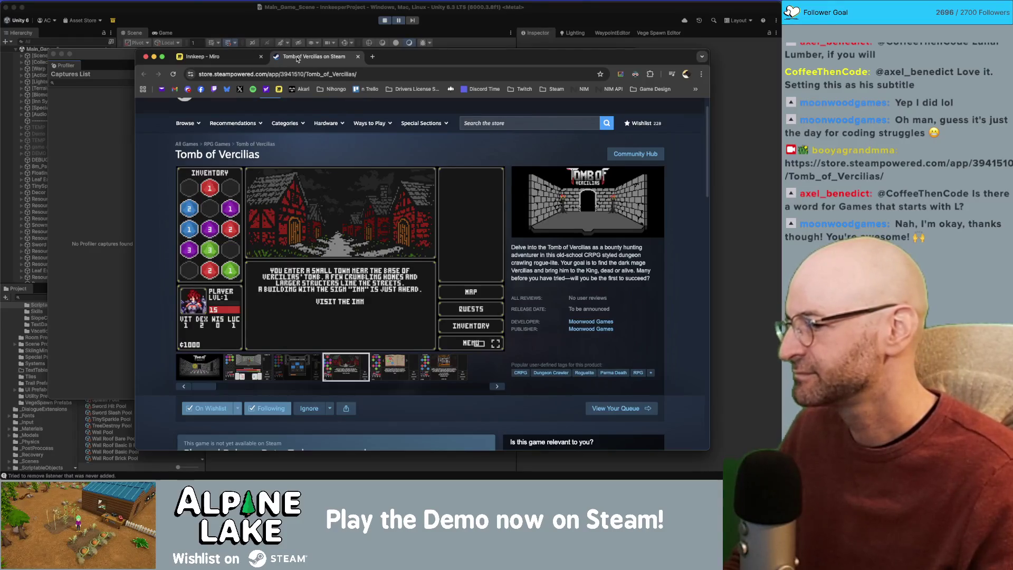
# Step: Close the Tomb of Vercilias store page and bring the Unity Profiler back to the front
pyautogui.middleClick(297, 59)
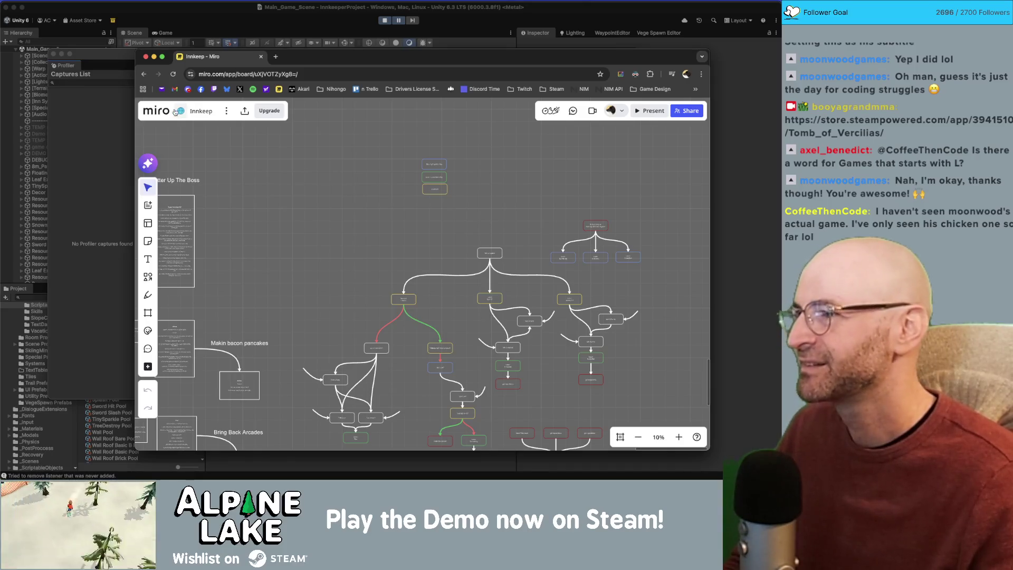
pyautogui.press('super+Tab')
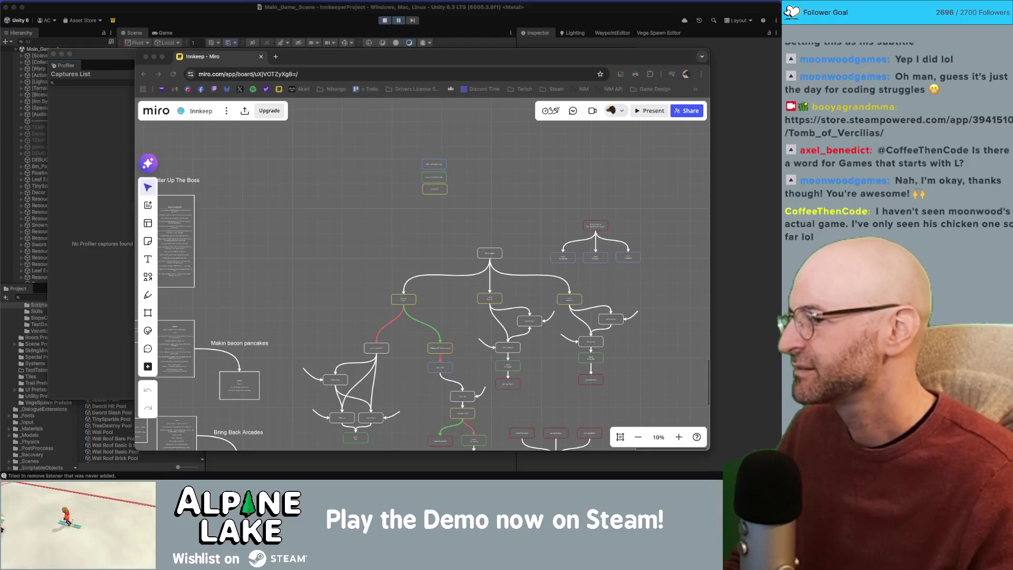
pyautogui.click(77, 135)
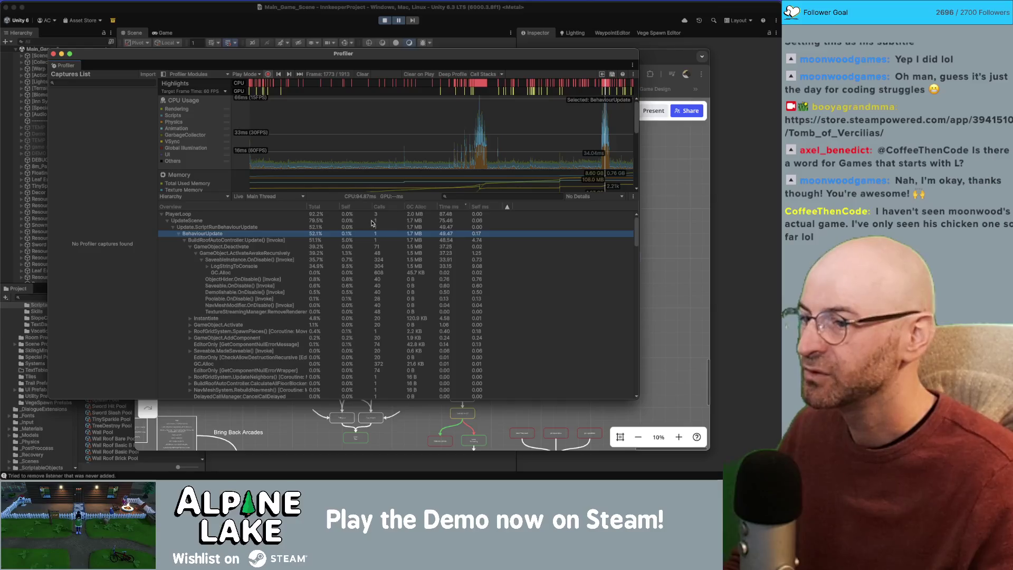
# Step: Jump from the GameObject.Deactivate sample to its call in code, then return to the Profiler
pyautogui.click(254, 240)
pyautogui.click(236, 248)
pyautogui.doubleClick(236, 247)
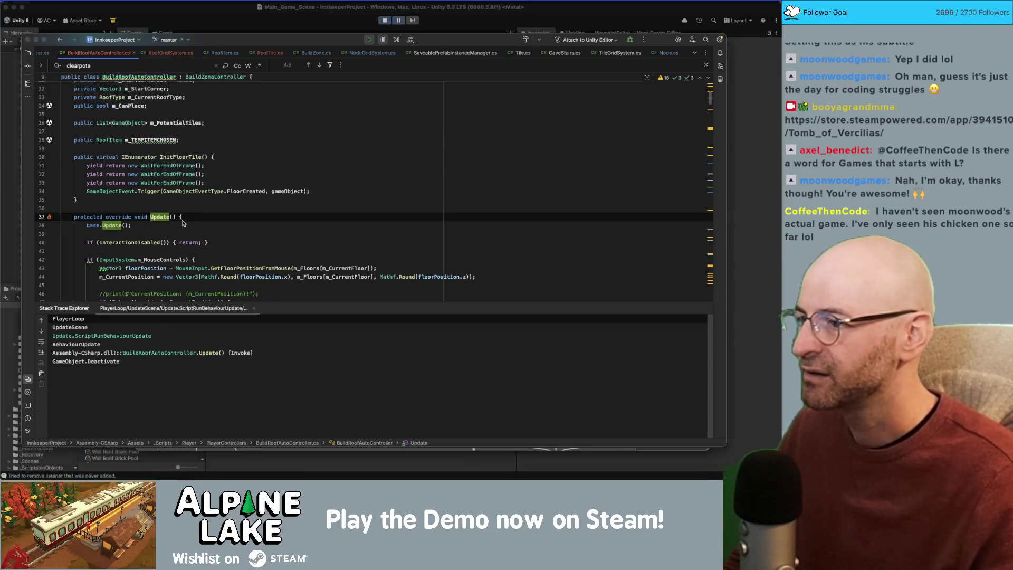
pyautogui.press('super+Tab')
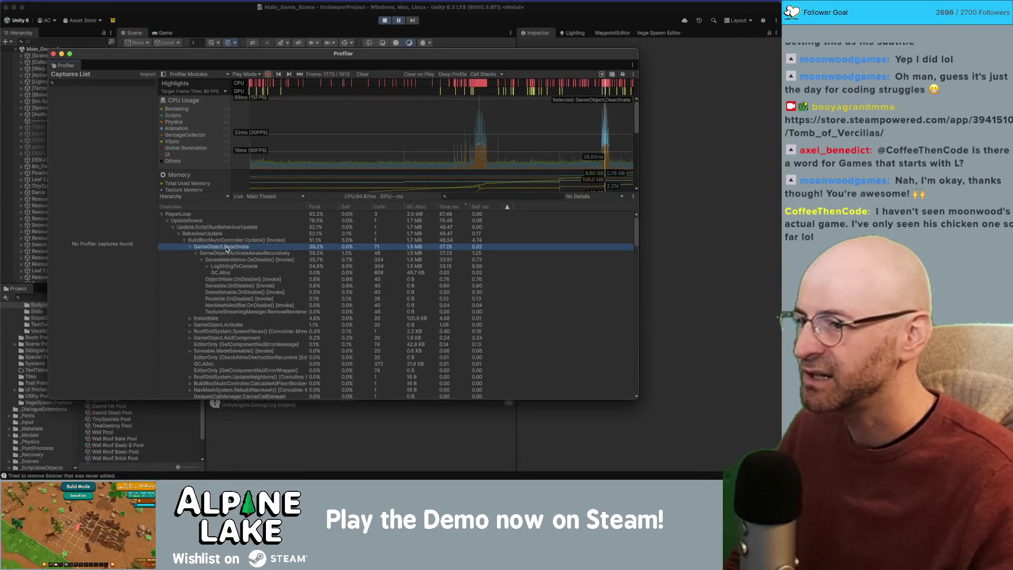
# Step: Open the SaveableInstance.OnDisable source from its sample, then bring the main Unity editor forward
pyautogui.click(196, 254)
pyautogui.click(196, 253)
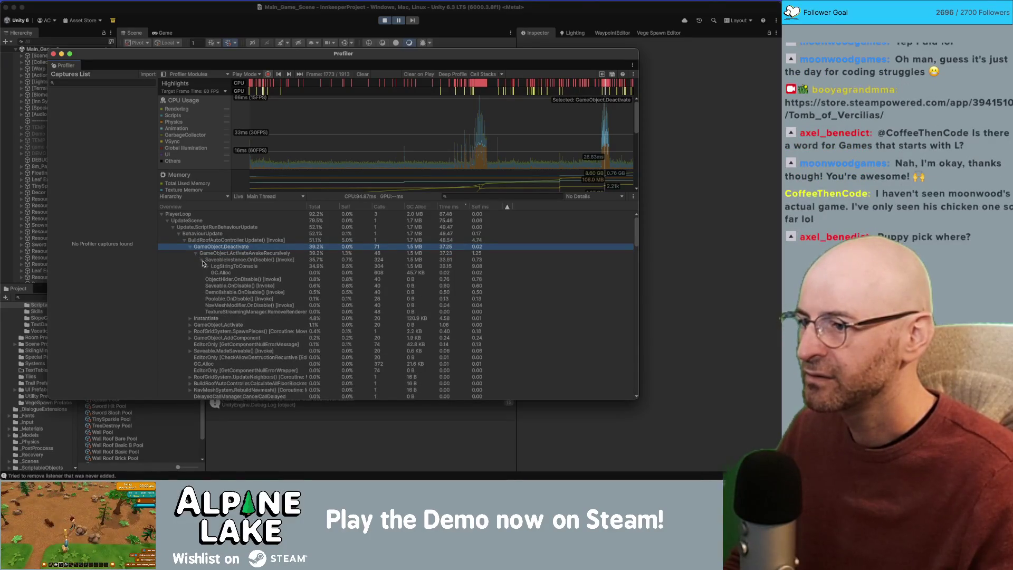
pyautogui.click(243, 260)
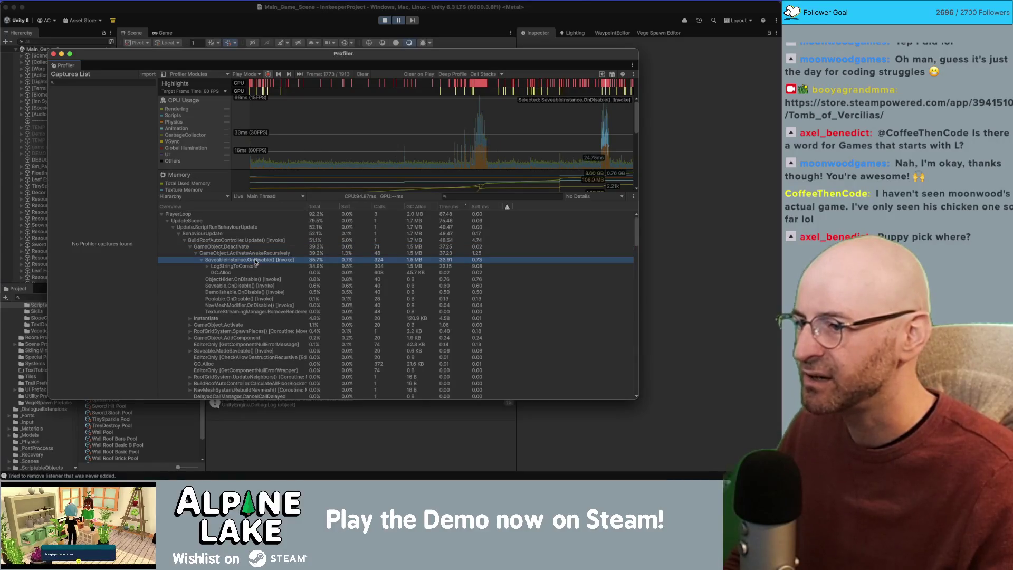
pyautogui.doubleClick(256, 262)
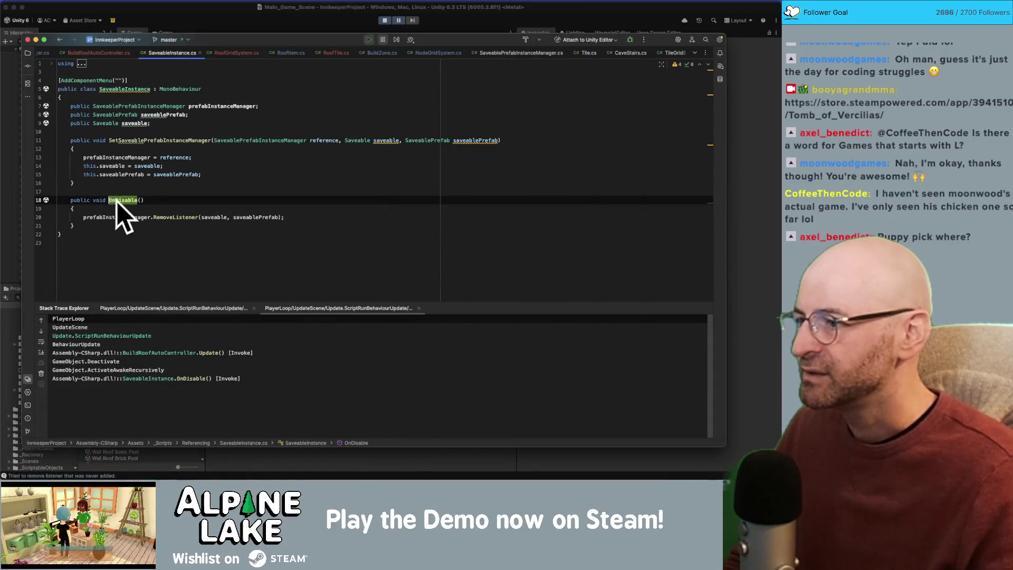
pyautogui.press('super+Tab')
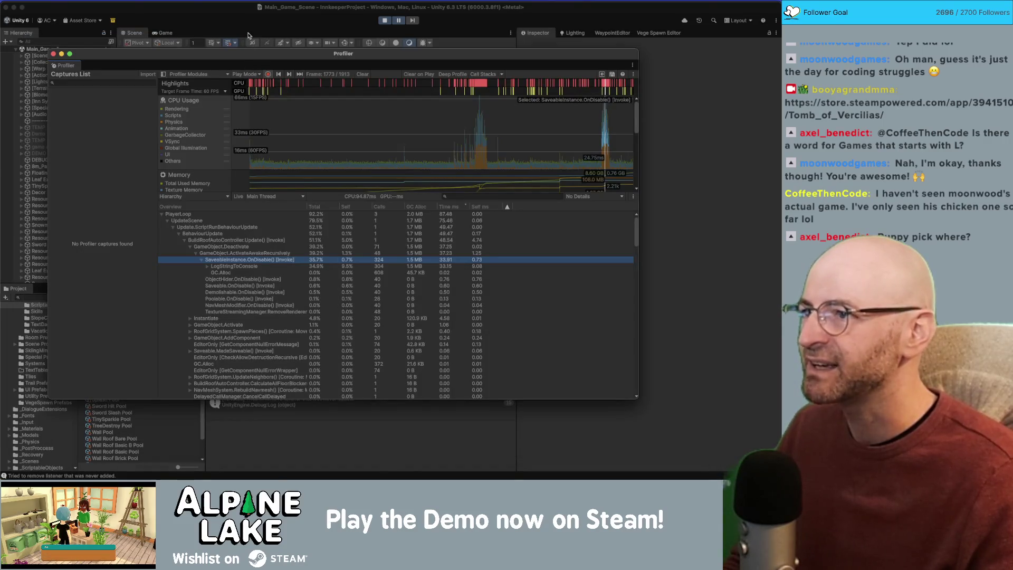
pyautogui.click(241, 21)
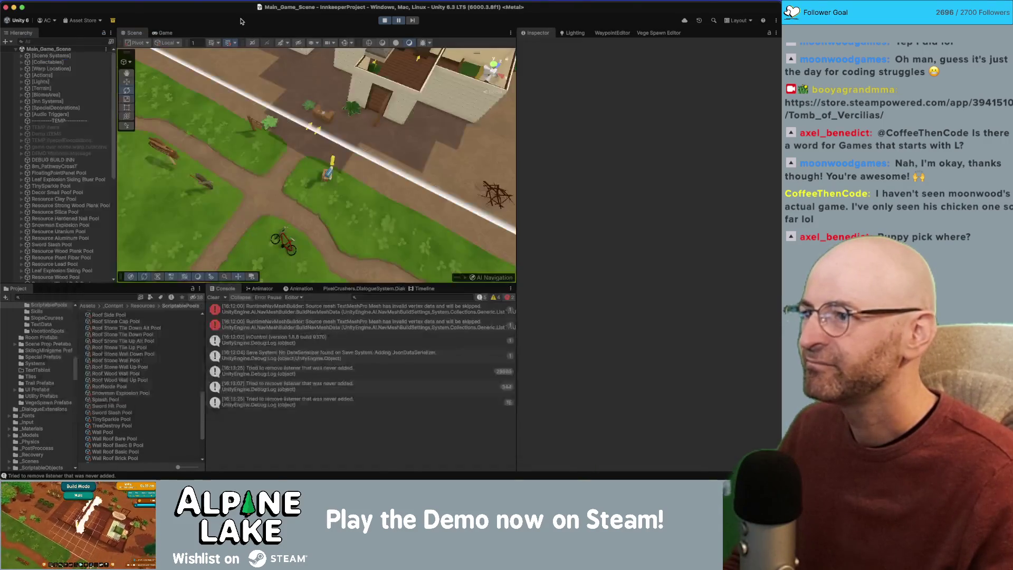
# Step: Switch to Rider showing SaveableInstance.cs
pyautogui.press('super+Tab')
pyautogui.press('super+Tab')
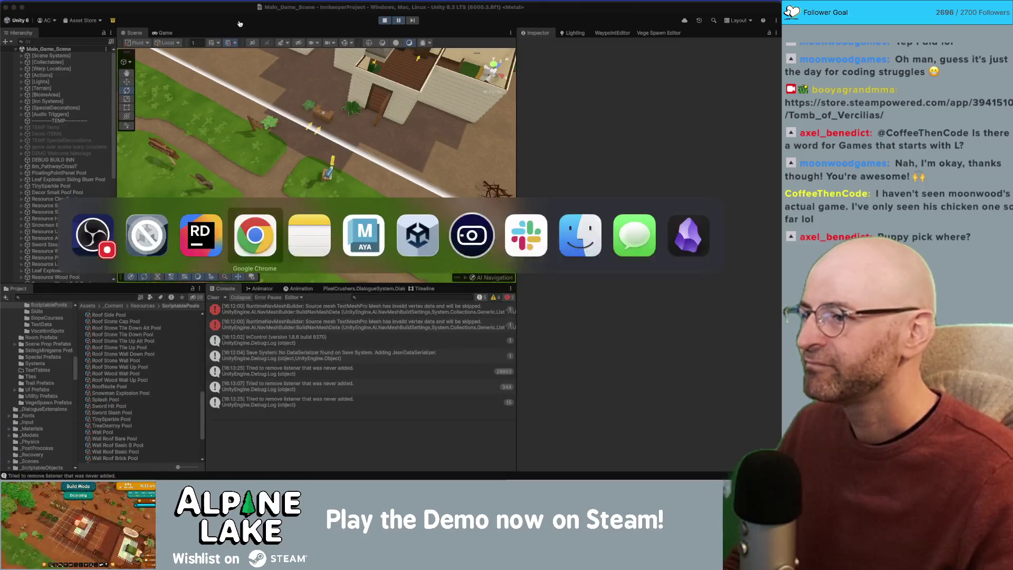
pyautogui.press('super+Tab')
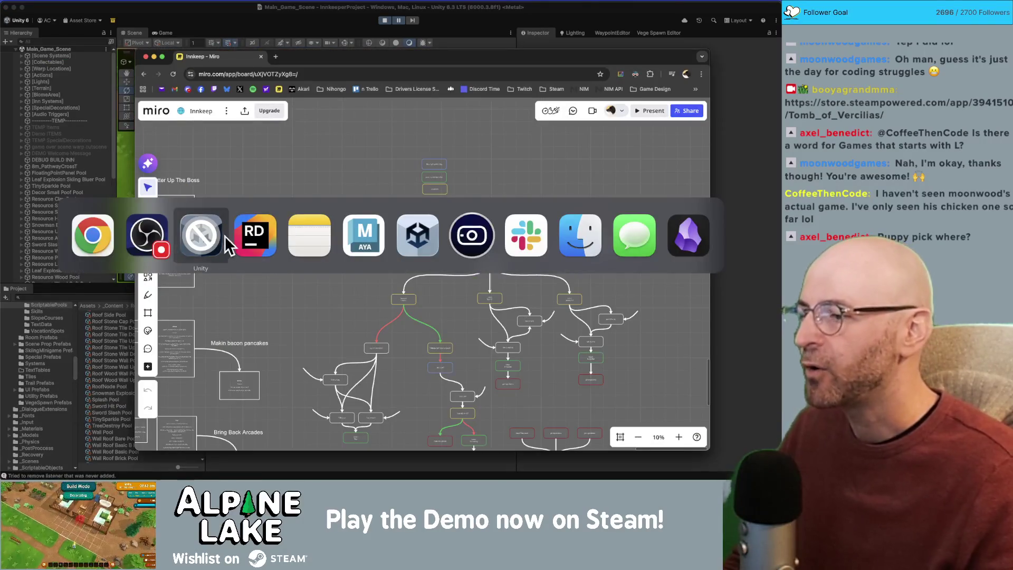
pyautogui.click(201, 236)
pyautogui.press('super+Tab')
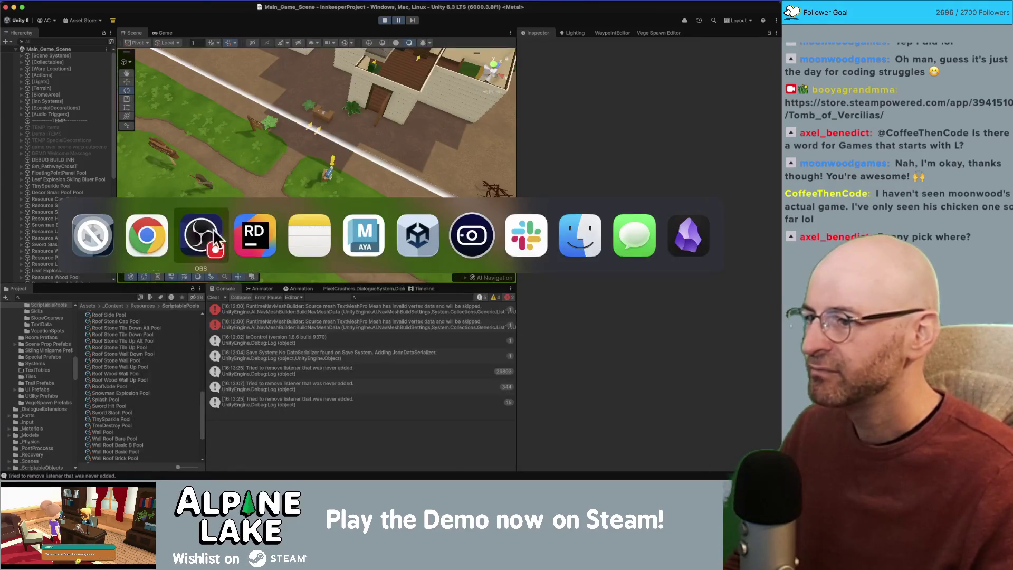
pyautogui.click(266, 234)
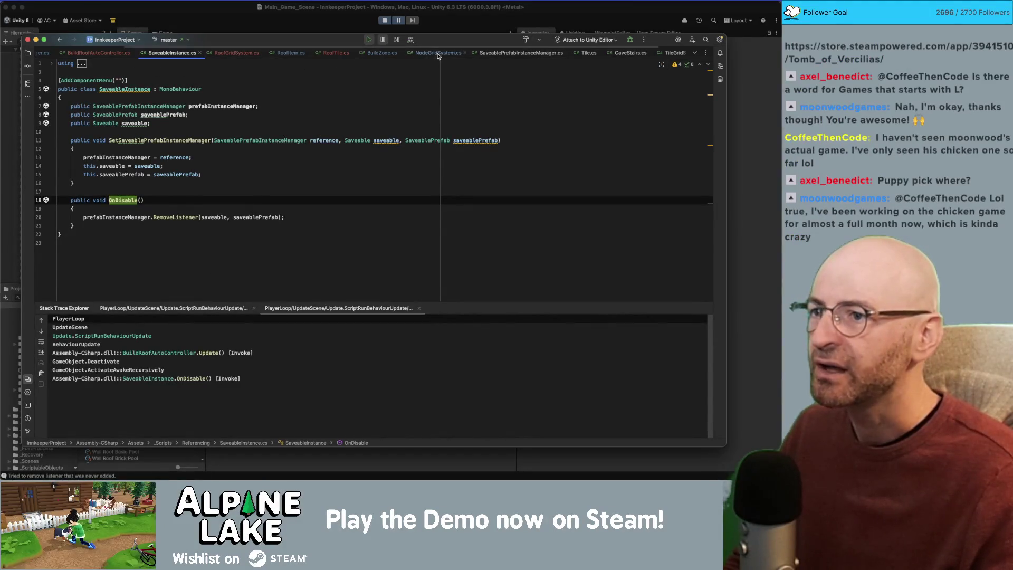
# Step: Close the SaveablePrefabInstanceManager.cs, TileGridSystem.cs and Node.cs tabs, then return to Unity
pyautogui.middleClick(501, 55)
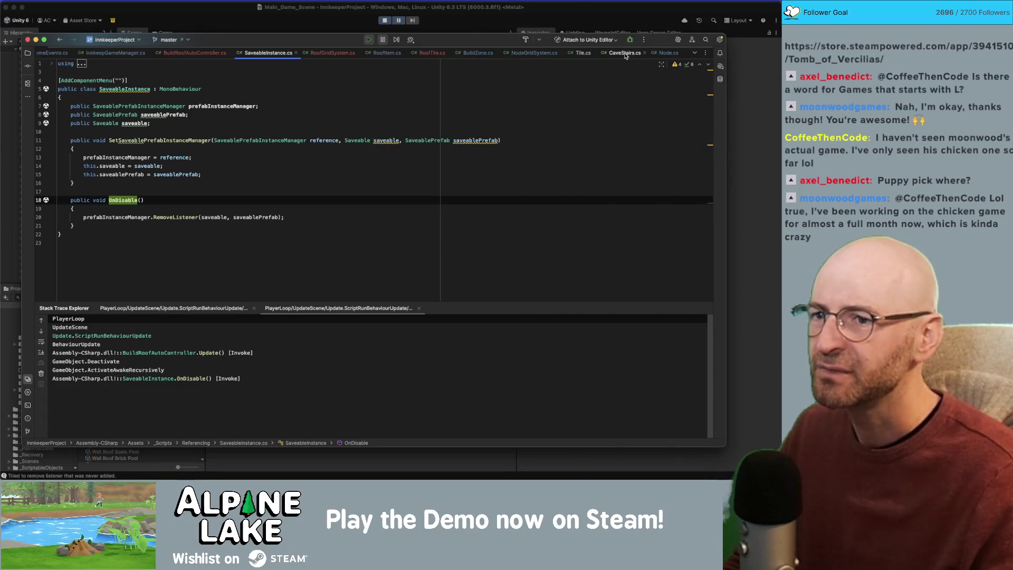
pyautogui.middleClick(626, 56)
pyautogui.middleClick(661, 55)
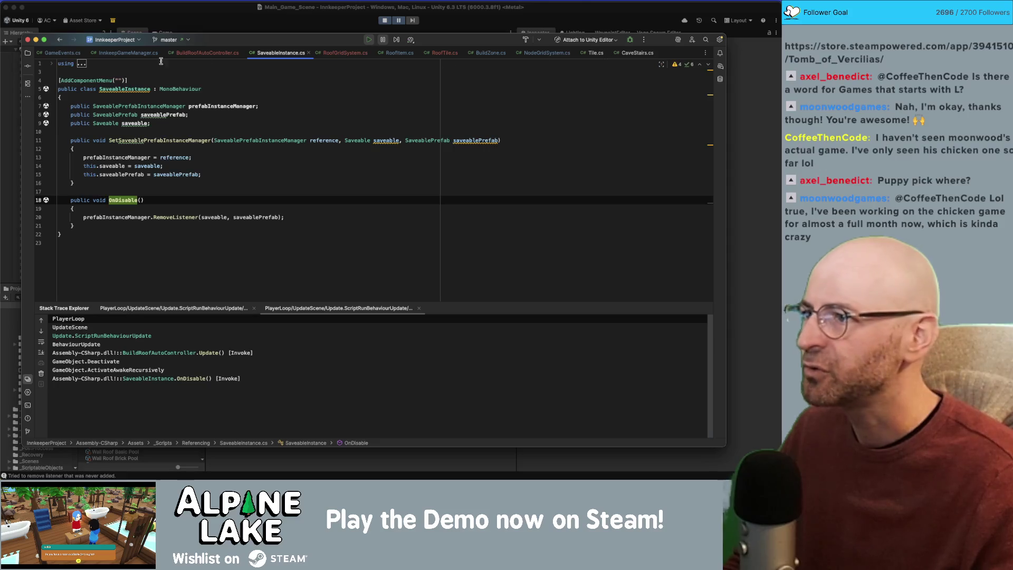
pyautogui.click(181, 29)
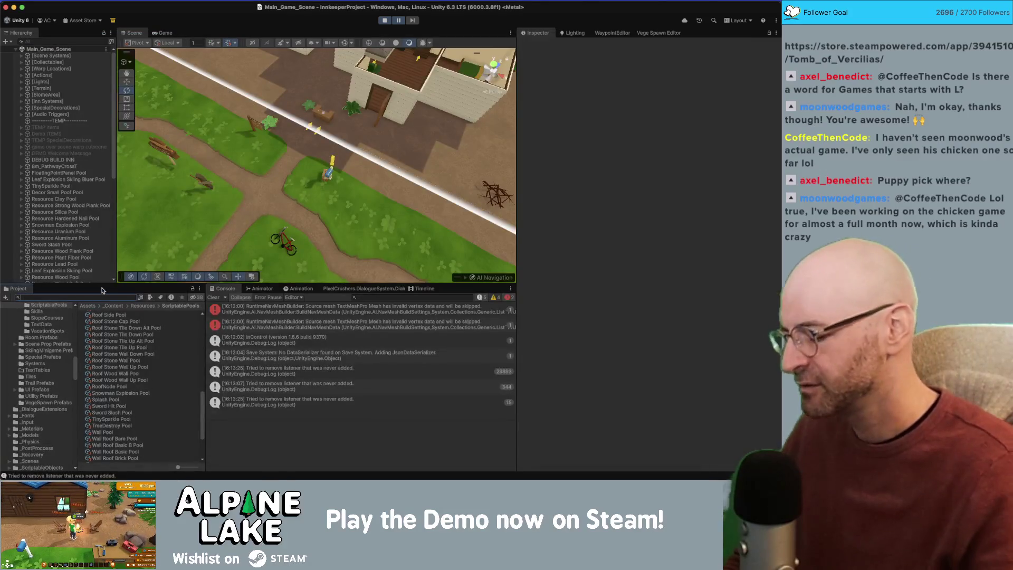
# Step: Search the Project for 'buildfloor' and open BuildFloorController in Rider
pyautogui.click(105, 297)
pyautogui.write('buildfloor')
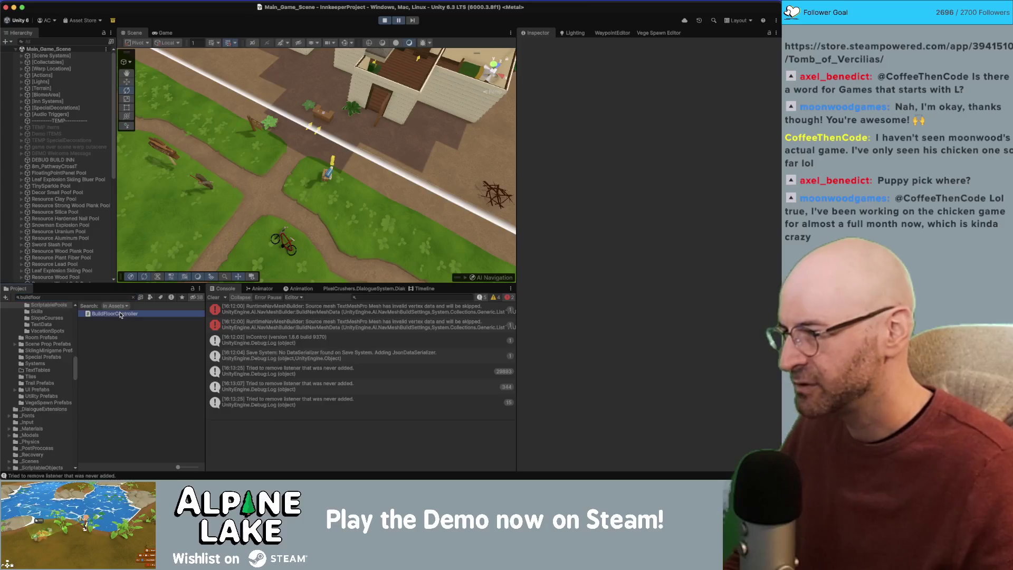
pyautogui.doubleClick(115, 314)
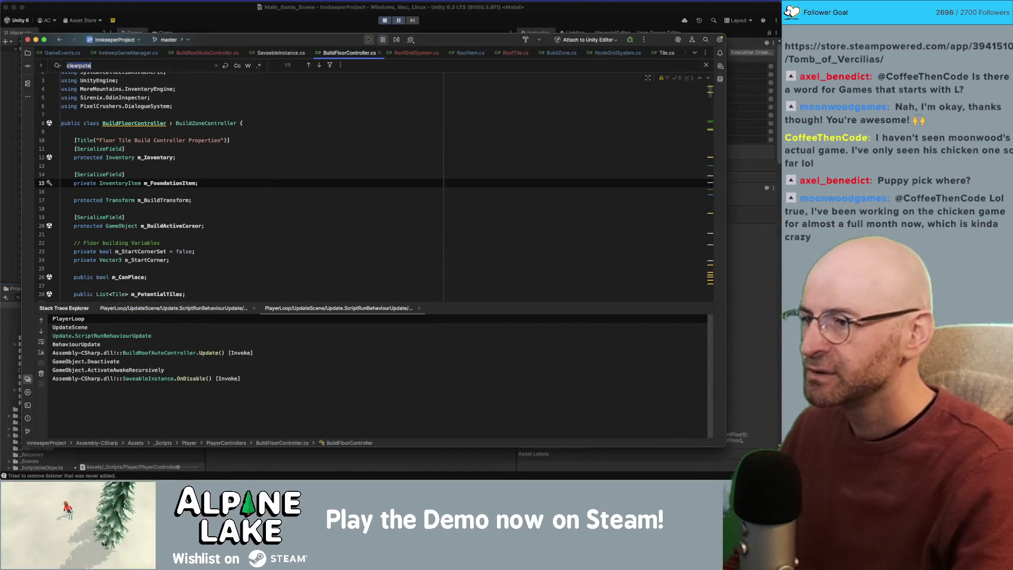
# Step: Find 'spawnnod' and inspect BuildRoom's SpawnEffect call and the tile and newFloors usages
pyautogui.write('spawnnod')
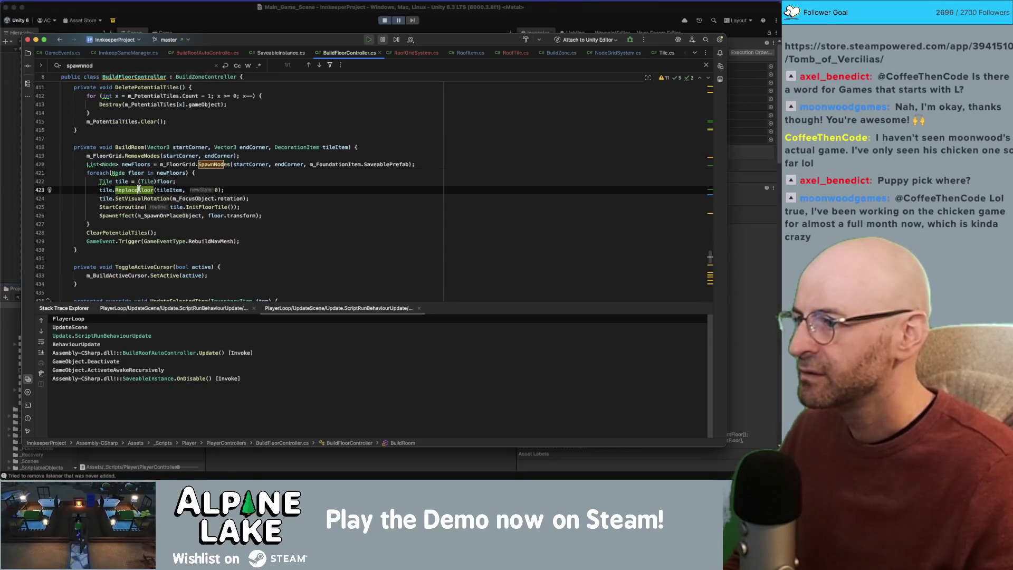
pyautogui.click(126, 214)
pyautogui.click(121, 182)
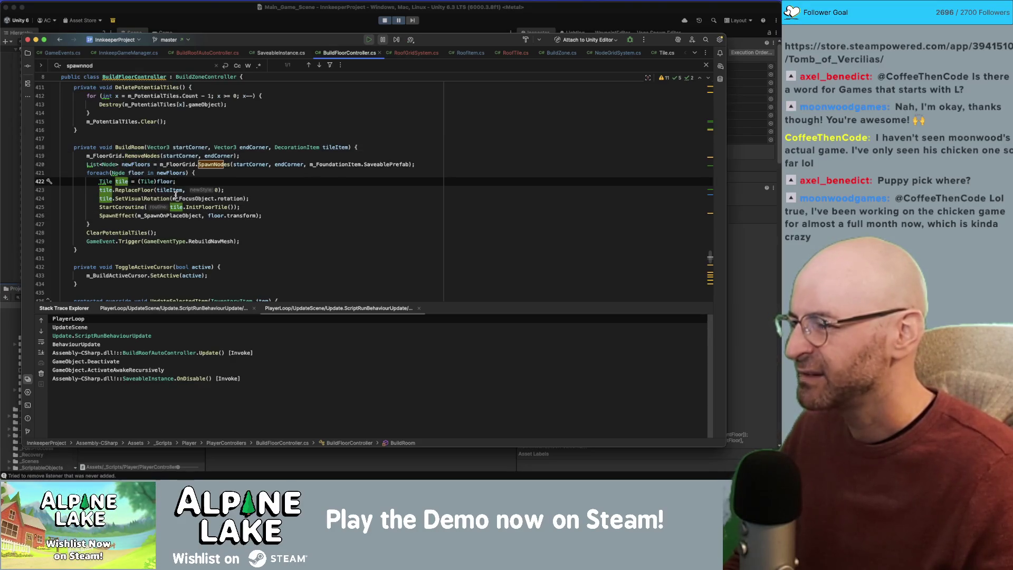
pyautogui.click(135, 166)
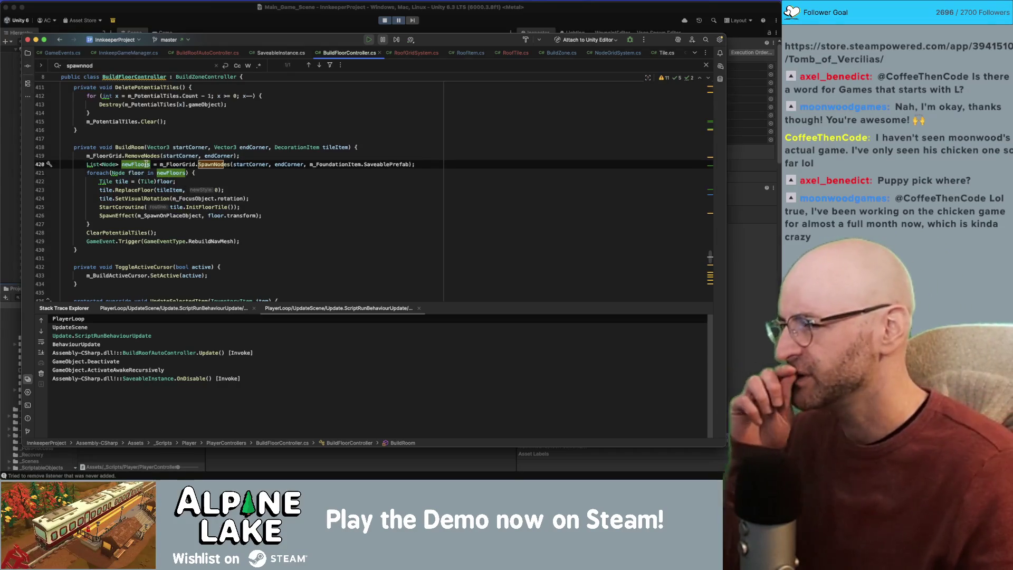
pyautogui.moveTo(148, 164)
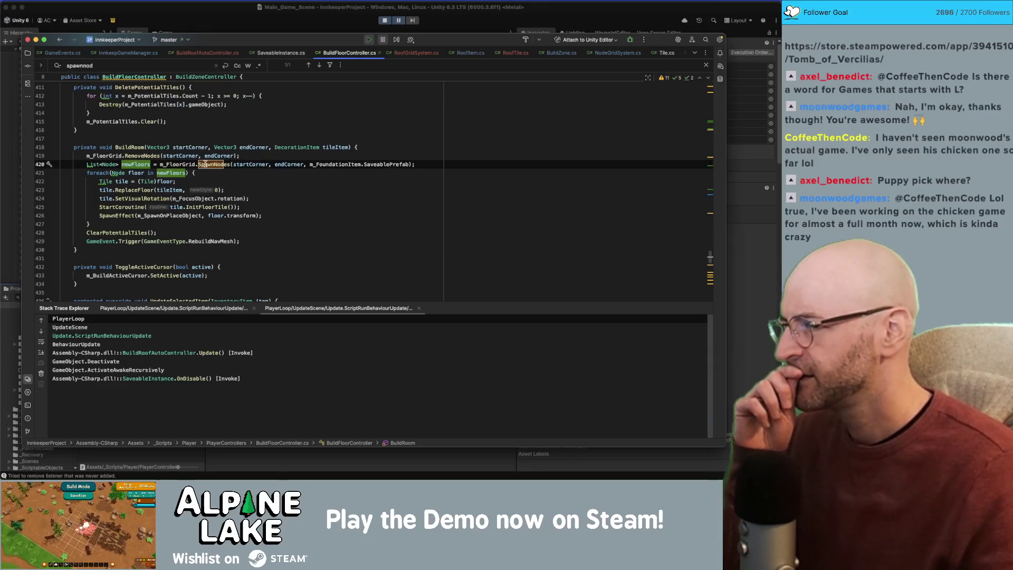
pyautogui.press('super+Tab')
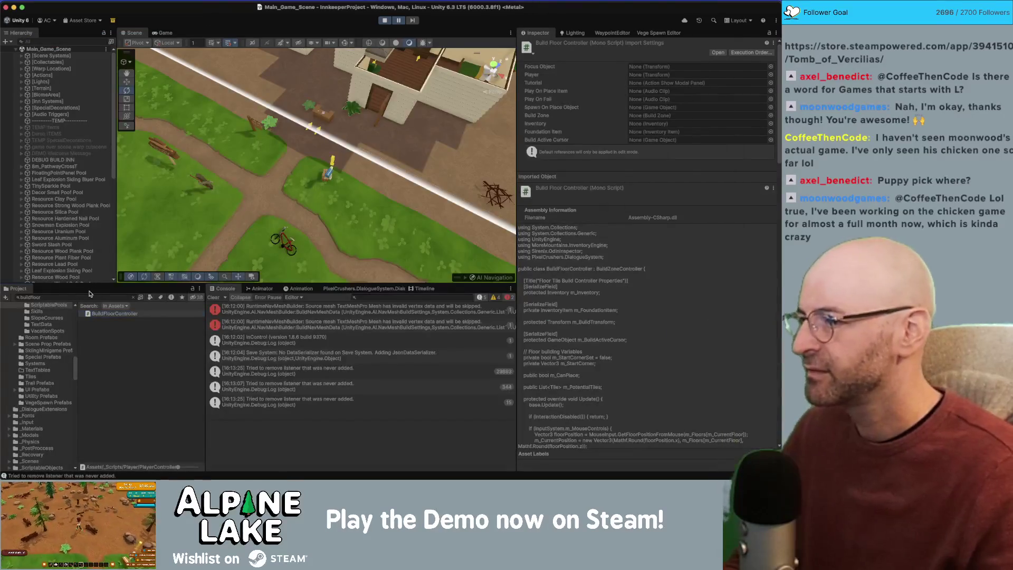
# Step: Replace the Project search with 'roofnode' to show the Build RoofNode prefab
pyautogui.click(88, 294)
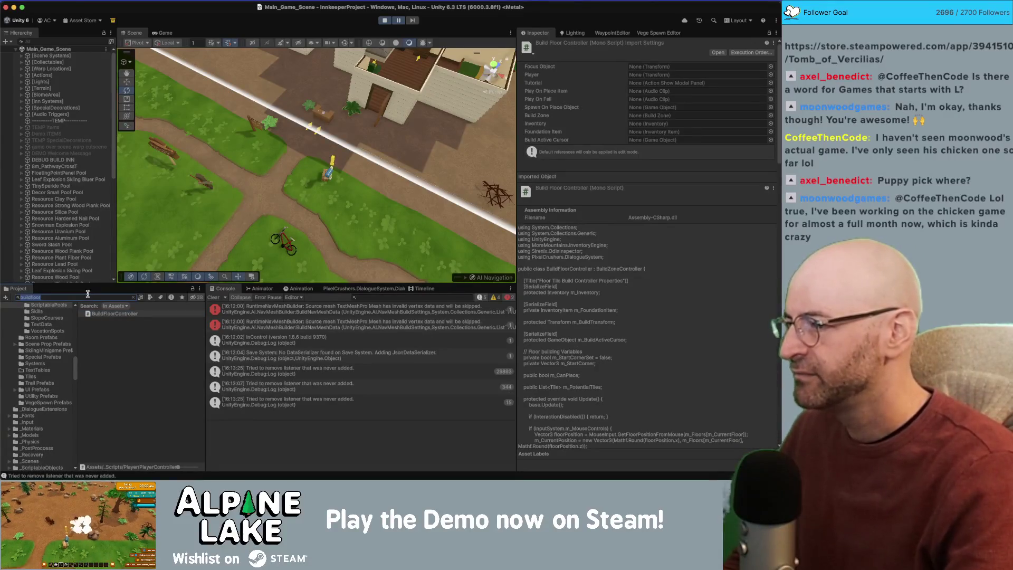
pyautogui.write('d')
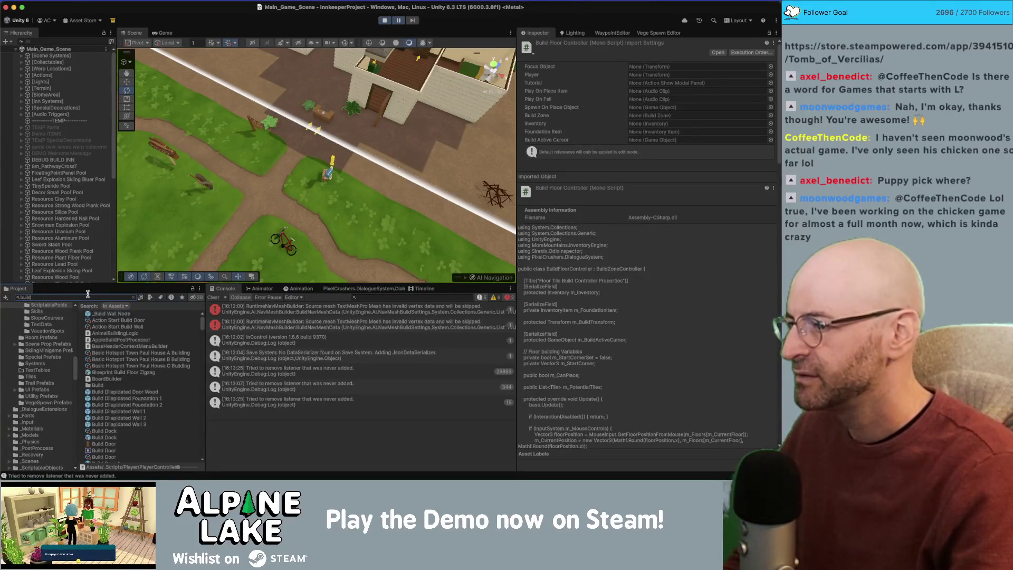
pyautogui.press('BackSpace')
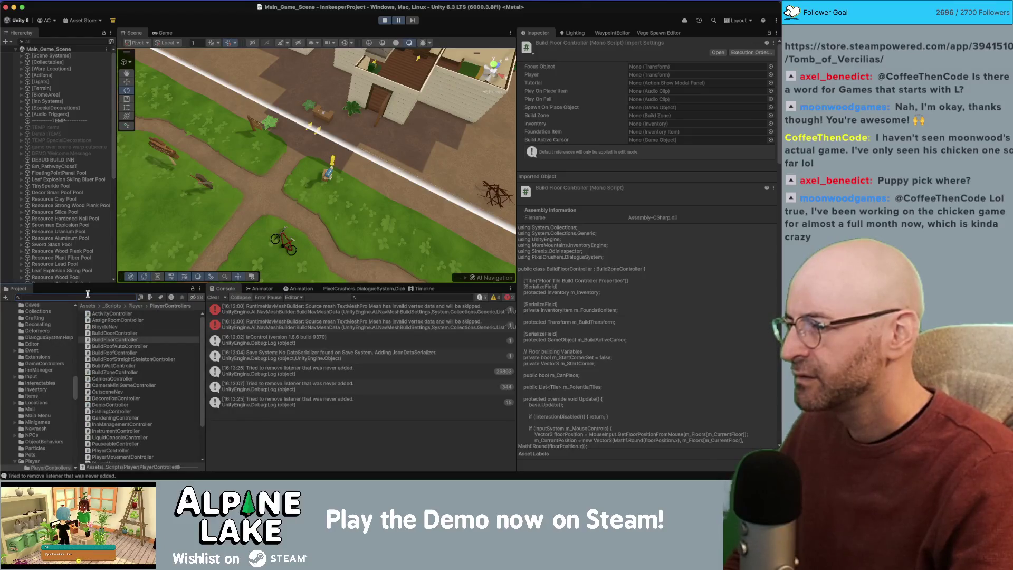
pyautogui.write('roofnode')
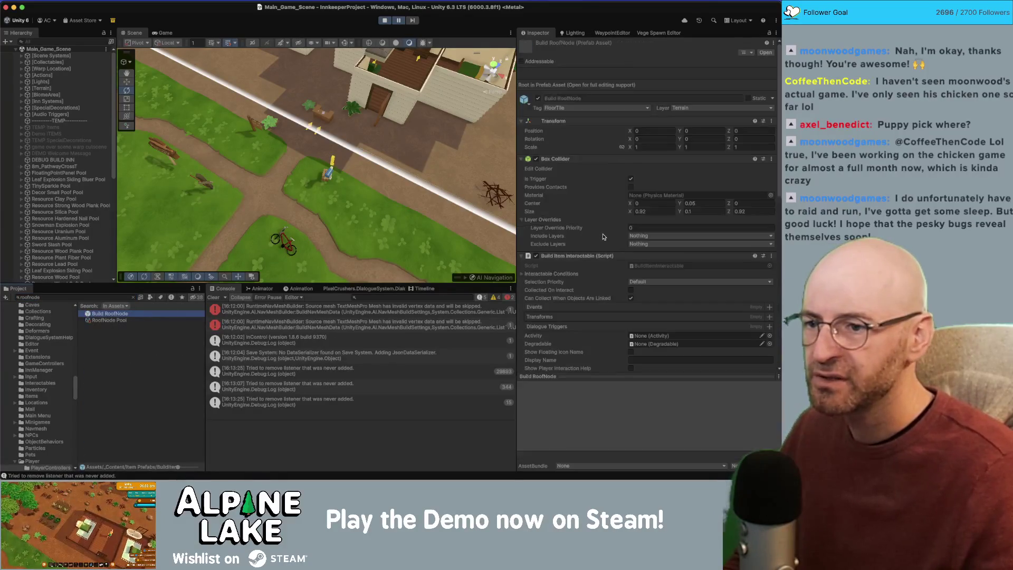
pyautogui.scroll(-10, 606, 250)
pyautogui.scroll(4, 571, 224)
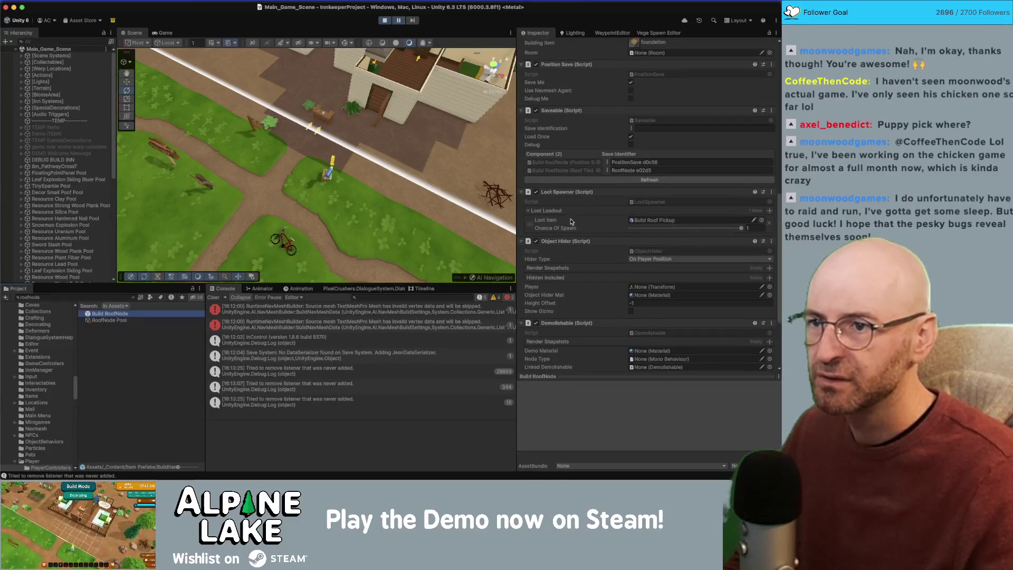
# Step: Remove the Saveable (Script) component from the Build RoofNode prefab
pyautogui.rightClick(577, 118)
pyautogui.click(600, 128)
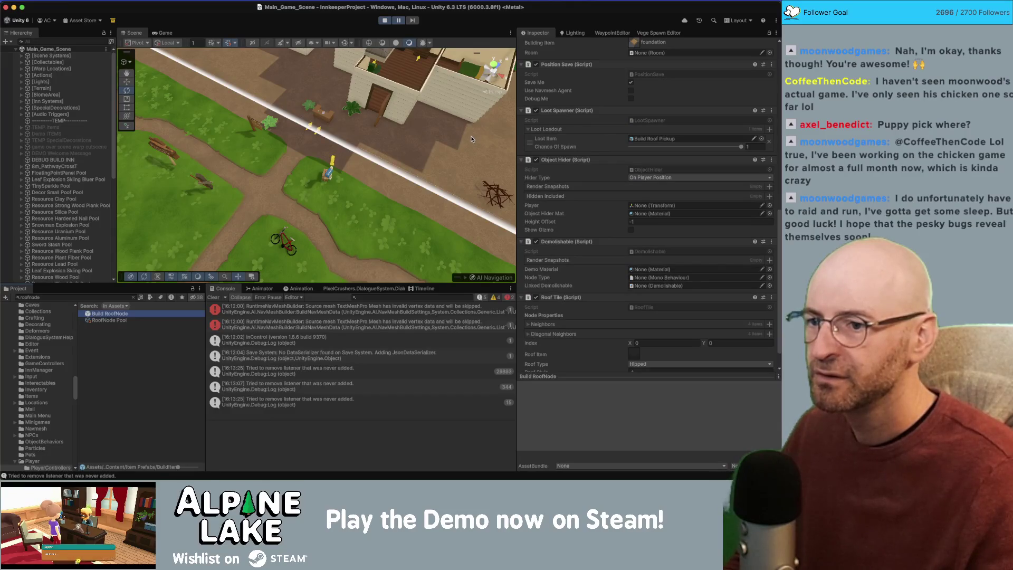
pyautogui.scroll(-1, 576, 214)
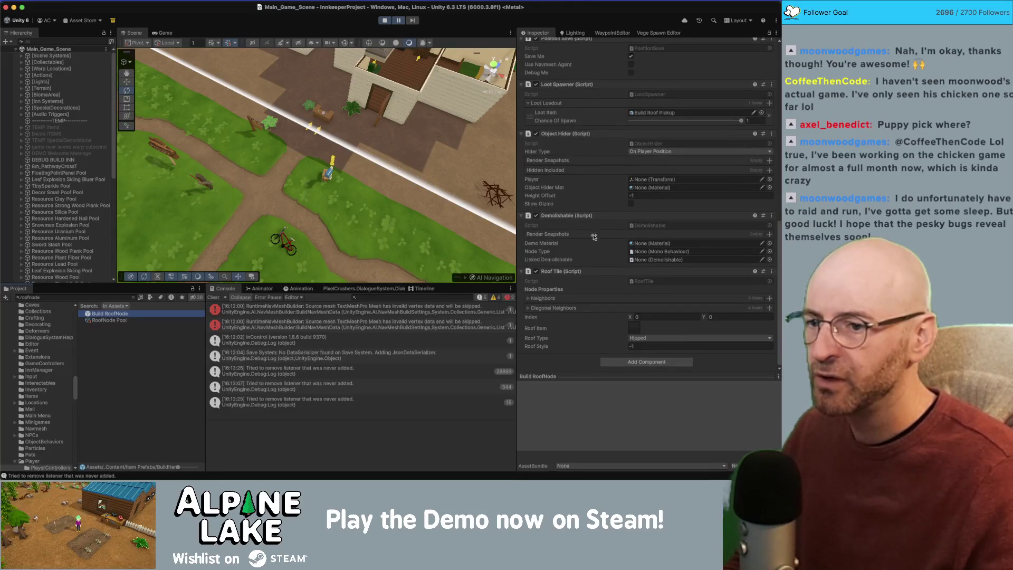